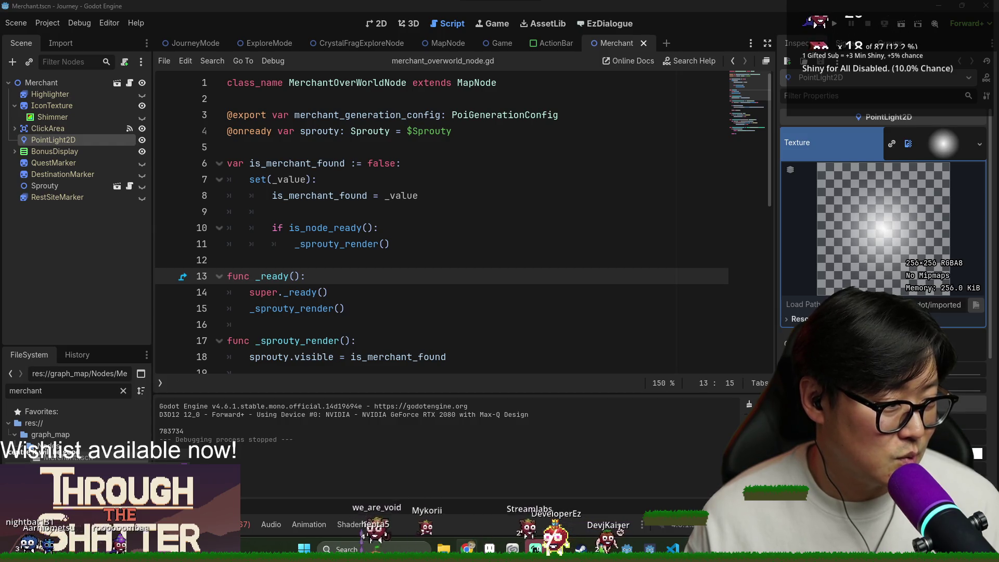
# Step: Scroll through the Through the Shatter Steam store page in Chrome, then close that tab
pyautogui.hotkey('alt', 'Tab')
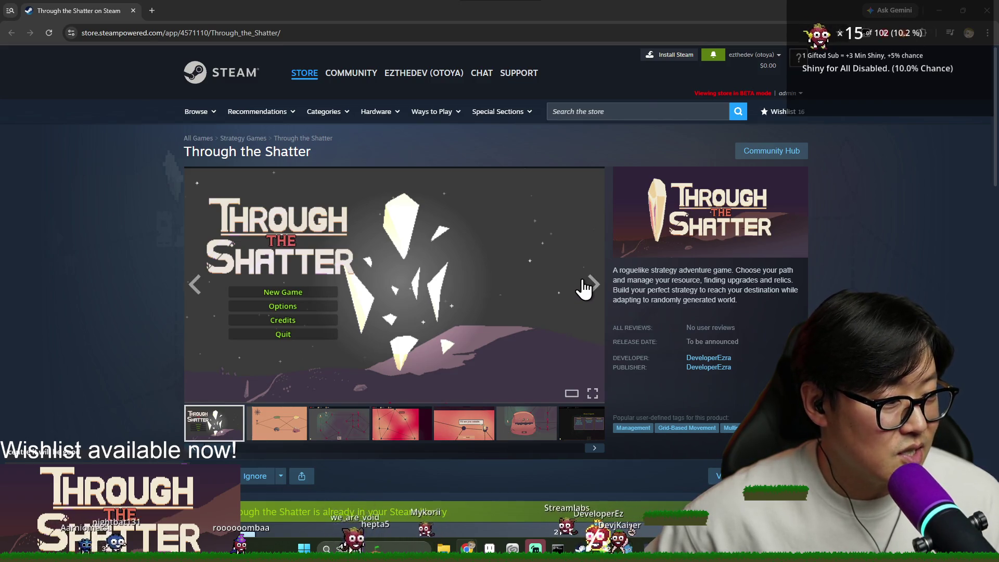
pyautogui.scroll(-10, 588, 275)
pyautogui.scroll(5, 607, 276)
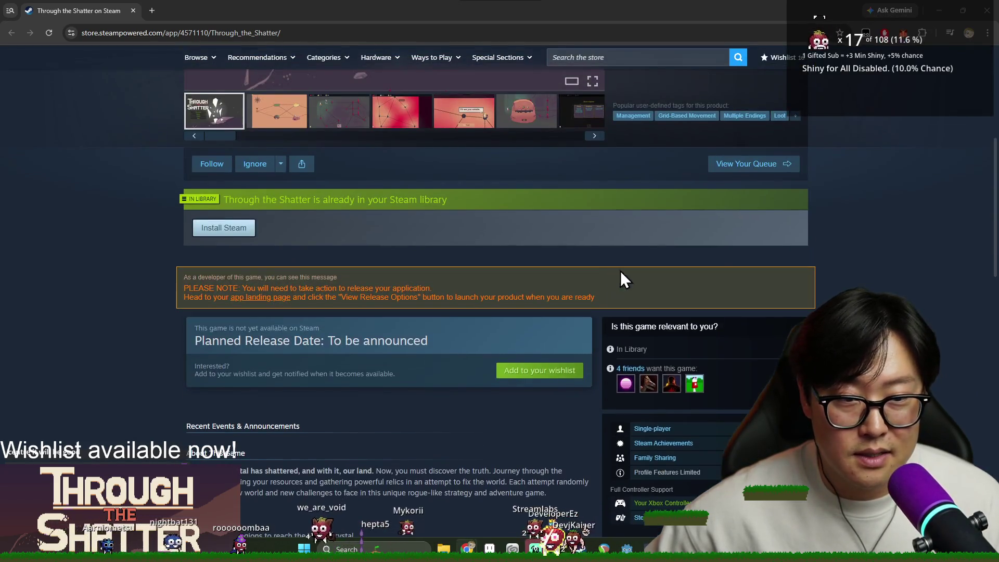
pyautogui.scroll(3, 697, 252)
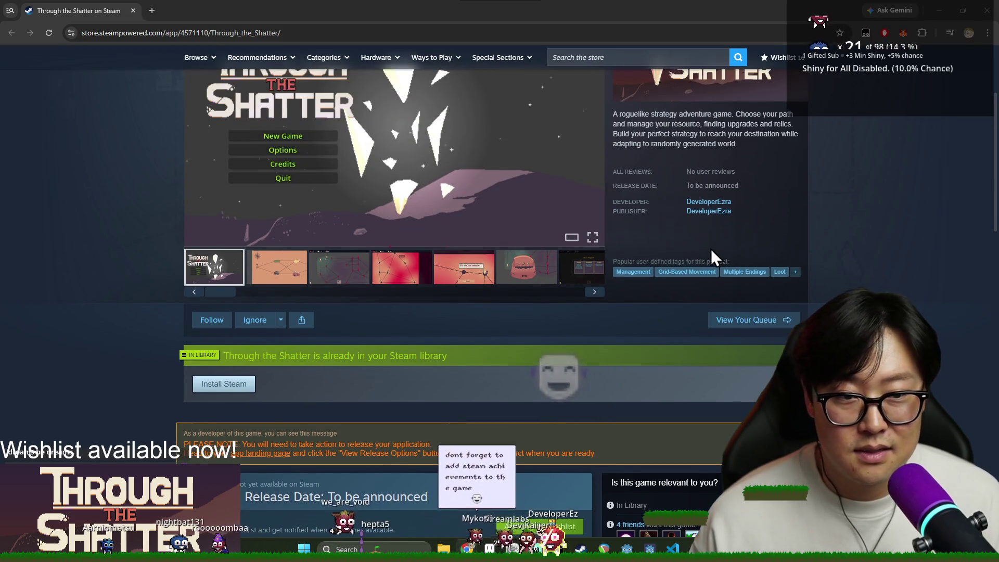
pyautogui.scroll(-2, 710, 249)
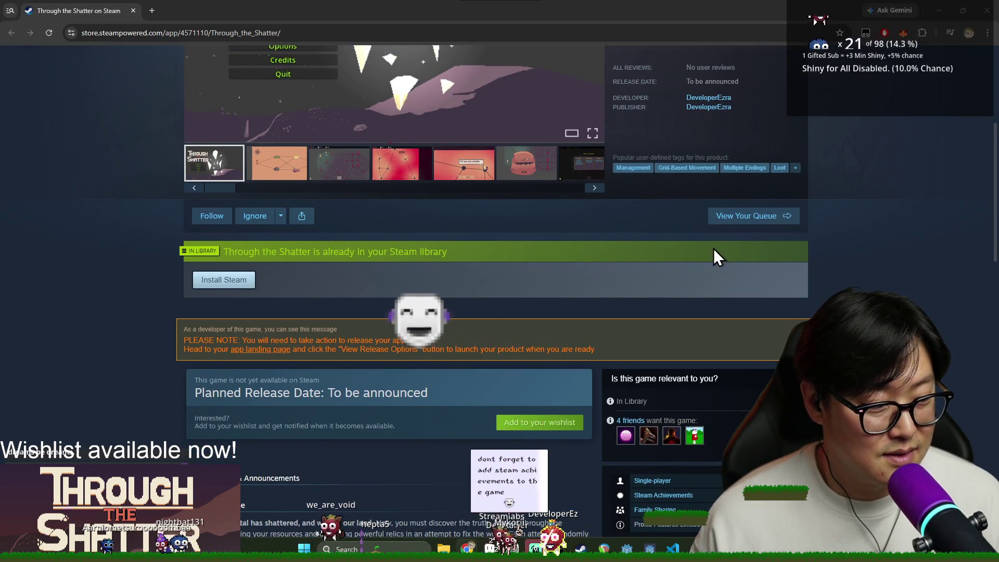
pyautogui.scroll(-2, 713, 249)
pyautogui.scroll(-5, 713, 248)
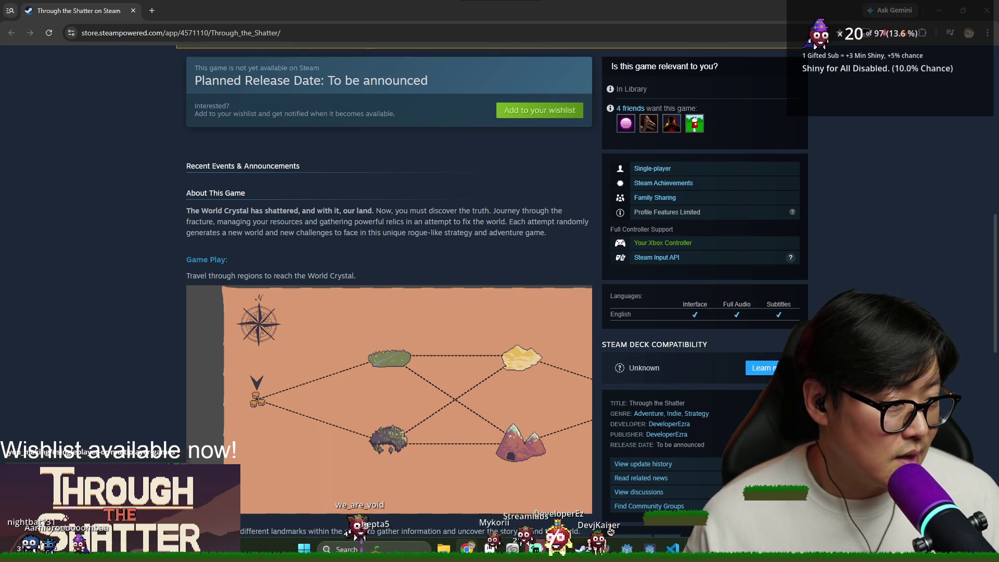
pyautogui.click(134, 11)
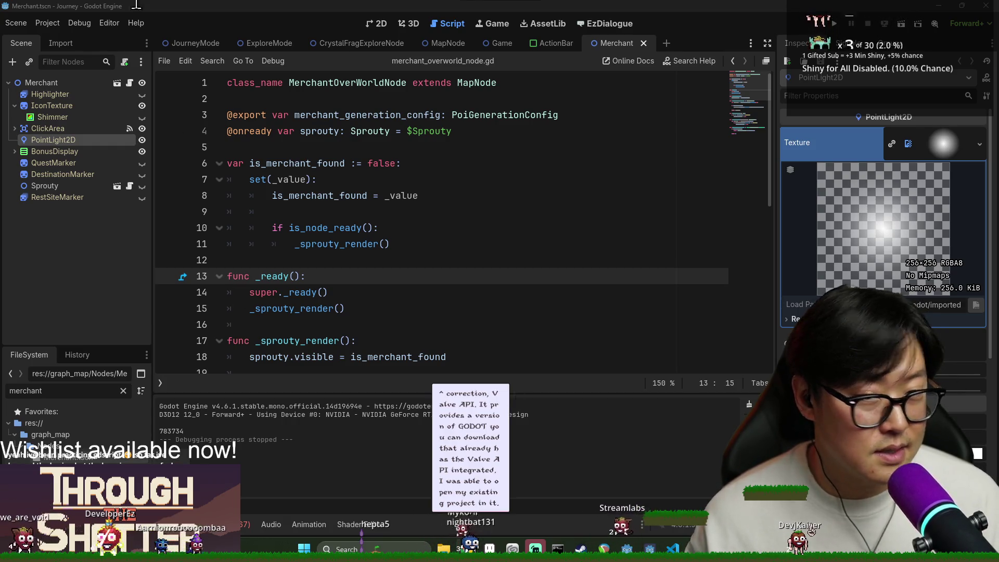
# Step: Glance at the GodotSteam documentation page's address, then go back to Discord
pyautogui.hotkey('alt', 'Tab')
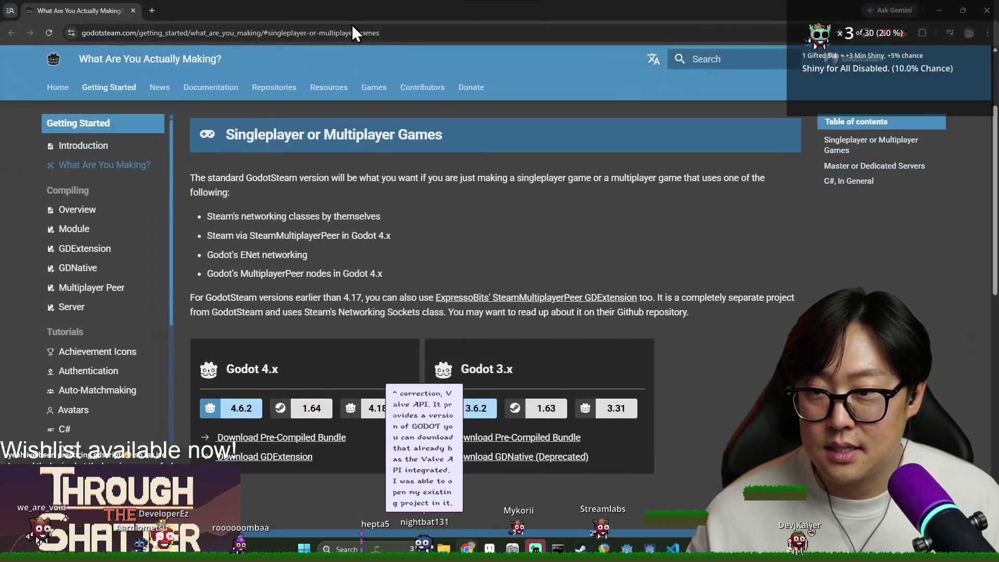
pyautogui.click(183, 32)
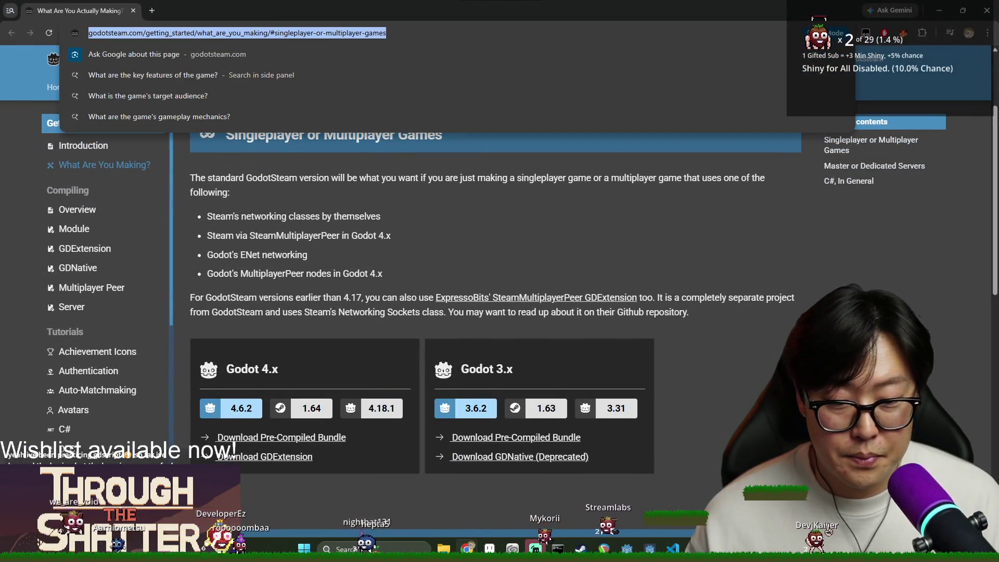
pyautogui.press('Escape')
pyautogui.hotkey('alt', 'Tab')
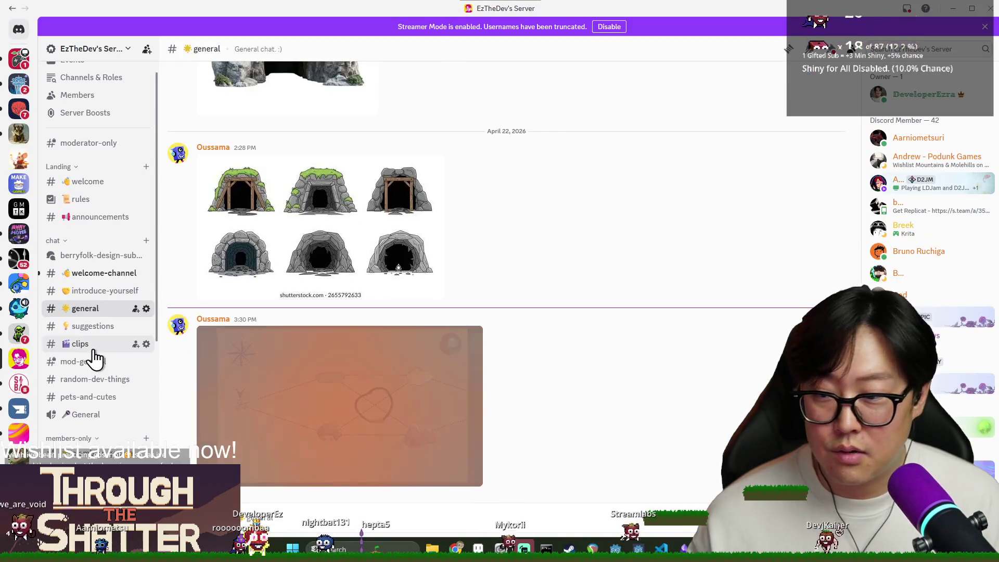
# Step: Open the #resources-and-guides channel and follow its godotsteam.com singleplayer/multiplayer link
pyautogui.scroll(-5, 94, 357)
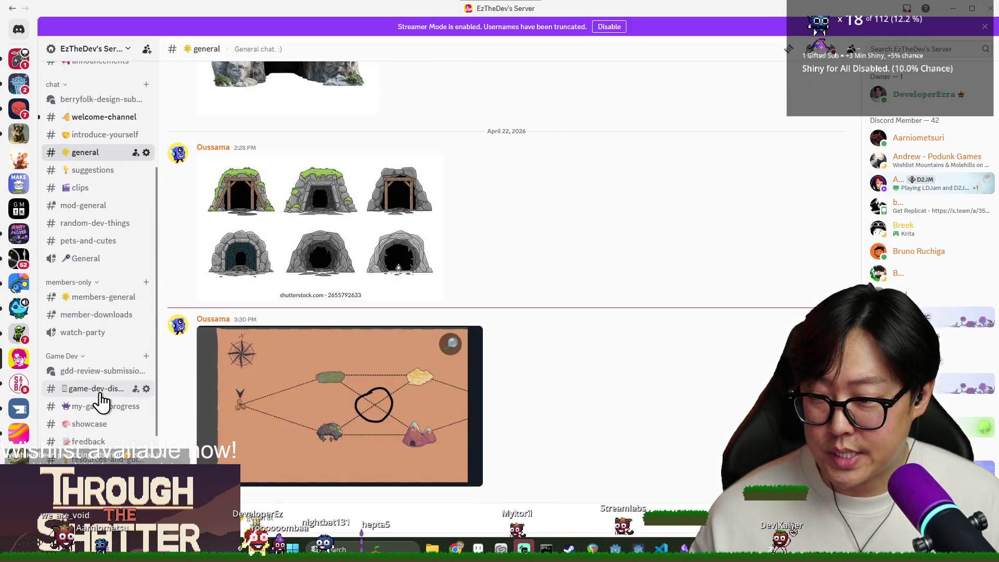
pyautogui.click(99, 459)
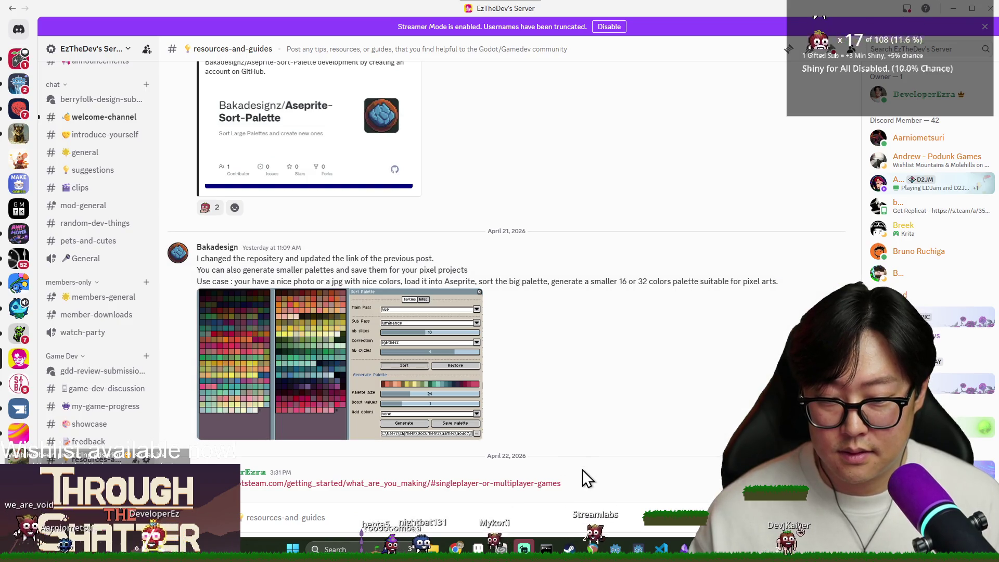
pyautogui.click(313, 485)
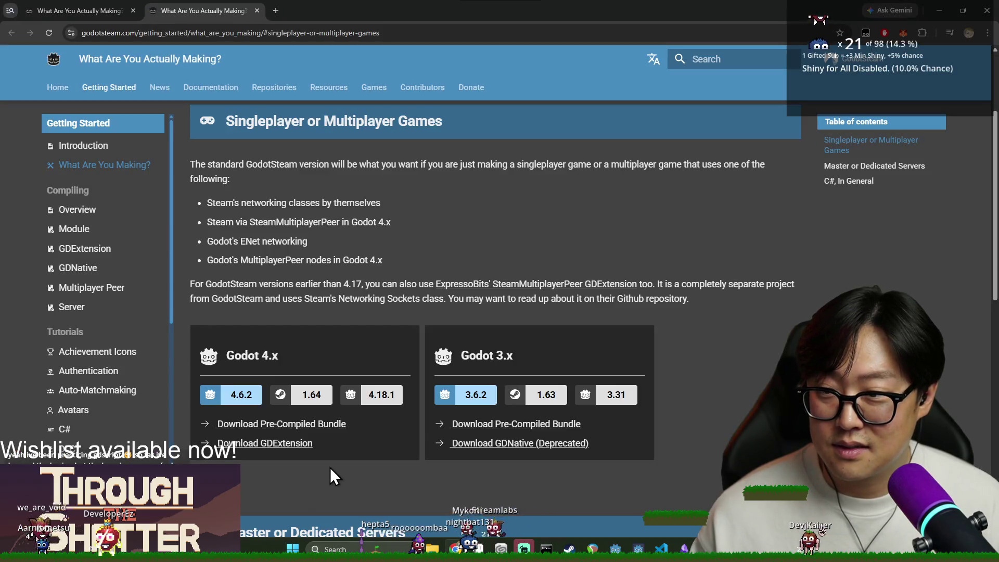
pyautogui.hotkey('alt', 'Tab')
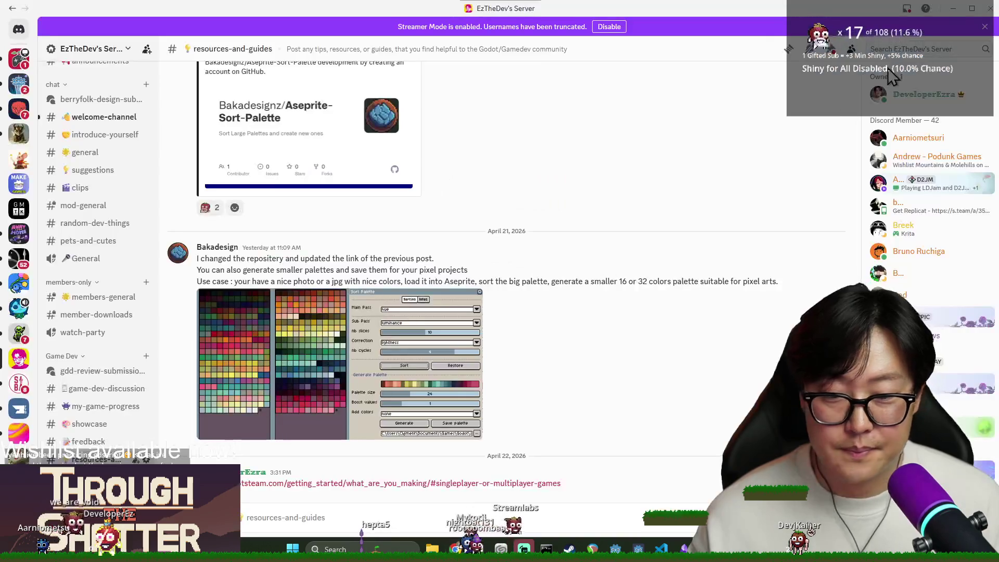
pyautogui.hotkey('alt', 'Tab')
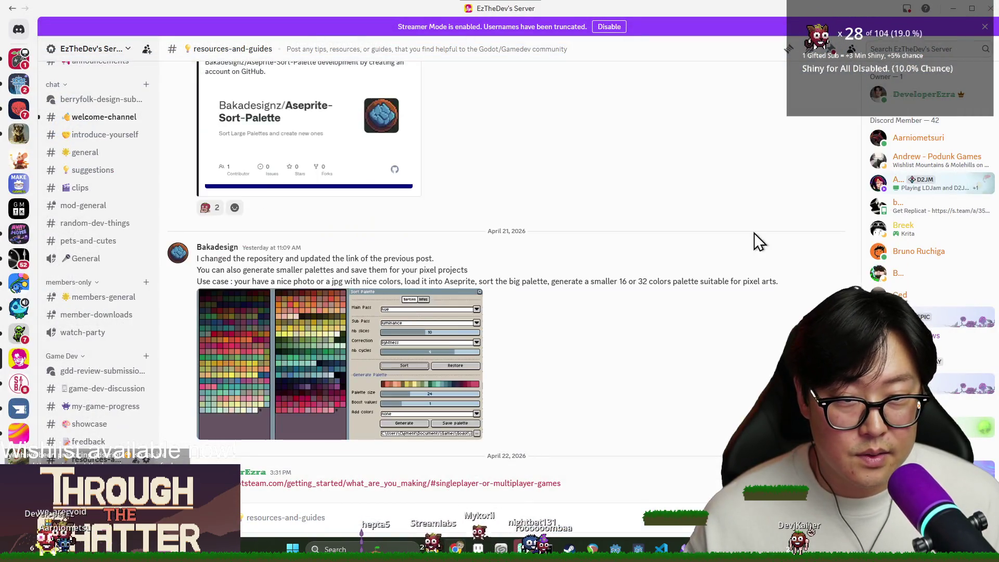
# Step: Switch back to the Merchant.tscn - Journey Godot window showing merchant_overworld_node.gd
pyautogui.click(753, 233)
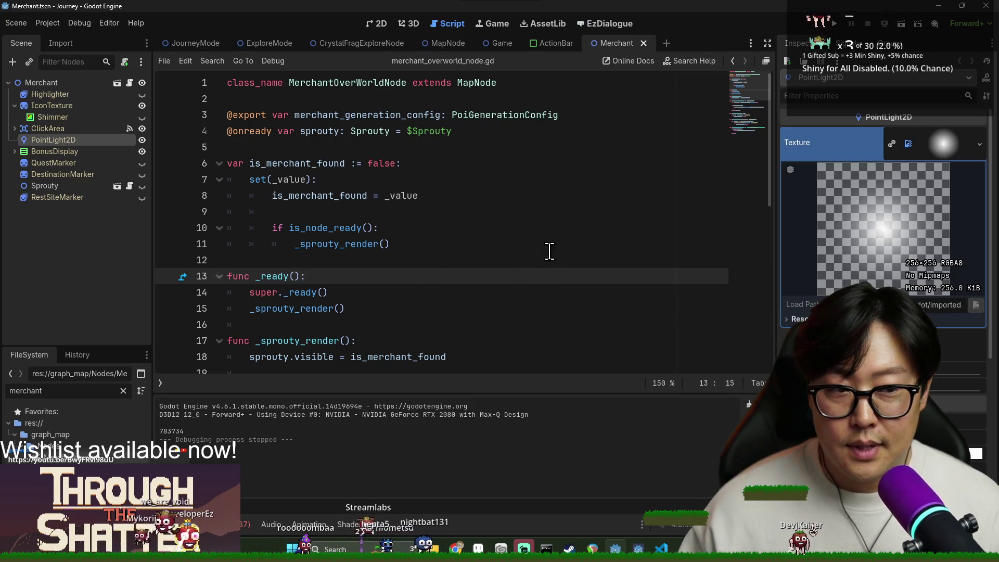
pyautogui.click(517, 213)
pyautogui.hotkey('alt', 'Tab')
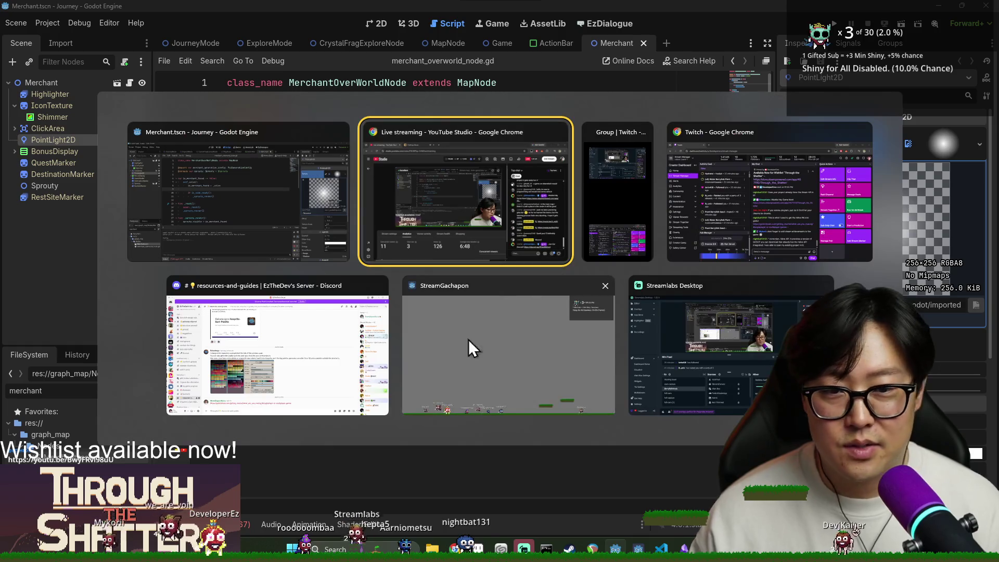
pyautogui.click(288, 349)
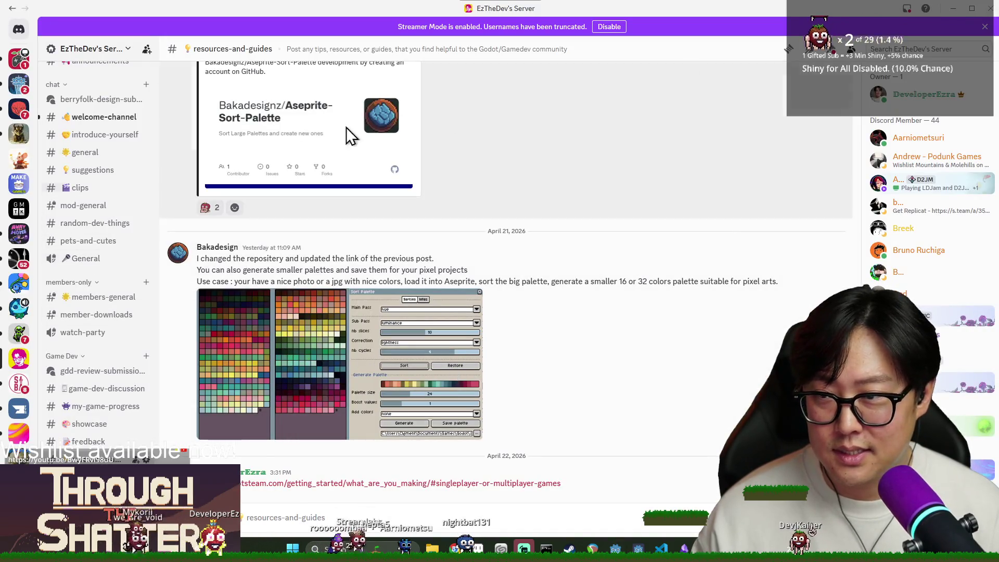
pyautogui.hotkey('alt', 'Tab')
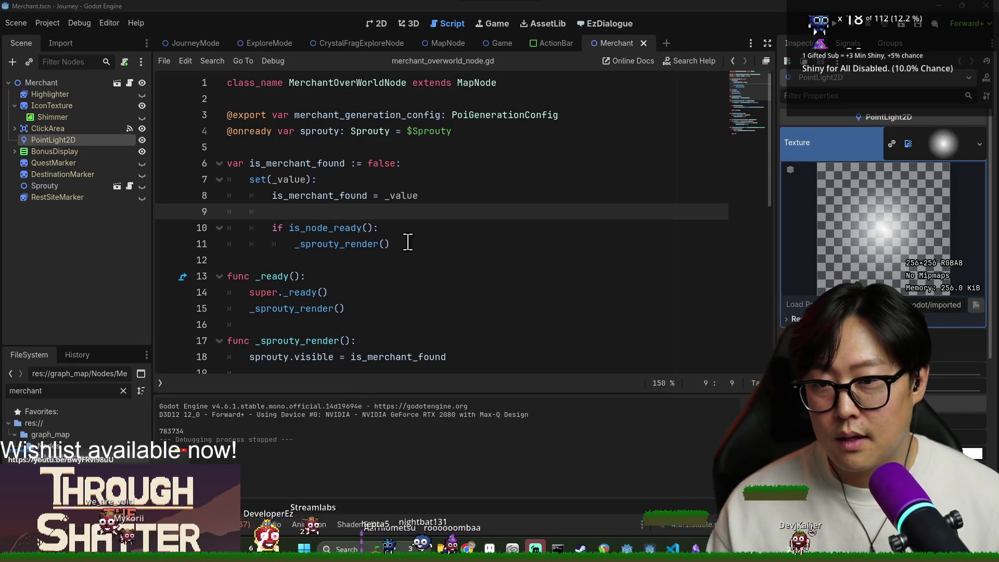
pyautogui.scroll(-8, 446, 241)
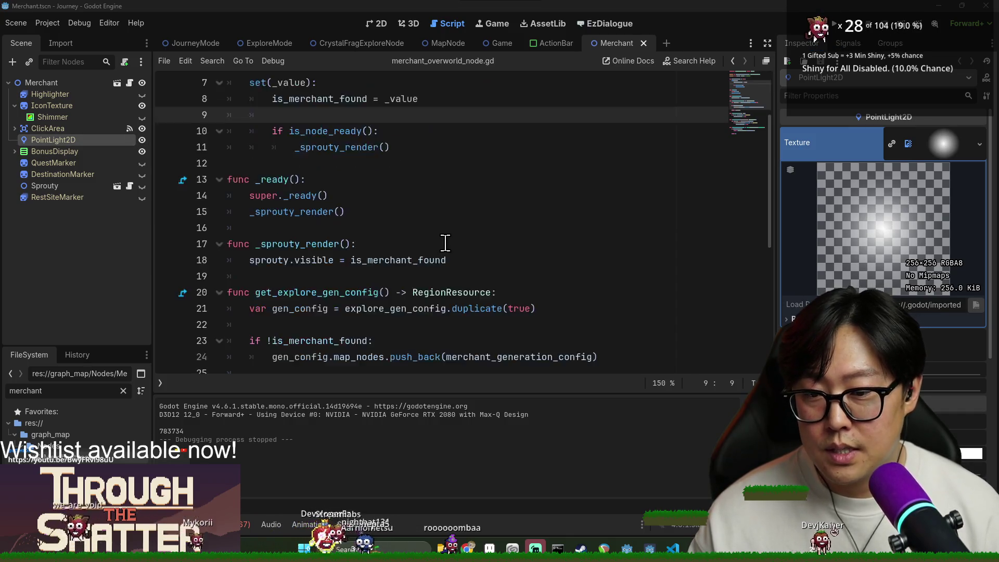
pyautogui.scroll(3, 446, 241)
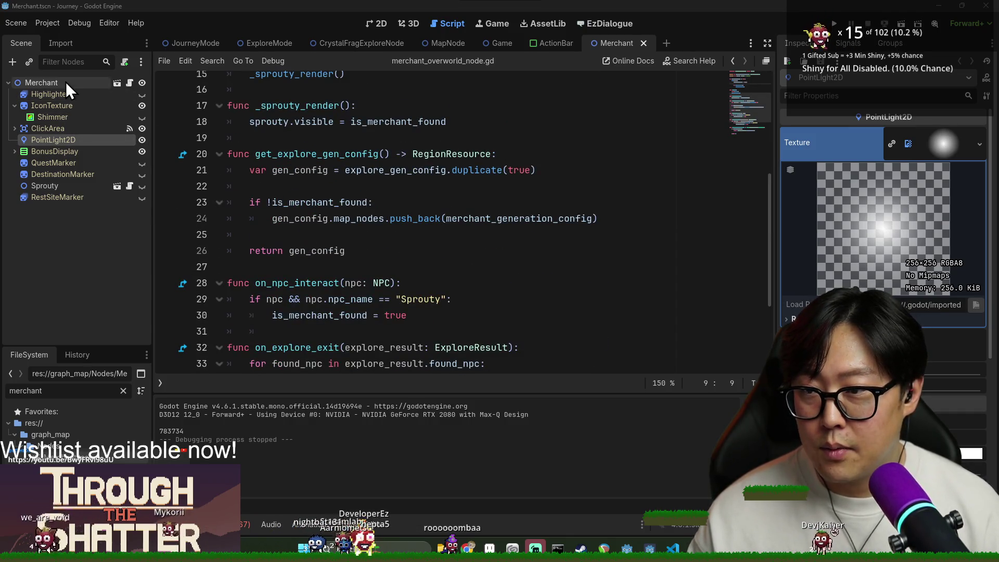
# Step: Select the Merchant root node, expand Explore Gen Config's Map Nodes and its first entry, and save
pyautogui.click(66, 83)
pyautogui.scroll(-3, 950, 363)
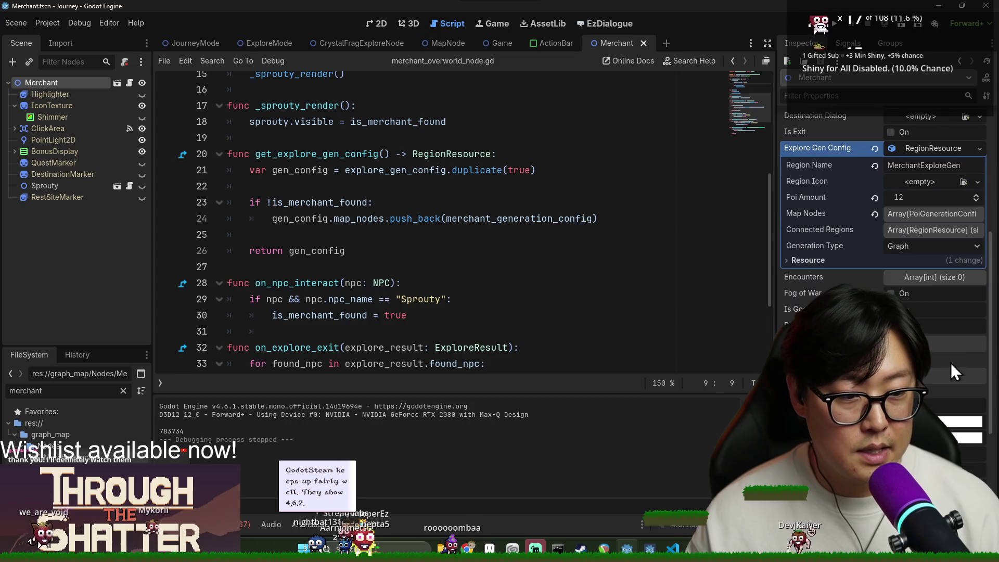
pyautogui.click(930, 214)
pyautogui.click(920, 247)
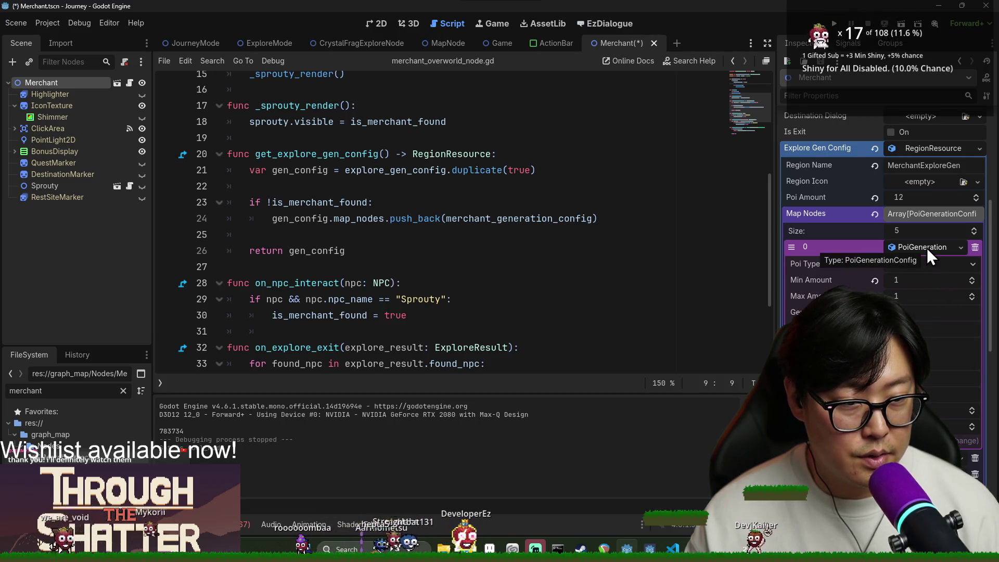
pyautogui.click(520, 202)
pyautogui.hotkey('ctrl', 's')
# Step: Expand and collapse each of the five Map Nodes entries to inspect them
pyautogui.click(923, 281)
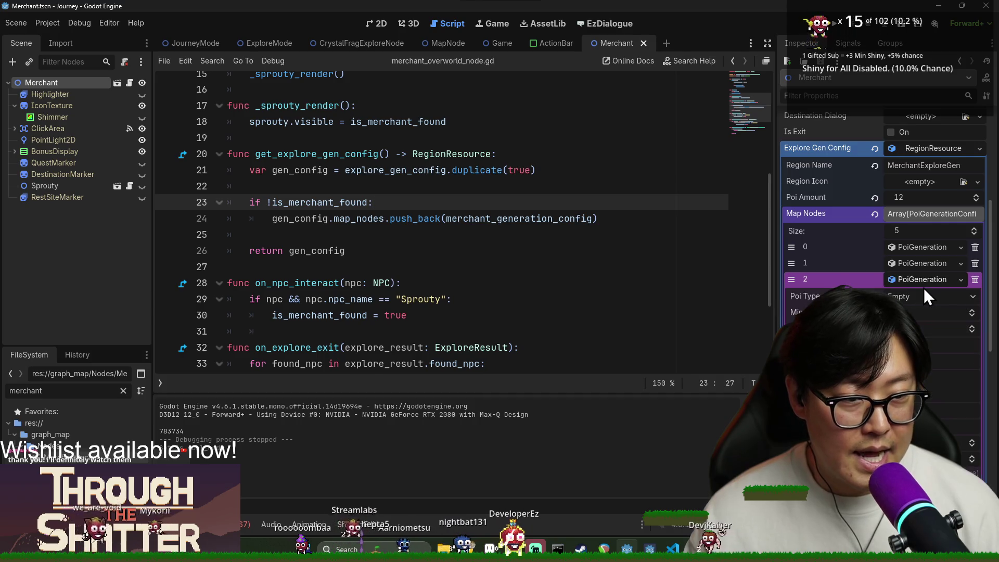
pyautogui.click(928, 280)
pyautogui.click(931, 301)
pyautogui.click(931, 301)
pyautogui.click(926, 315)
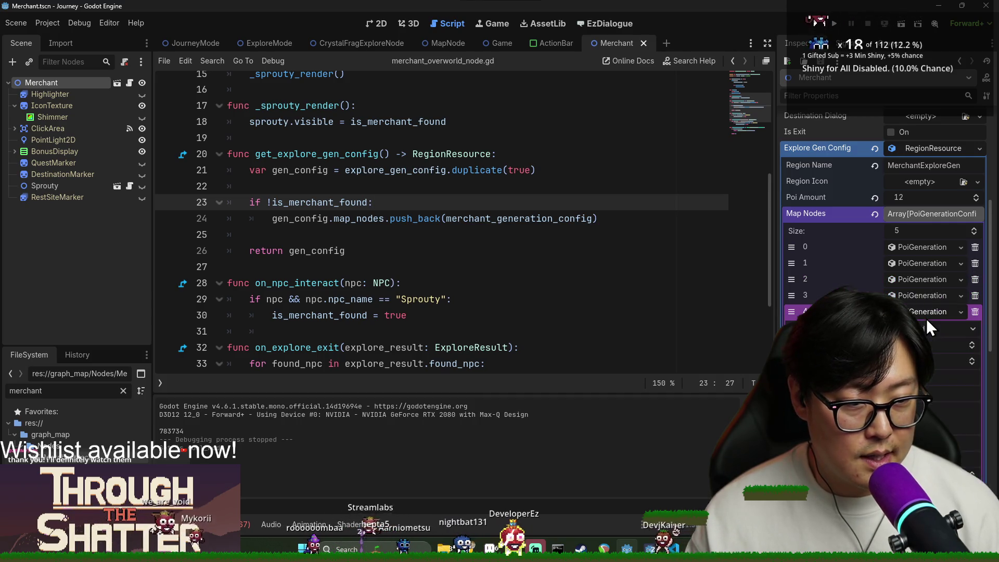
pyautogui.click(925, 310)
pyautogui.click(929, 244)
pyautogui.click(929, 246)
pyautogui.click(929, 260)
pyautogui.click(931, 263)
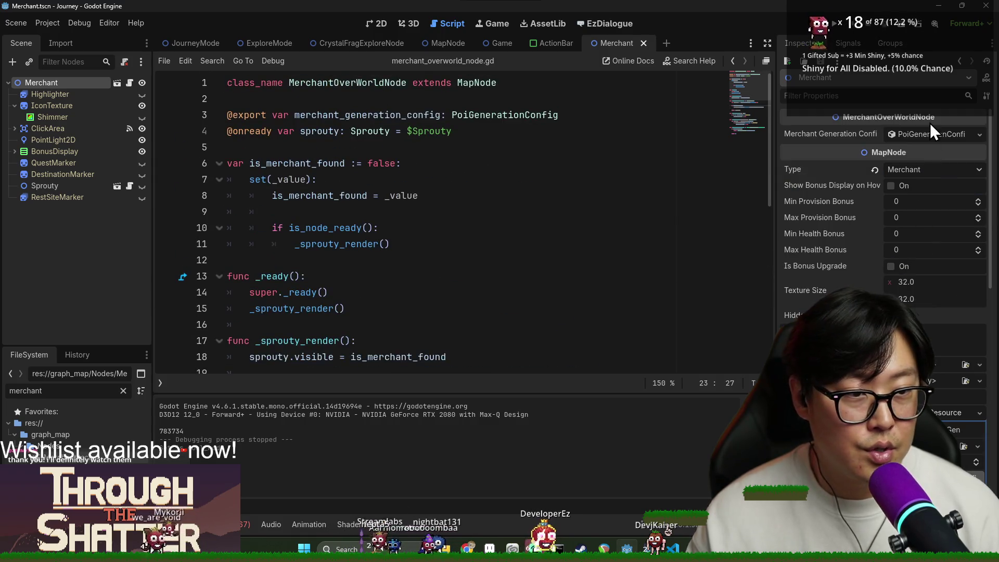
# Step: Uncheck Is Goal Node in Merchant Generation Config and save the Merchant scene
pyautogui.click(931, 131)
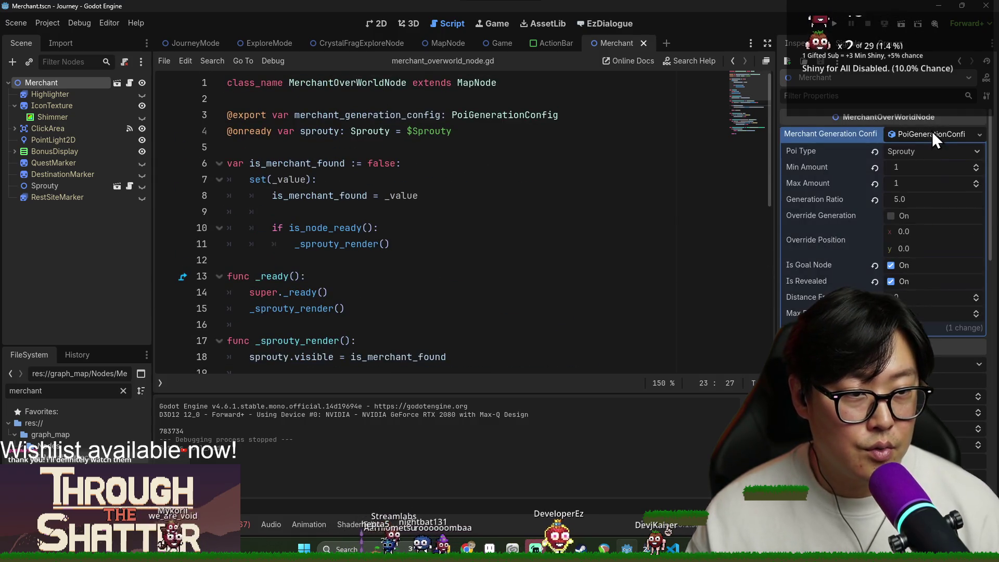
pyautogui.click(891, 265)
pyautogui.click(546, 229)
pyautogui.hotkey('ctrl', 's')
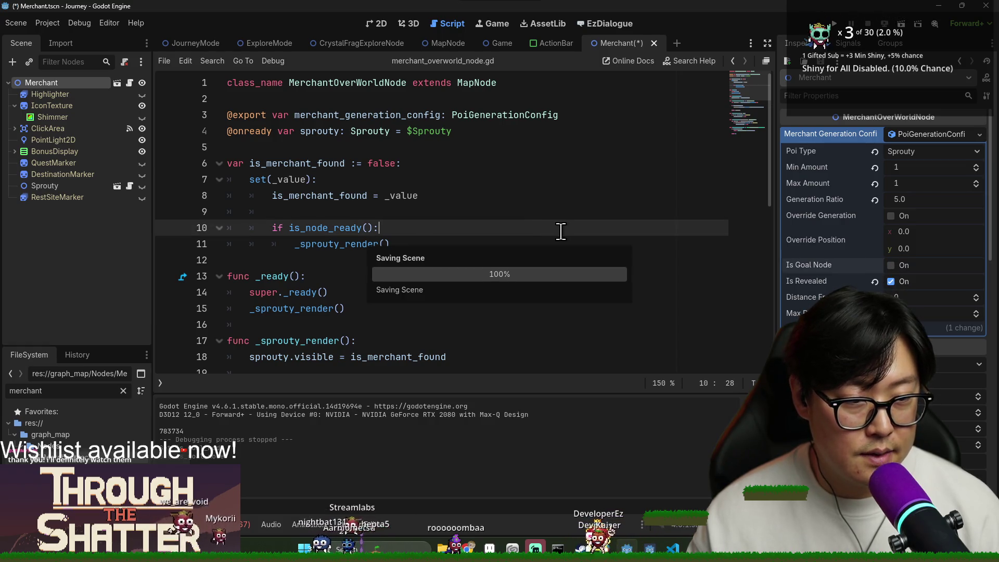
pyautogui.click(483, 164)
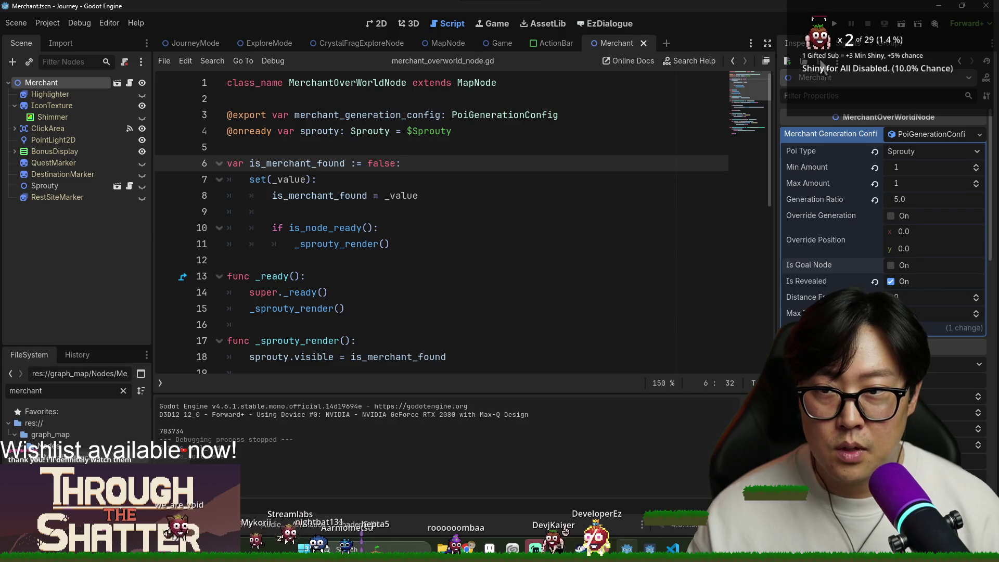
# Step: Run Journey with F5, start a New Game, and travel to the forest node
pyautogui.press('F5')
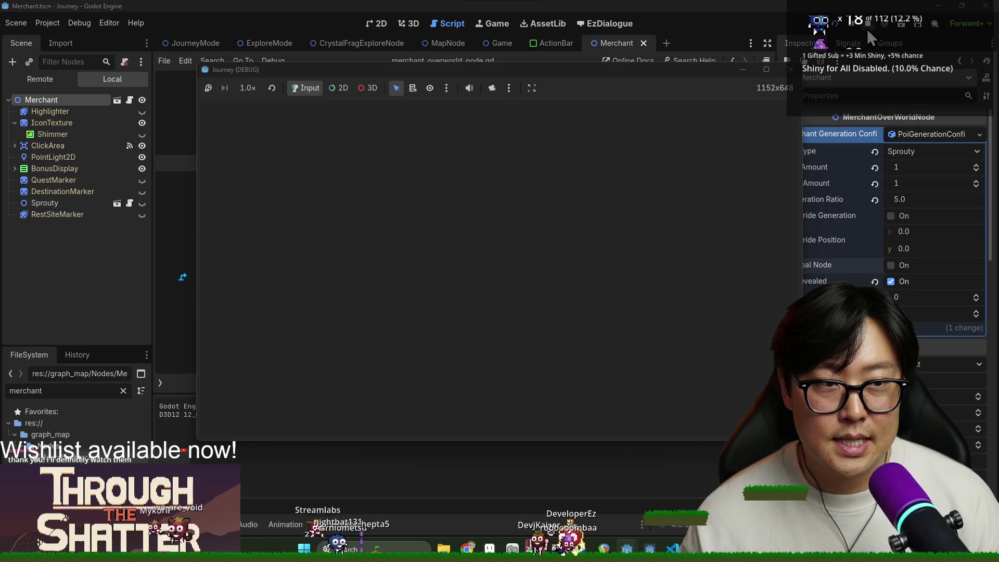
pyautogui.click(867, 29)
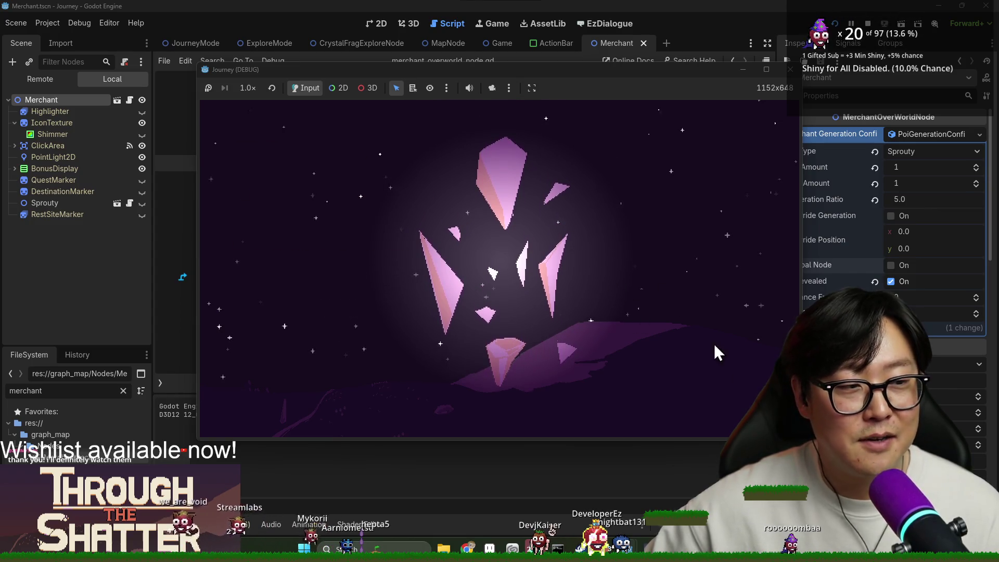
pyautogui.click(339, 268)
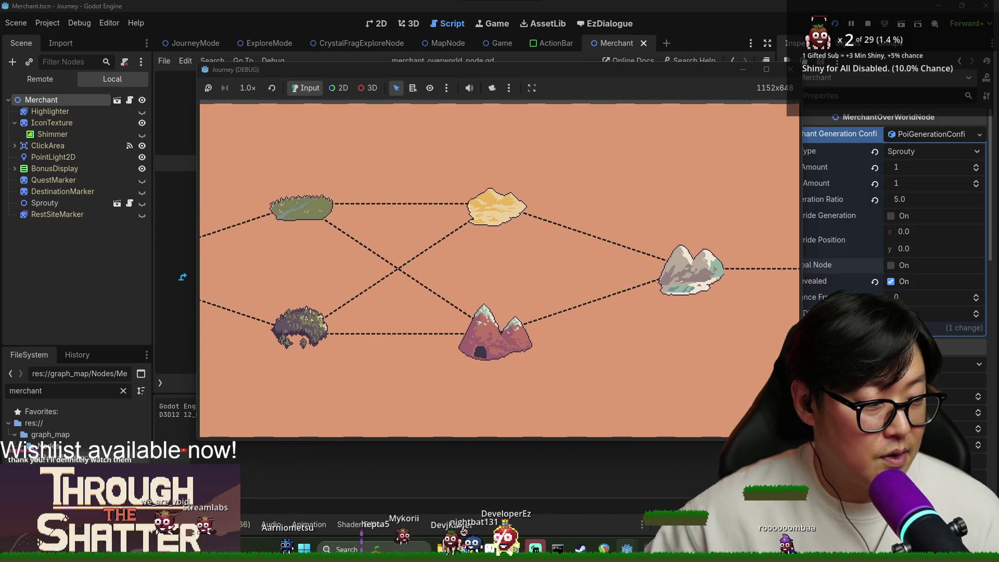
pyautogui.click(482, 335)
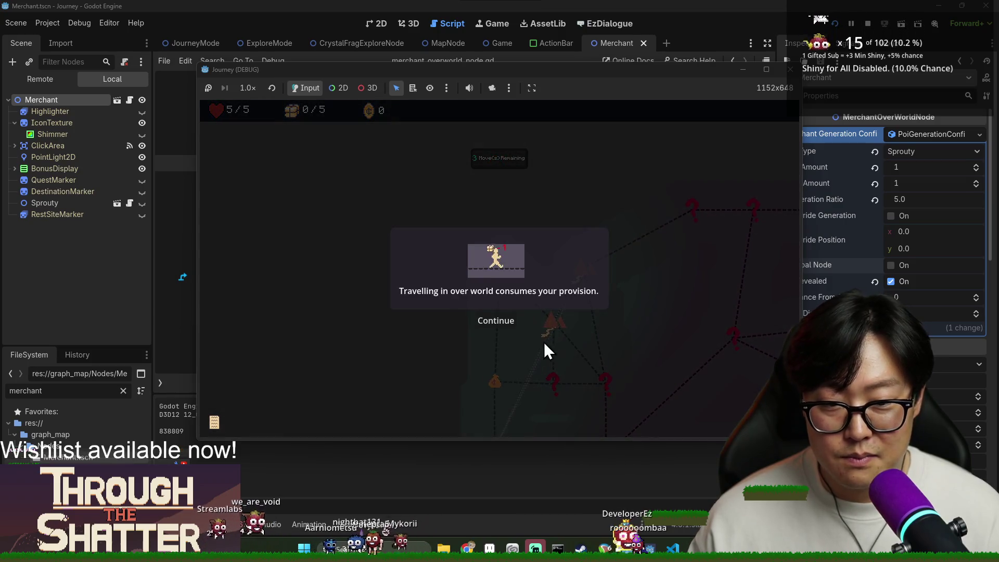
# Step: Dismiss the tutorial, limited-moves and provision hints while walking from the village to the next nodes
pyautogui.click(506, 323)
pyautogui.click(506, 323)
pyautogui.click(549, 332)
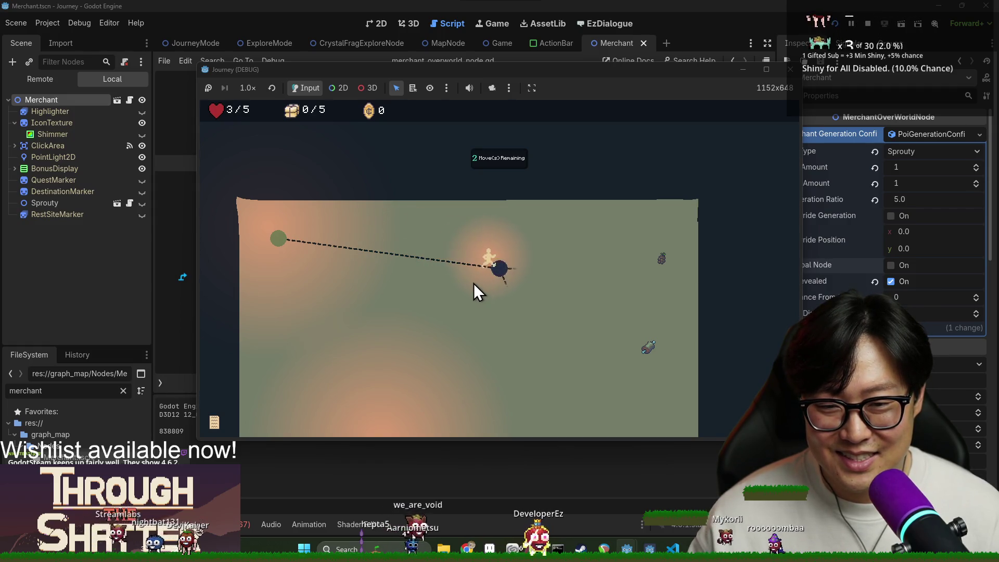
pyautogui.click(503, 271)
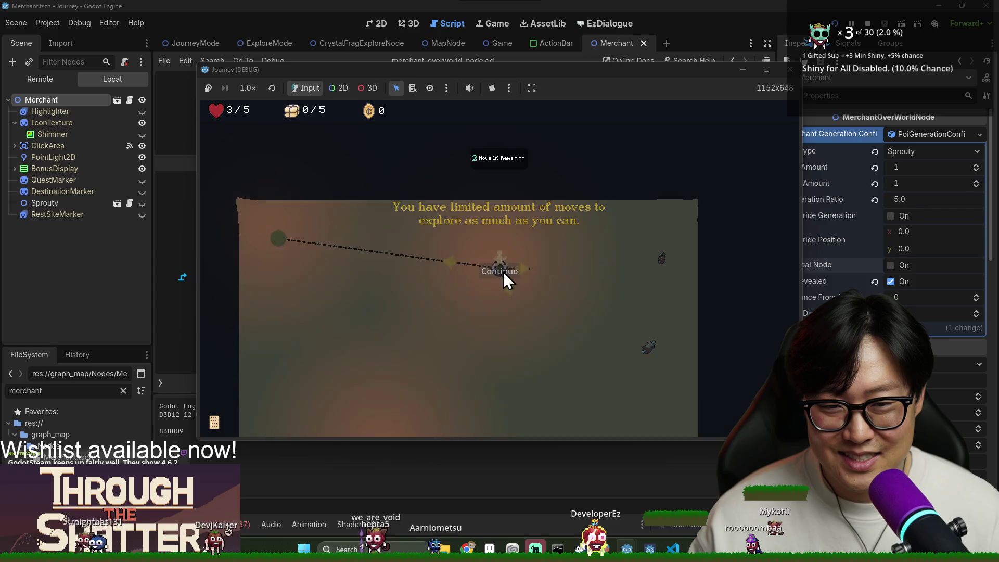
pyautogui.click(526, 275)
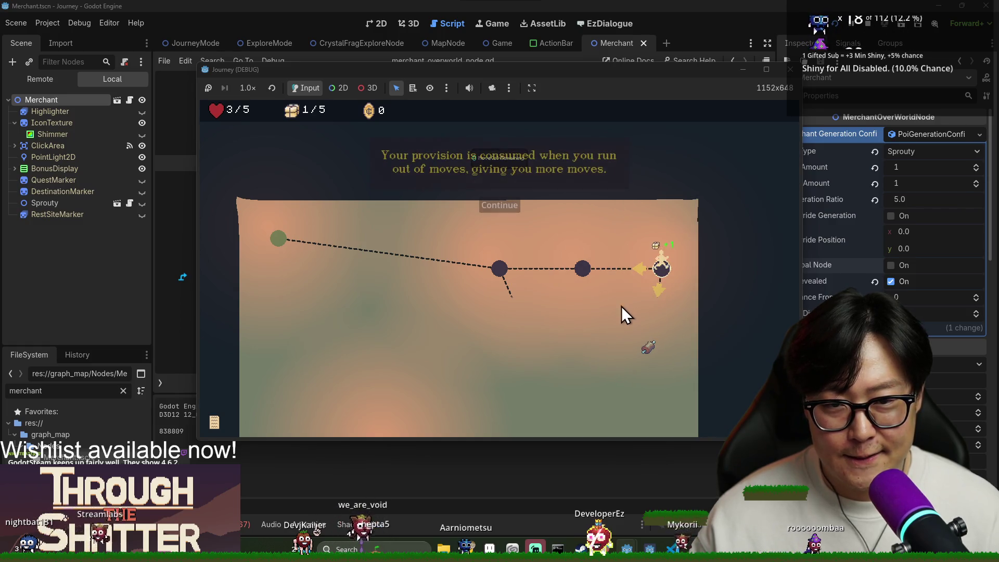
pyautogui.click(507, 207)
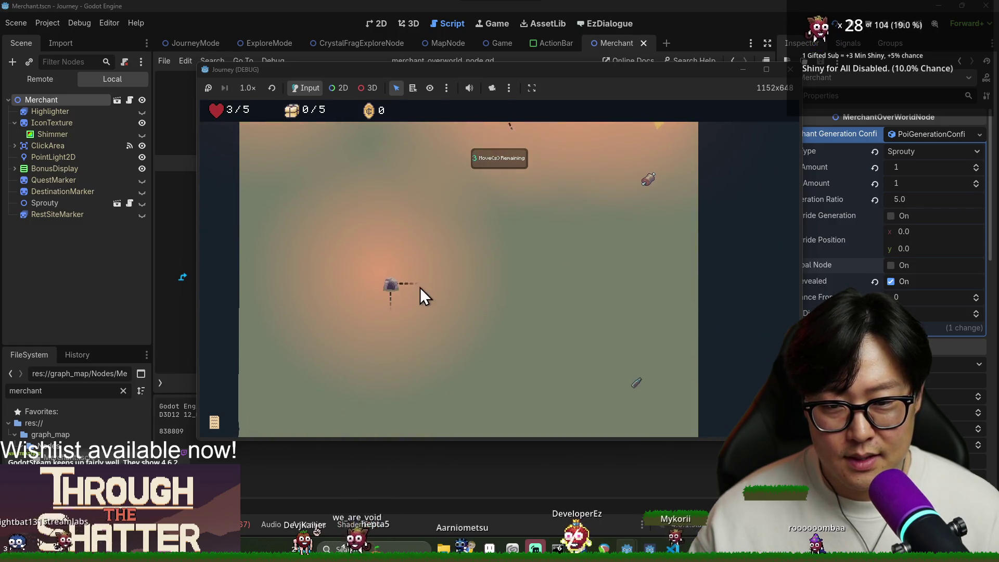
# Step: Walk past the bottle and Rest Site, then tunnel onto the Undiscovered Path node
pyautogui.scroll(2, 571, 311)
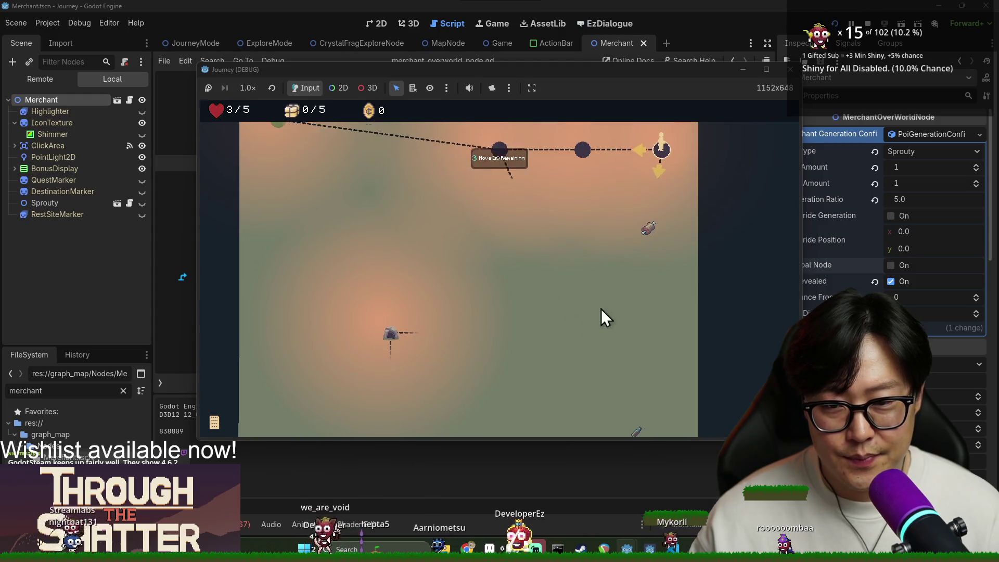
pyautogui.click(650, 219)
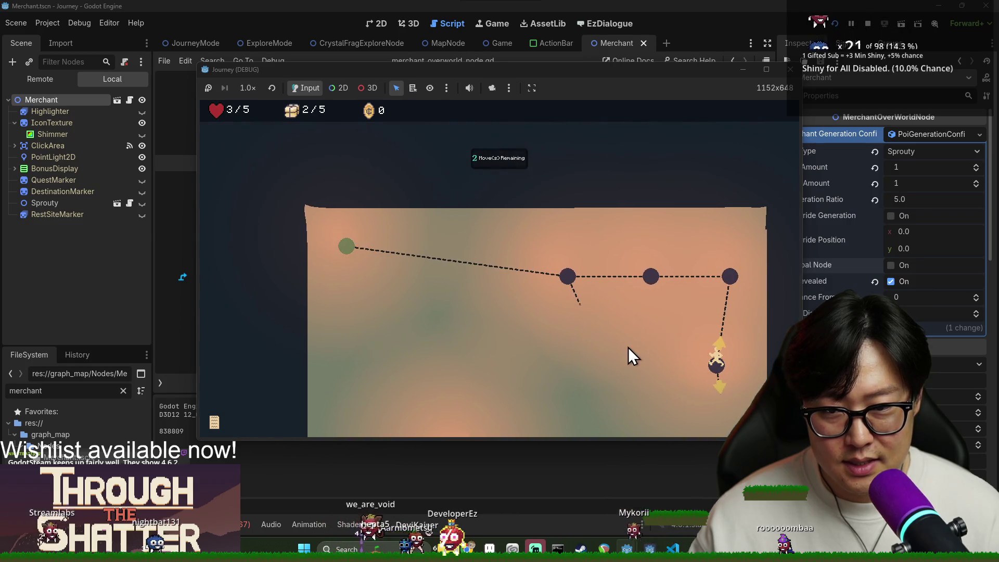
pyautogui.click(506, 204)
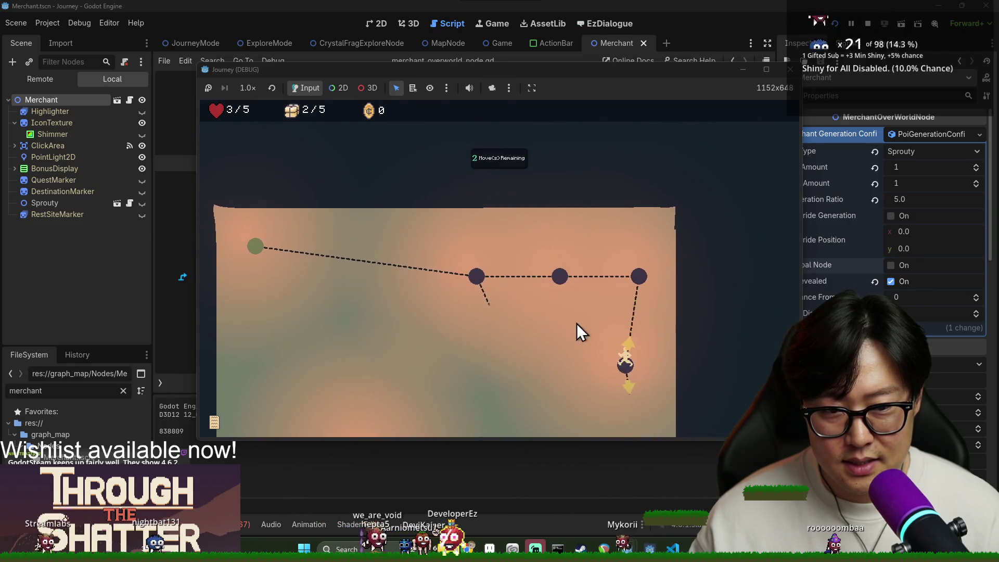
pyautogui.click(621, 264)
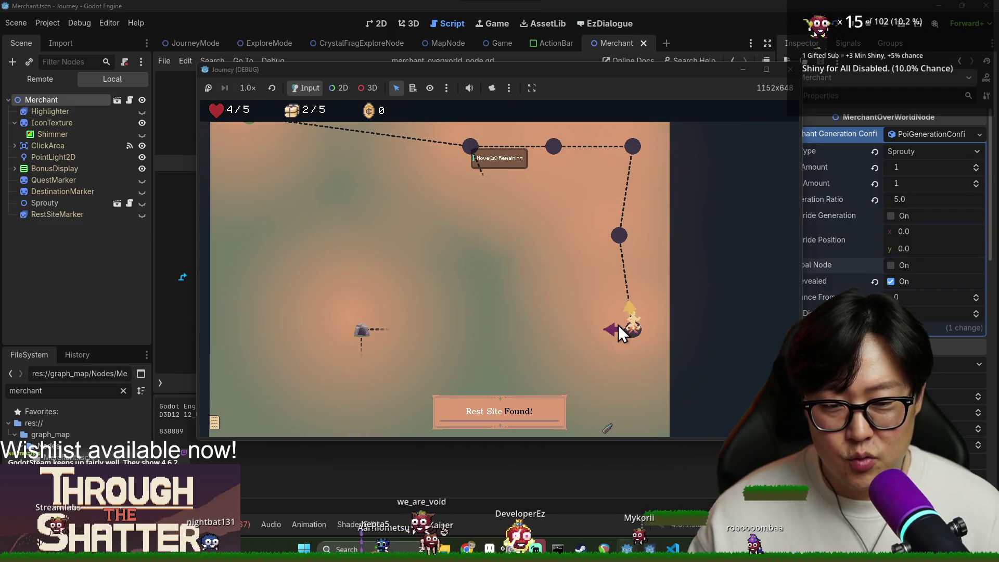
pyautogui.click(575, 351)
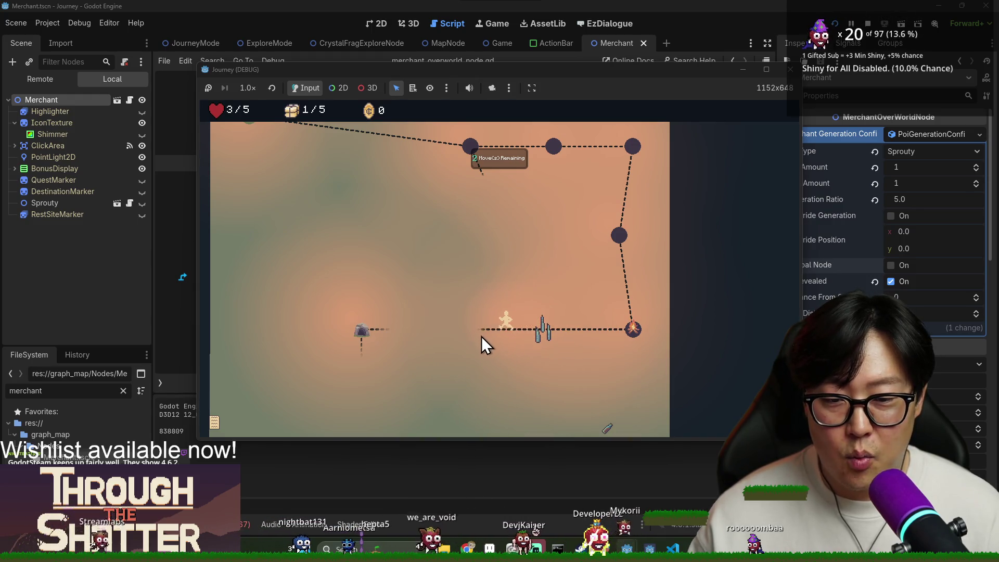
pyautogui.moveTo(364, 331)
pyautogui.mouseDown()
pyautogui.moveTo(354, 296)
pyautogui.moveTo(361, 286)
pyautogui.mouseUp()
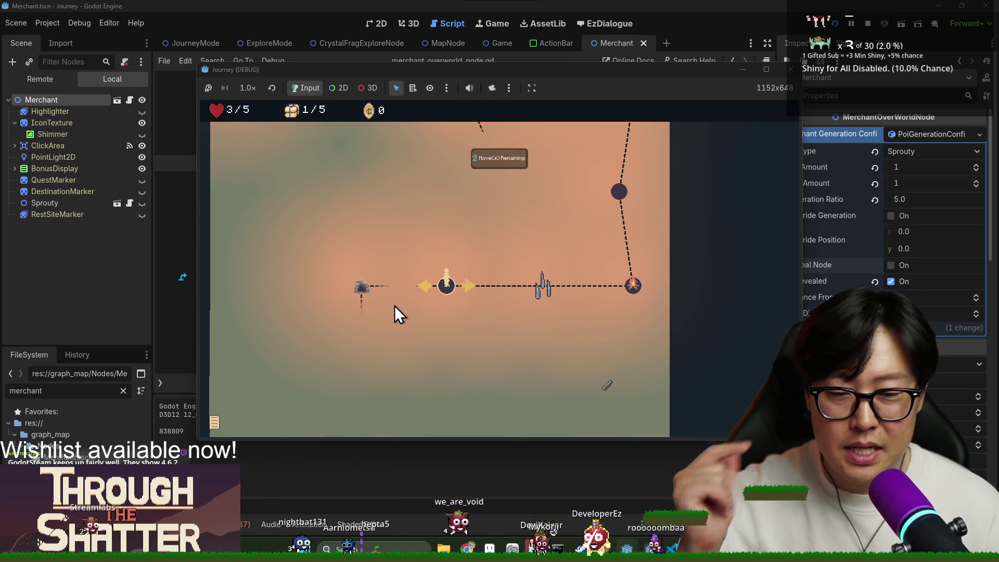
pyautogui.click(426, 286)
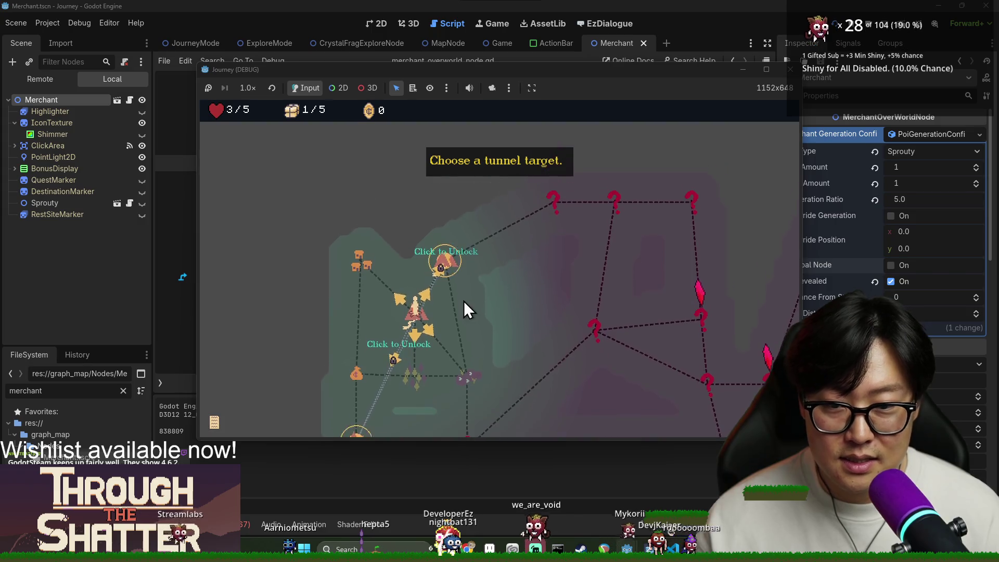
pyautogui.click(451, 266)
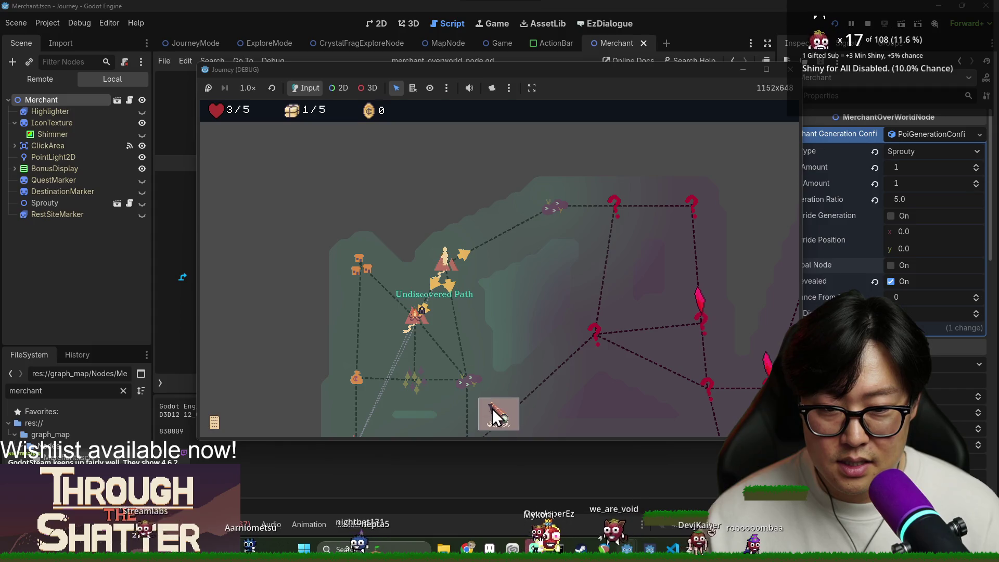
pyautogui.click(410, 322)
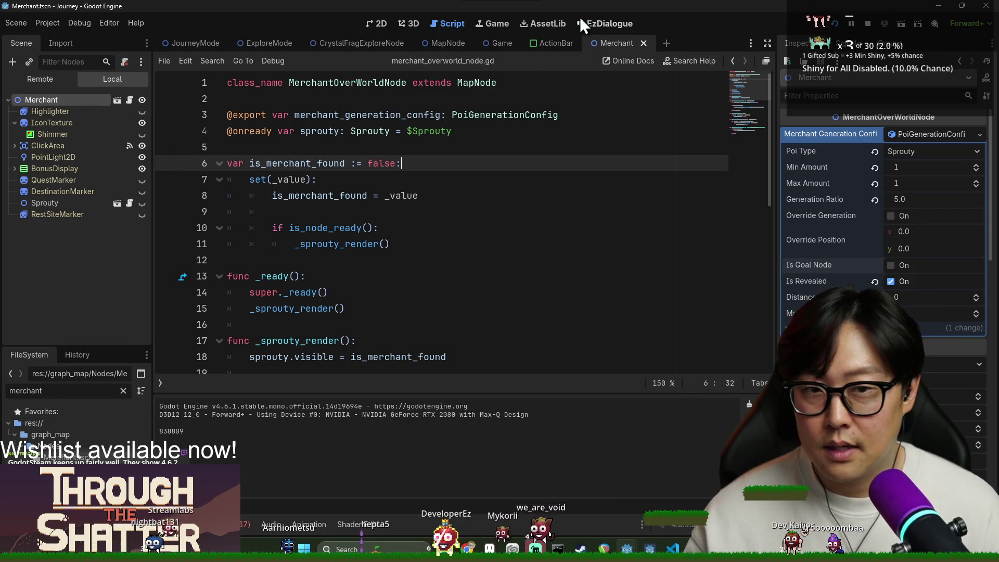
# Step: In the ActionBar script, inspect _update_active_buttons and its ActionButton/active_actions visibility check
pyautogui.click(558, 42)
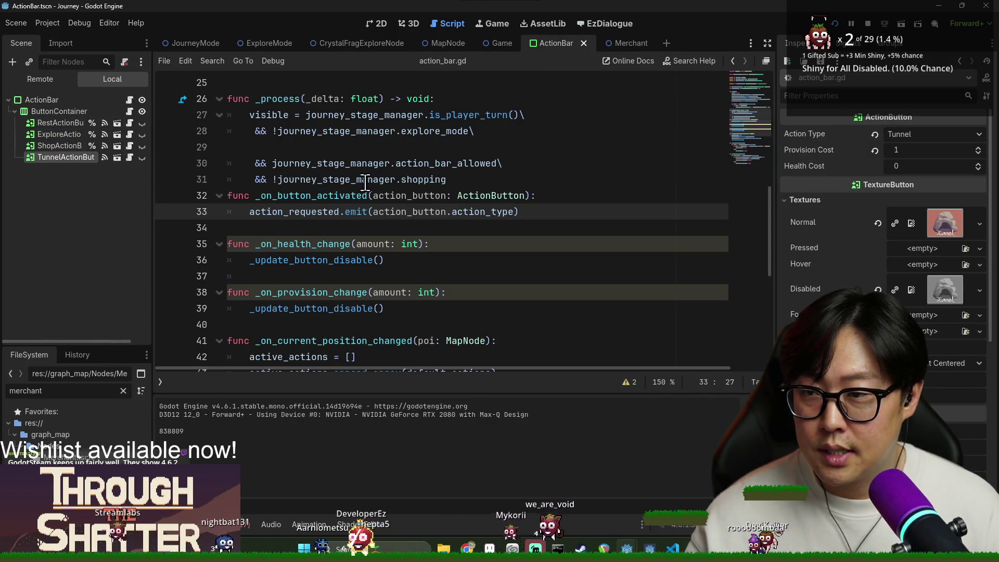
pyautogui.click(424, 195)
pyautogui.scroll(-4, 327, 243)
pyautogui.doubleClick(329, 243)
pyautogui.scroll(-2, 346, 227)
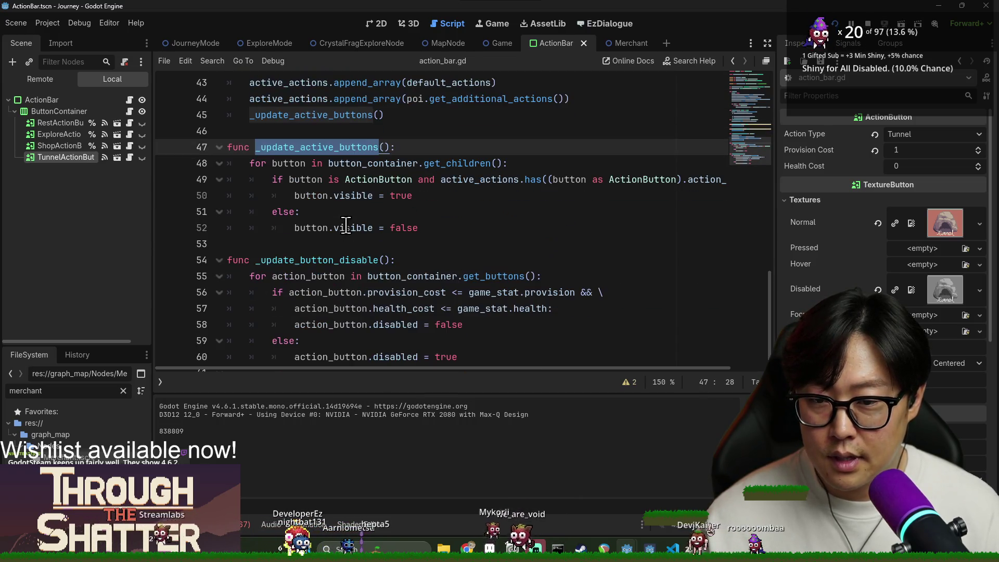
pyautogui.doubleClick(394, 181)
pyautogui.doubleClick(503, 179)
pyautogui.moveTo(545, 366)
pyautogui.mouseDown()
pyautogui.moveTo(669, 366)
pyautogui.moveTo(485, 366)
pyautogui.mouseUp()
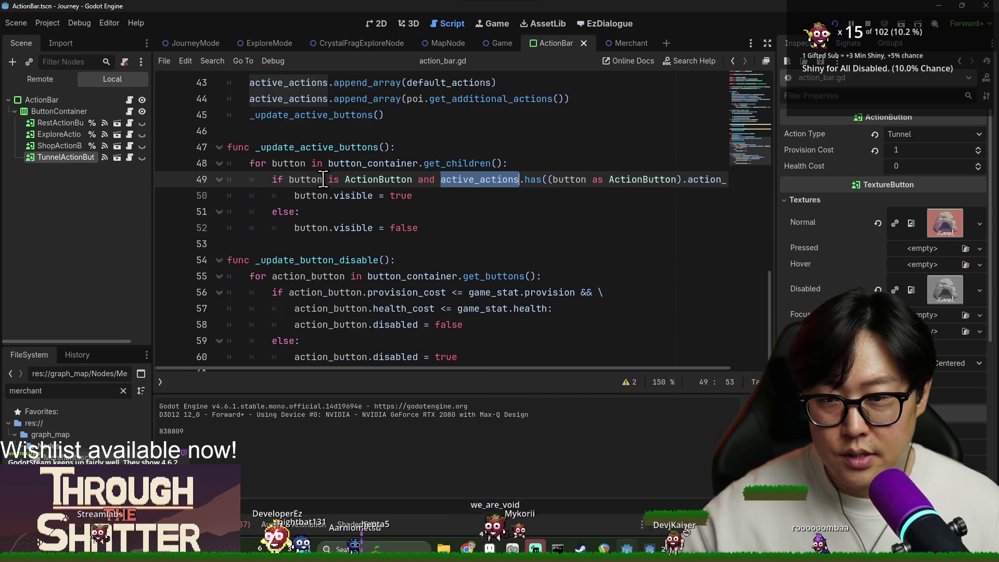
# Step: Inspect _update_button_disable's loop over button_container with action_button
pyautogui.scroll(-1, 364, 229)
pyautogui.click(403, 270)
pyautogui.doubleClick(404, 260)
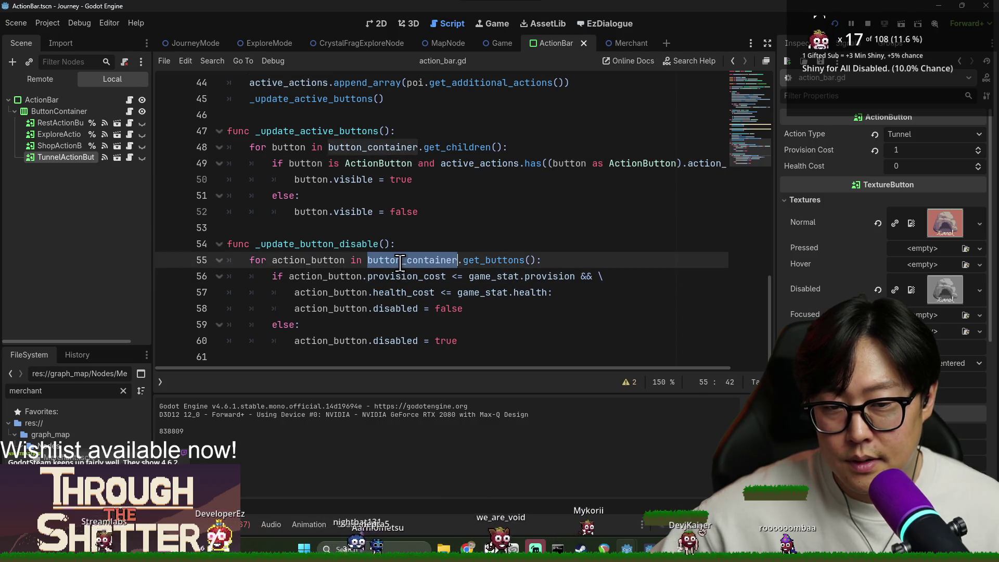
pyautogui.doubleClick(325, 277)
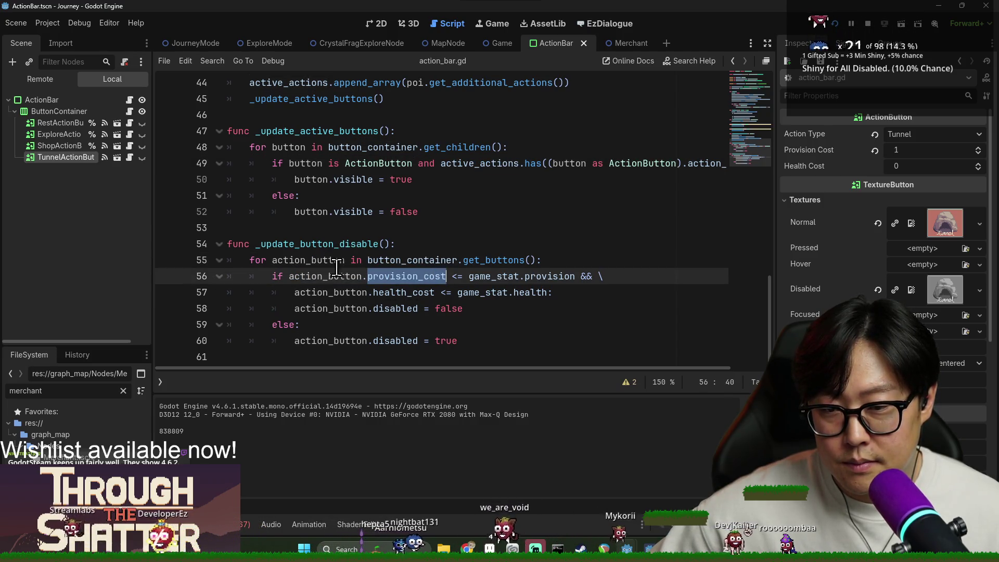
pyautogui.doubleClick(275, 243)
pyautogui.doubleClick(295, 260)
pyautogui.doubleClick(448, 259)
pyautogui.doubleClick(334, 276)
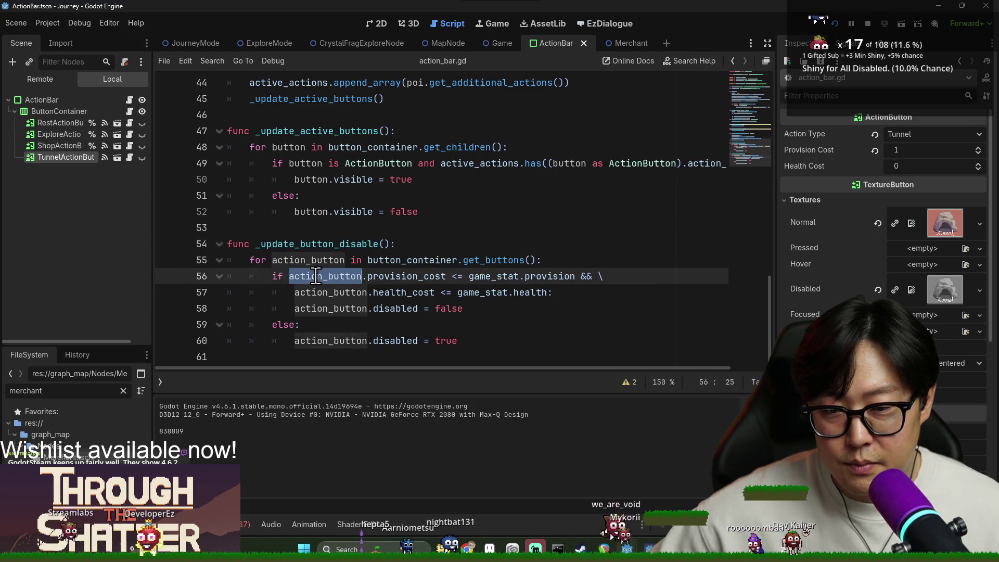
# Step: Examine the provision_cost and health_cost checks against game_stat and the disabled assignment
pyautogui.doubleClick(406, 276)
pyautogui.doubleClick(492, 276)
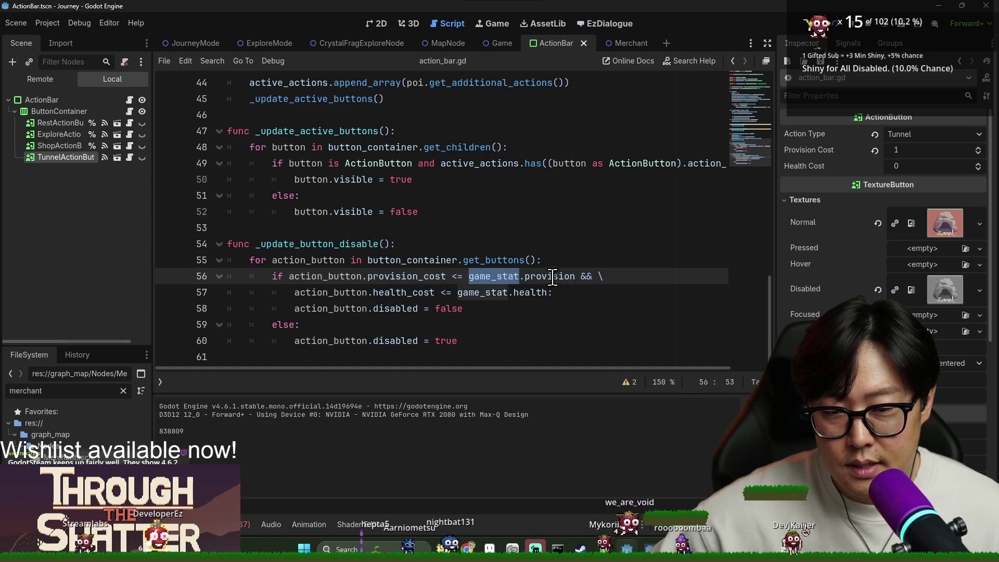
pyautogui.doubleClick(484, 292)
pyautogui.doubleClick(395, 309)
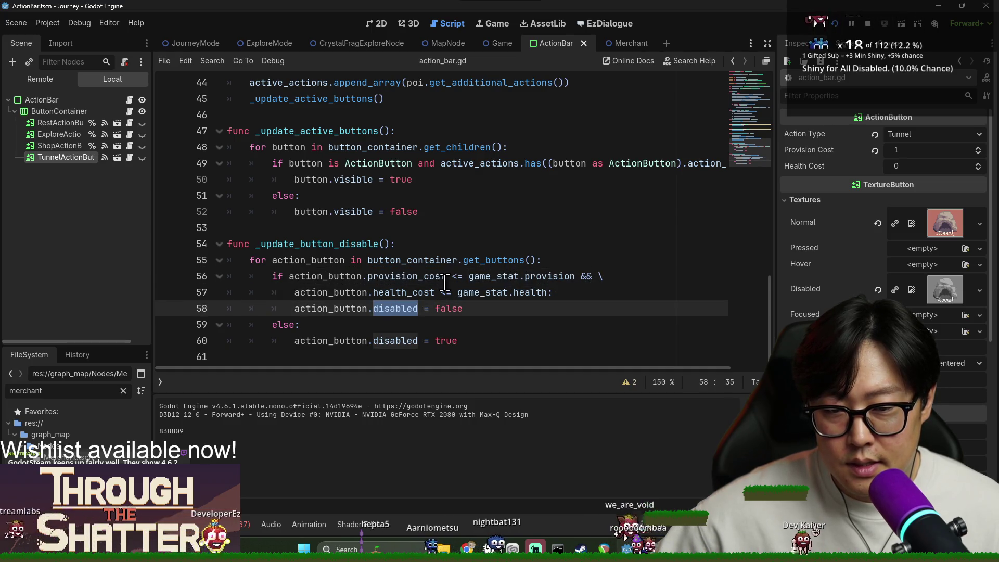
pyautogui.doubleClick(421, 276)
pyautogui.doubleClick(530, 293)
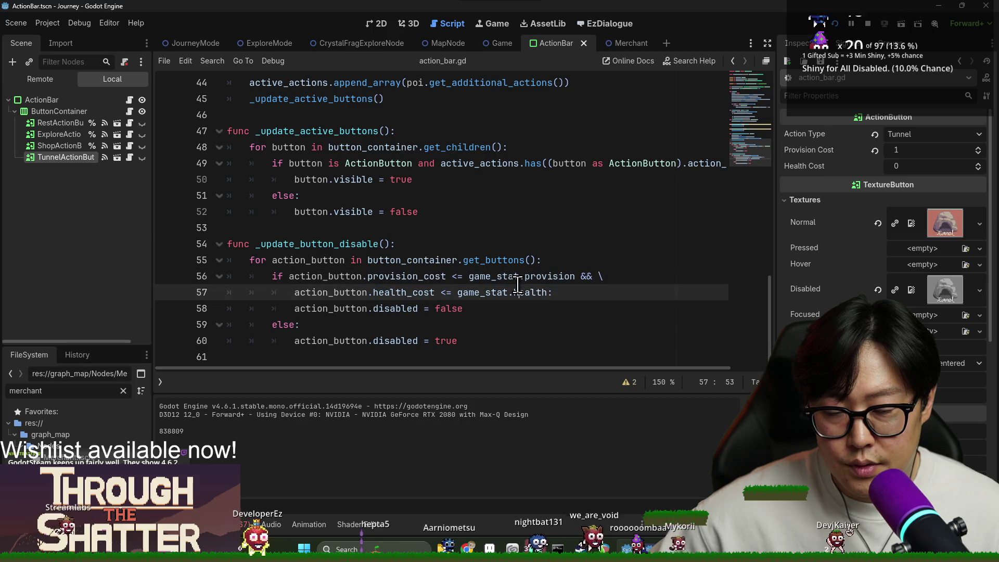
pyautogui.doubleClick(408, 292)
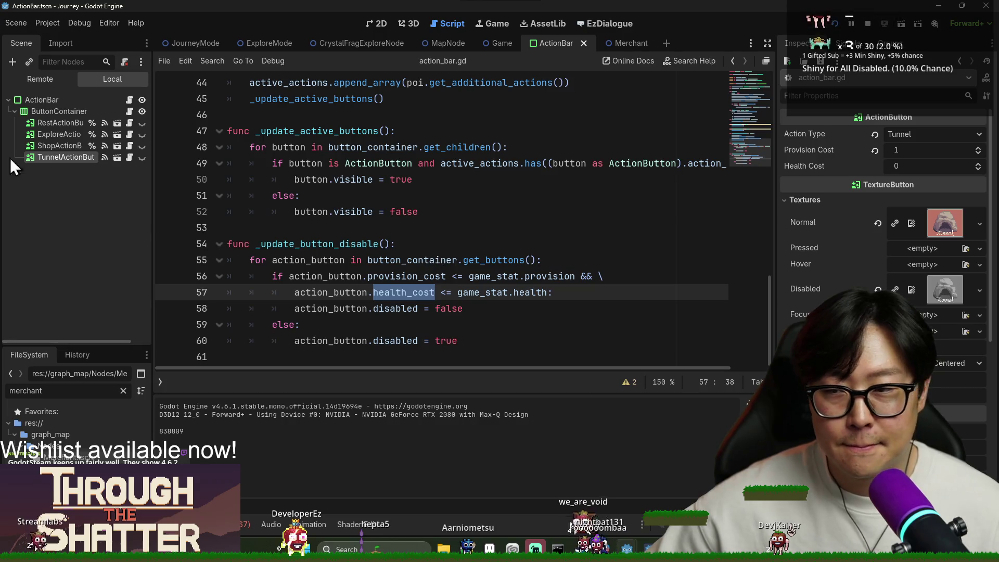
# Step: Compare action button costs and set the Explore (Search) button to 1 provision, 0 health
pyautogui.click(65, 134)
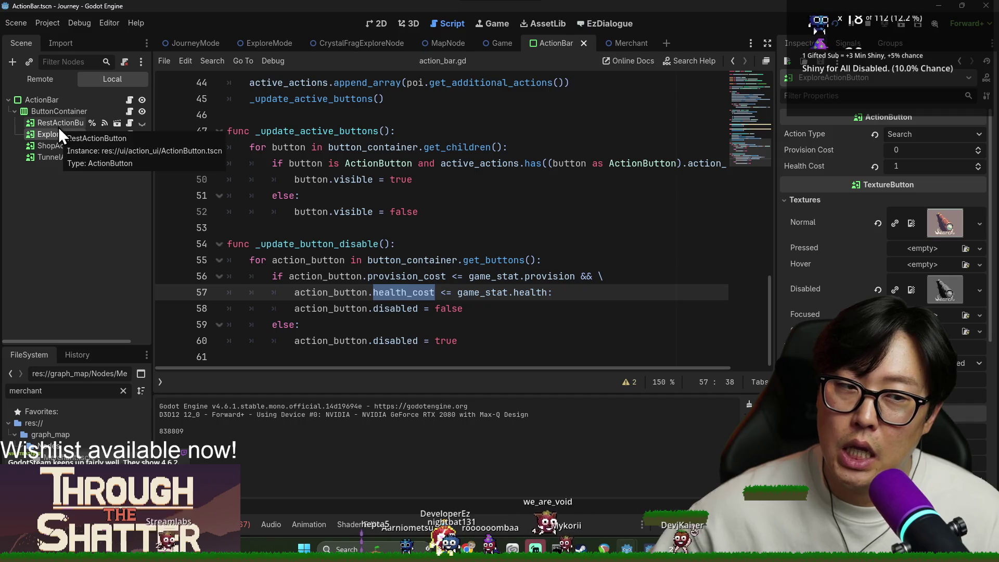
pyautogui.click(63, 123)
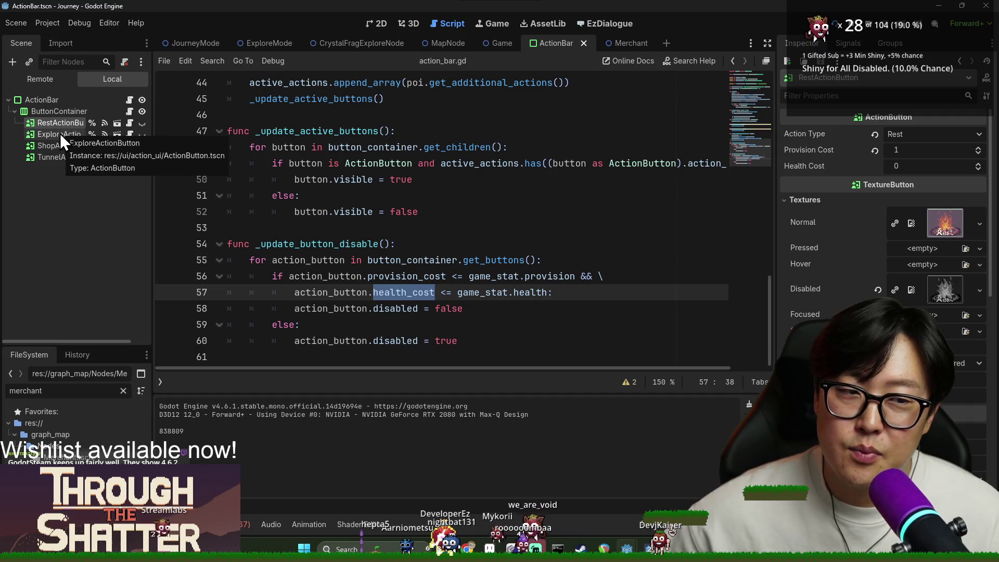
pyautogui.click(60, 133)
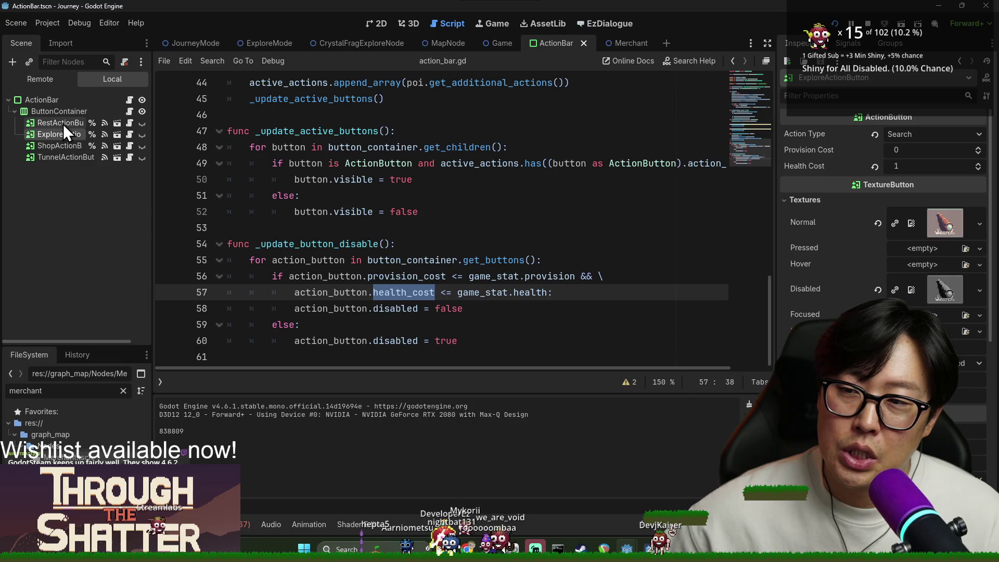
pyautogui.click(63, 124)
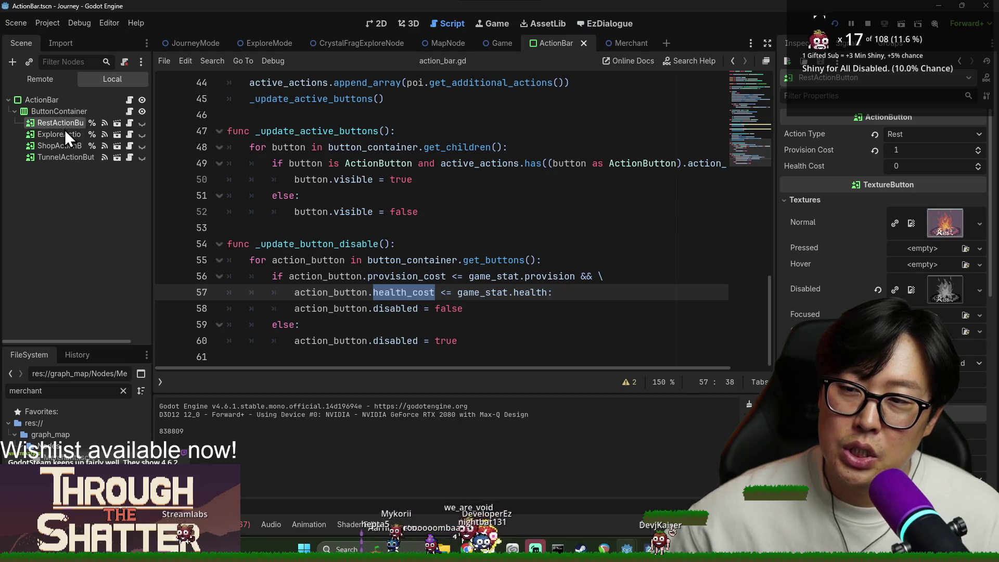
pyautogui.click(64, 134)
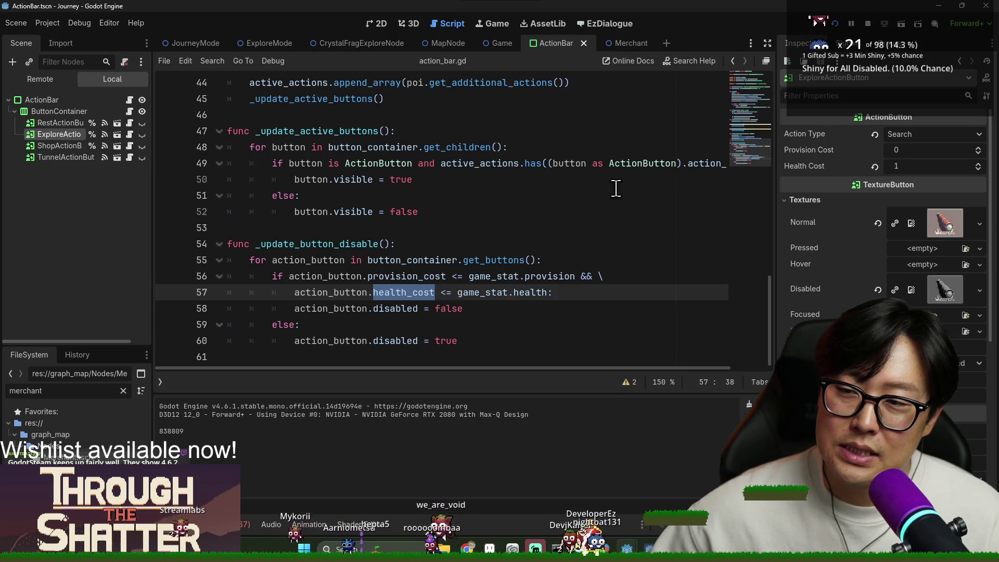
pyautogui.click(875, 167)
pyautogui.click(901, 150)
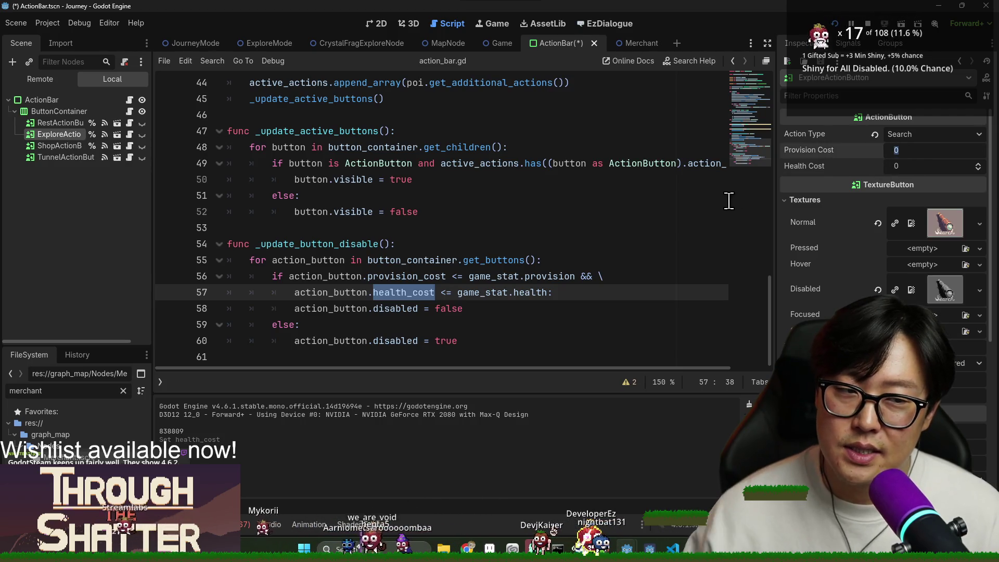
pyautogui.click(67, 146)
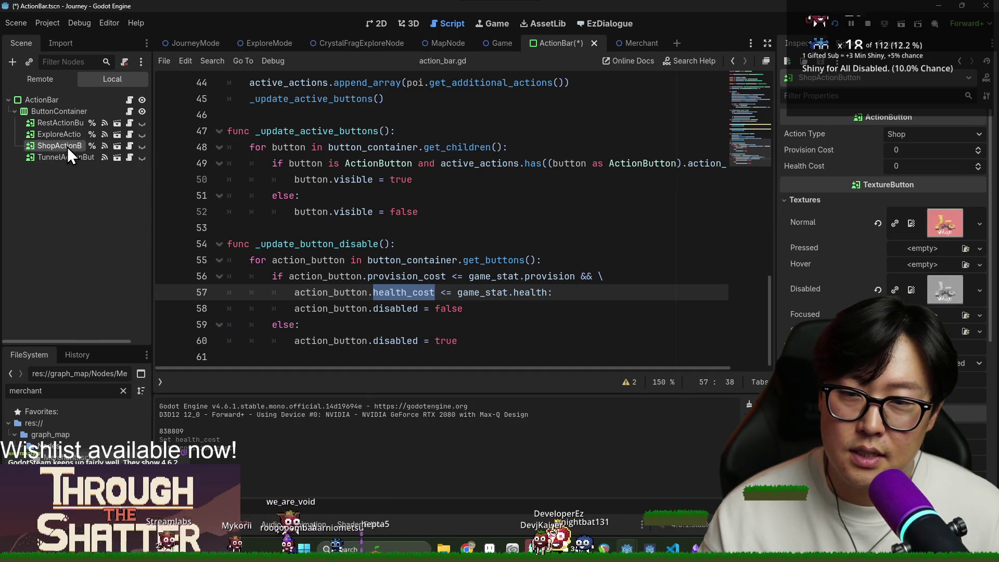
pyautogui.click(66, 135)
# Step: Return to the _update_button_disable code and save the ActionBar scene
pyautogui.click(421, 212)
pyautogui.hotkey('ctrl', 's')
pyautogui.hotkey('ctrl', 's')
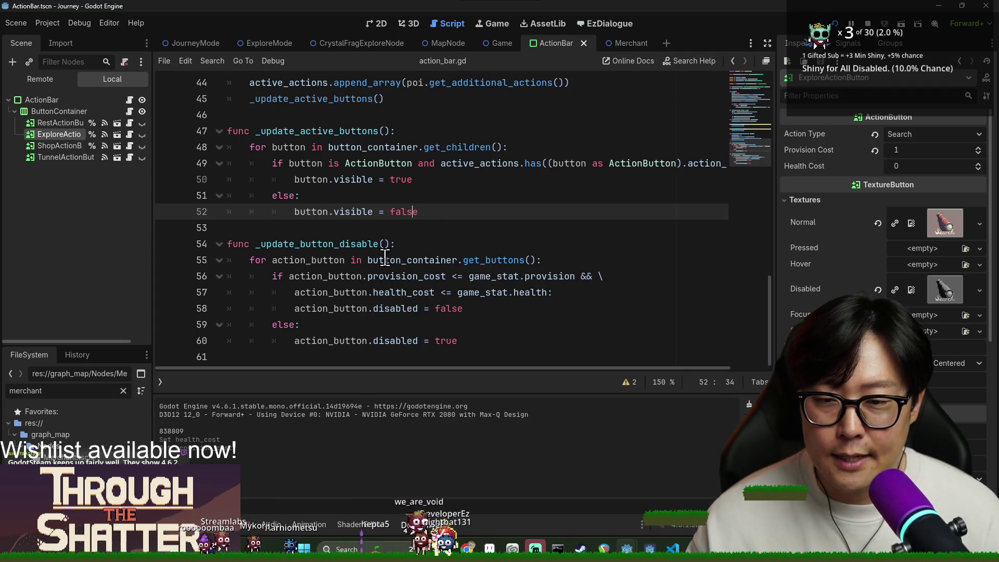
pyautogui.click(339, 278)
pyautogui.doubleClick(312, 260)
pyautogui.hotkey('ctrl', 's')
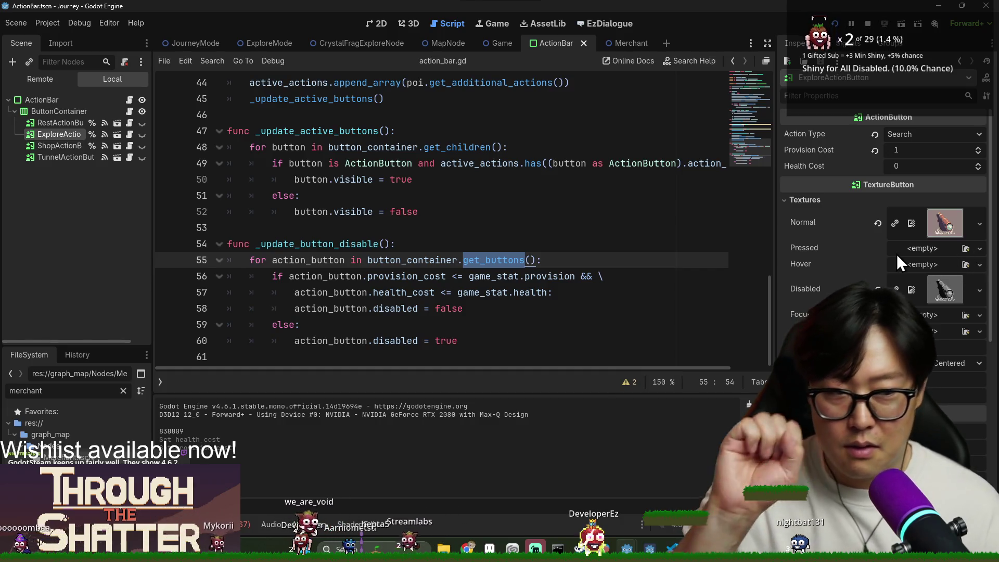
pyautogui.click(526, 226)
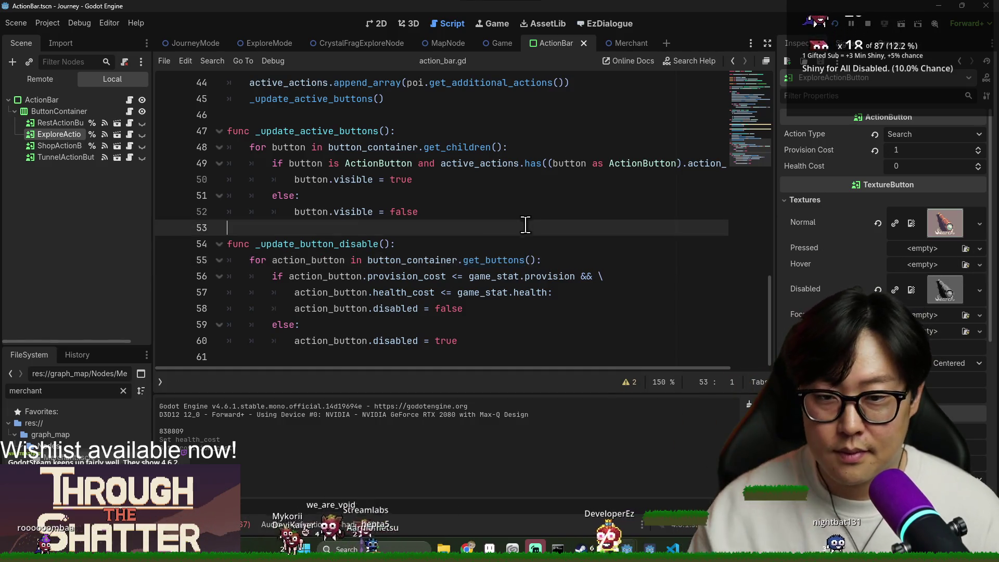
# Step: In action_button.gd, find the hover tweens and change both durations to 0.05, then save
pyautogui.click(116, 124)
pyautogui.click(447, 183)
pyautogui.hotkey('ctrl', 'f')
pyautogui.write('tween')
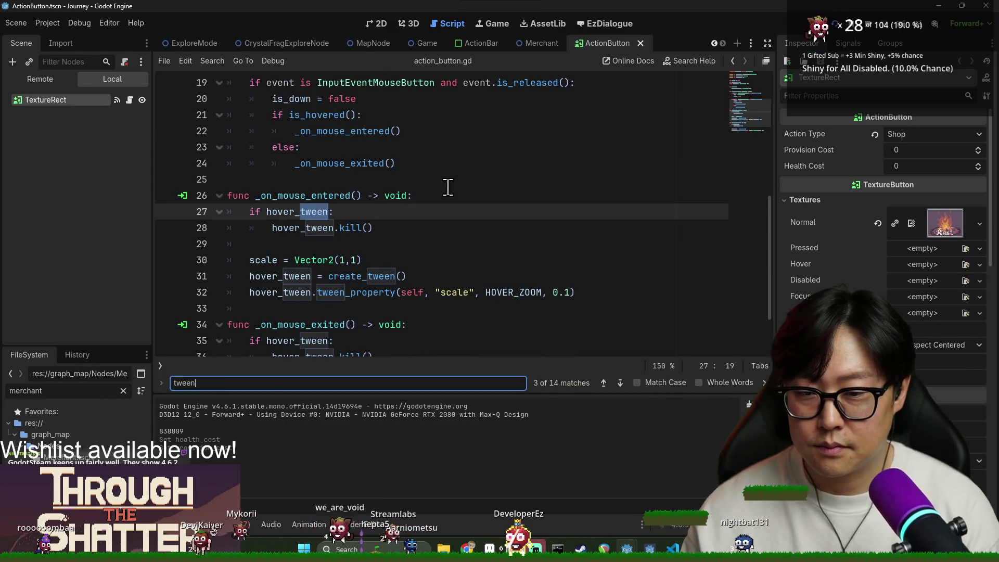
pyautogui.click(569, 293)
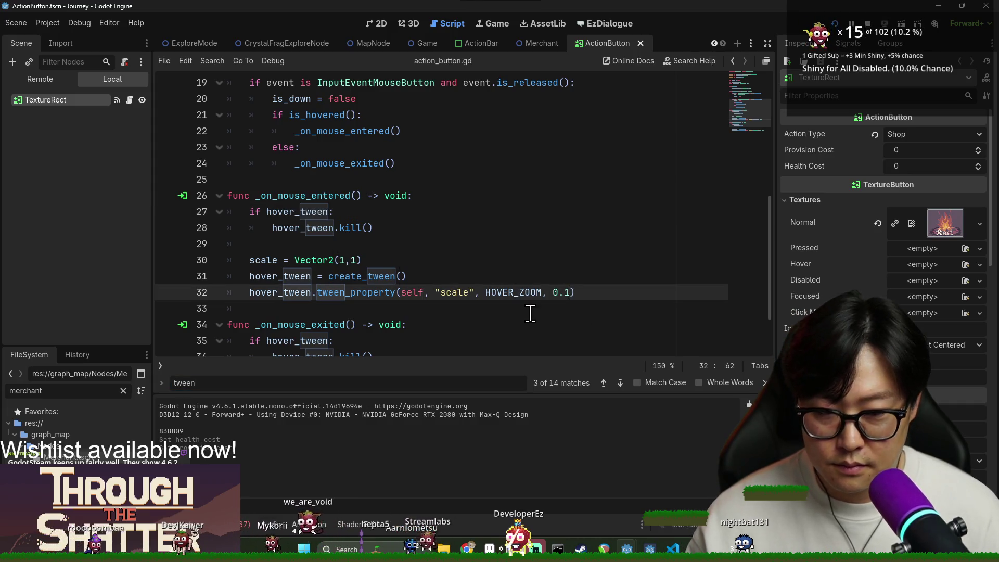
pyautogui.write('0')
pyautogui.press('BackSpace')
pyautogui.write('05')
pyautogui.scroll(-2, 538, 239)
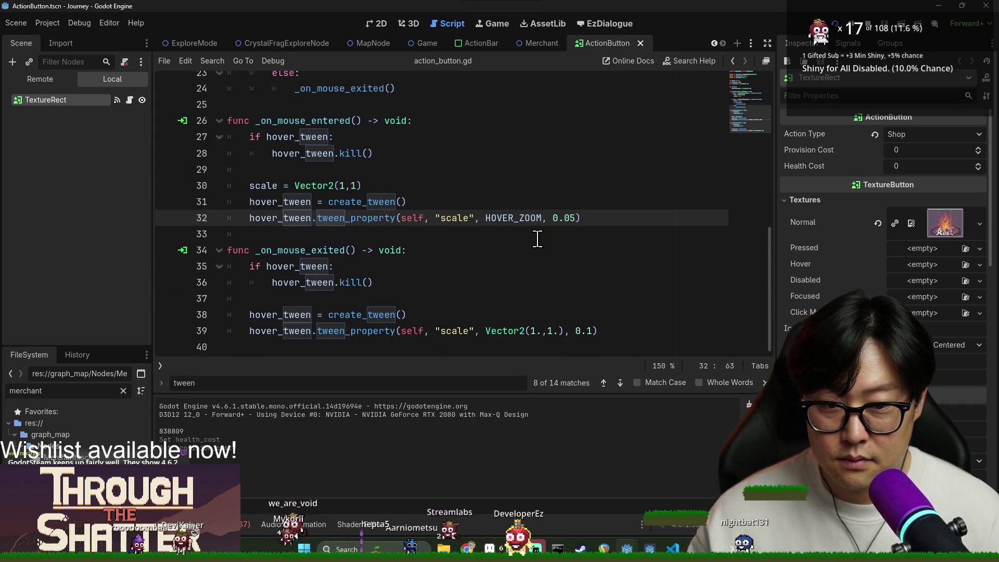
pyautogui.click(593, 331)
pyautogui.press('BackSpace')
pyautogui.write('5')
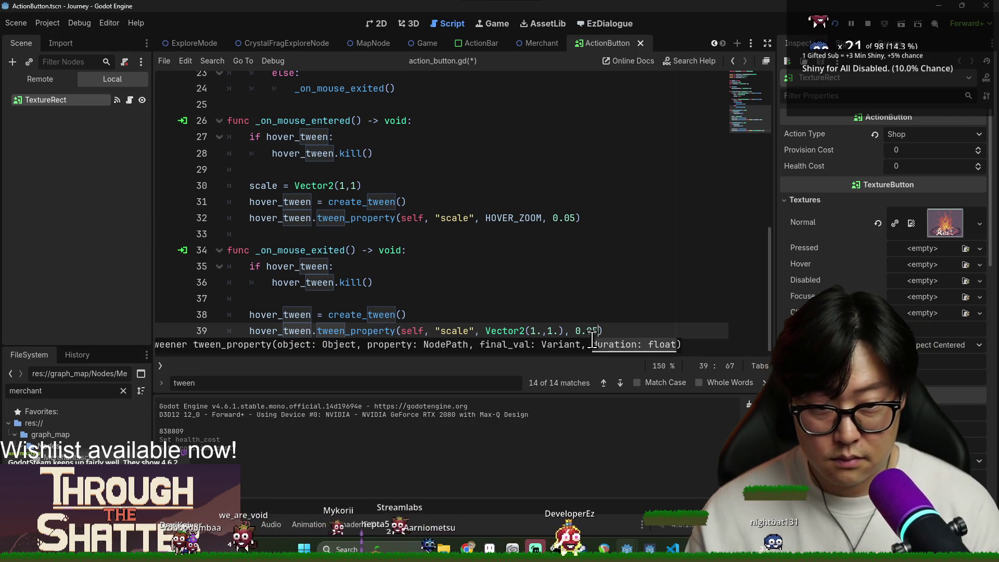
pyautogui.hotkey('ctrl', 's')
# Step: Add .set_trans(Tween.TRANS_CUBIC) to both create_tween() calls on lines 31 and 38
pyautogui.click(408, 201)
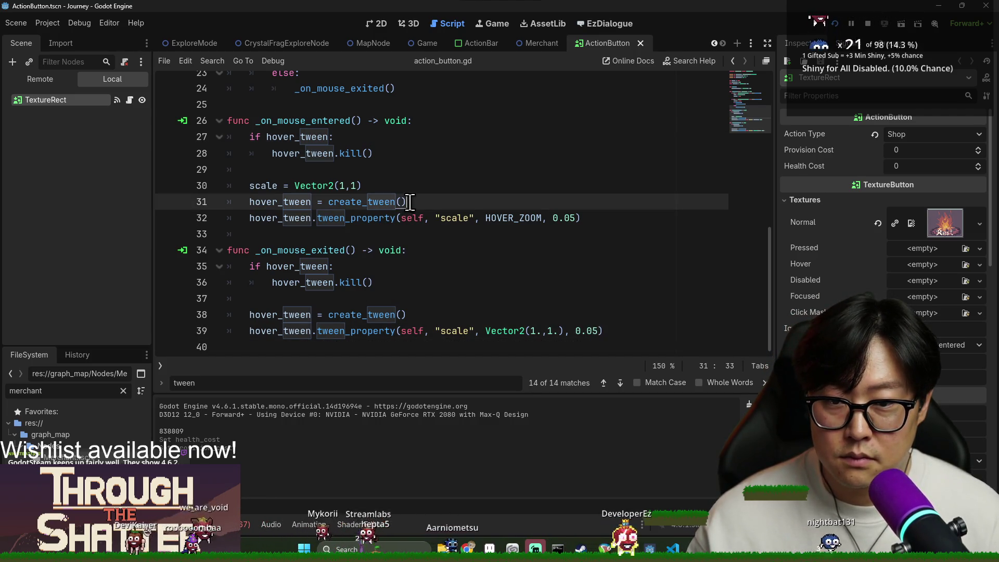
pyautogui.write('.se')
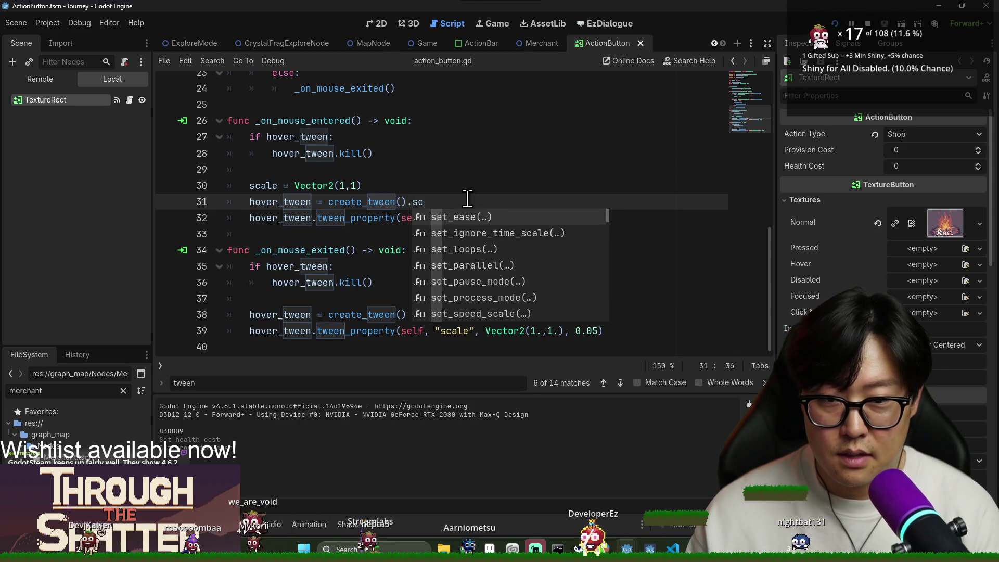
pyautogui.write('t_trans')
pyautogui.press('Return')
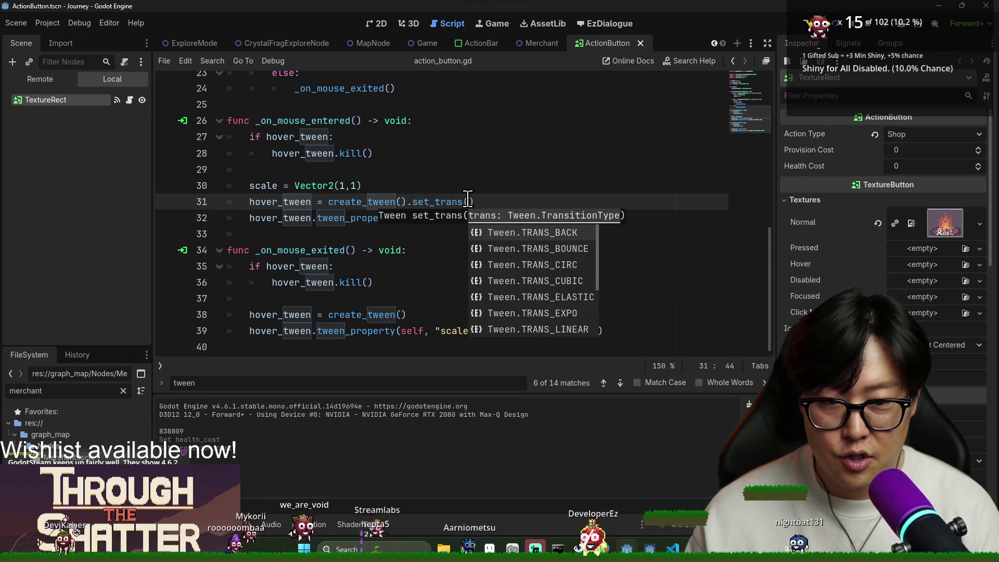
pyautogui.press('Down')
pyautogui.press('Down')
pyautogui.press('Down')
pyautogui.press('Return')
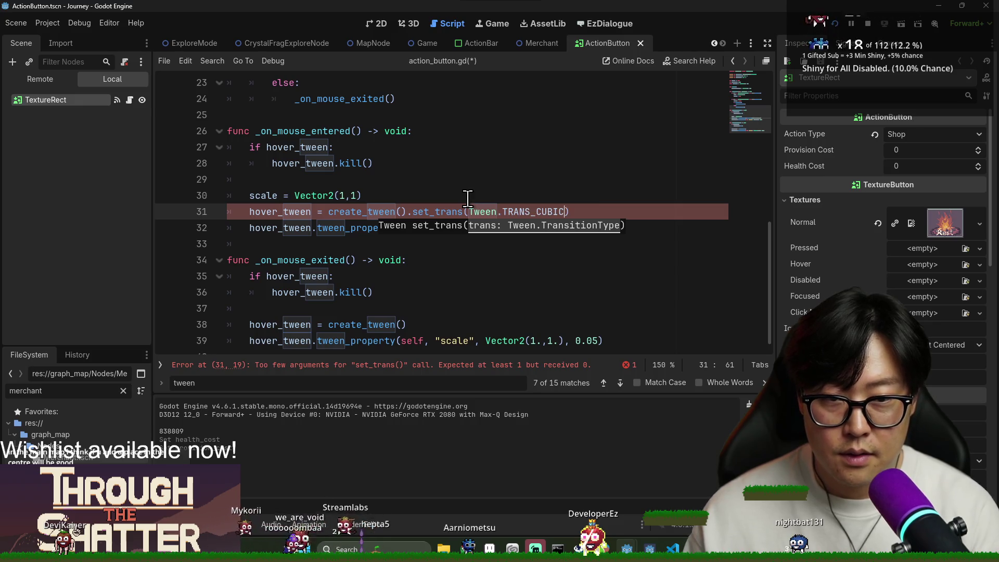
pyautogui.click(428, 281)
pyautogui.click(409, 214)
pyautogui.keyDown('shift'); pyautogui.click(598, 215); pyautogui.keyUp('shift')
pyautogui.hotkey('ctrl', 'c')
pyautogui.click(453, 325)
pyautogui.hotkey('ctrl', 'v')
# Step: Change both tween durations on lines 32 and 39 to 0.07 and save the script
pyautogui.press('Up')
pyautogui.press('Up')
pyautogui.press('Up')
pyautogui.press('Delete')
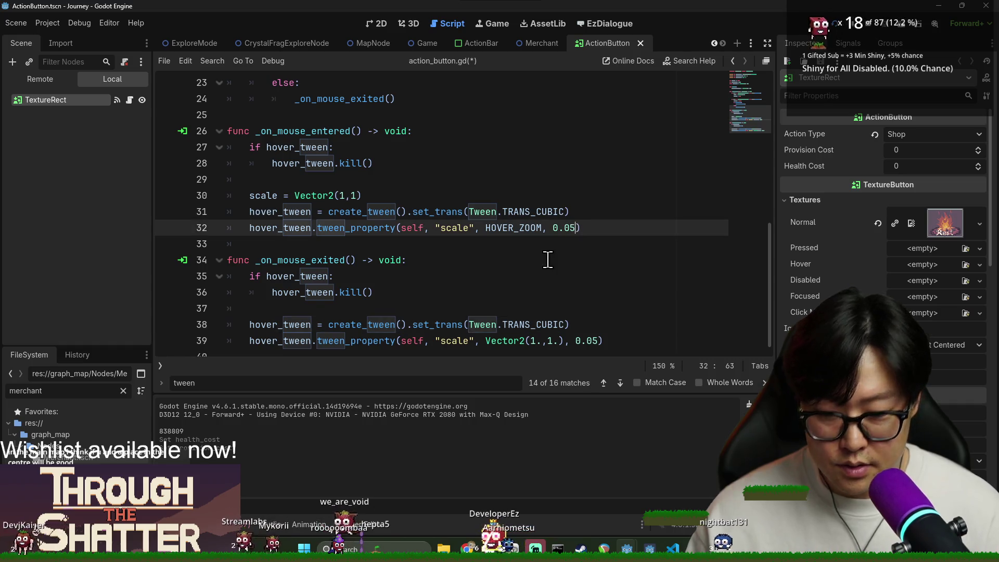
pyautogui.write('7')
pyautogui.click(599, 341)
pyautogui.press('BackSpace')
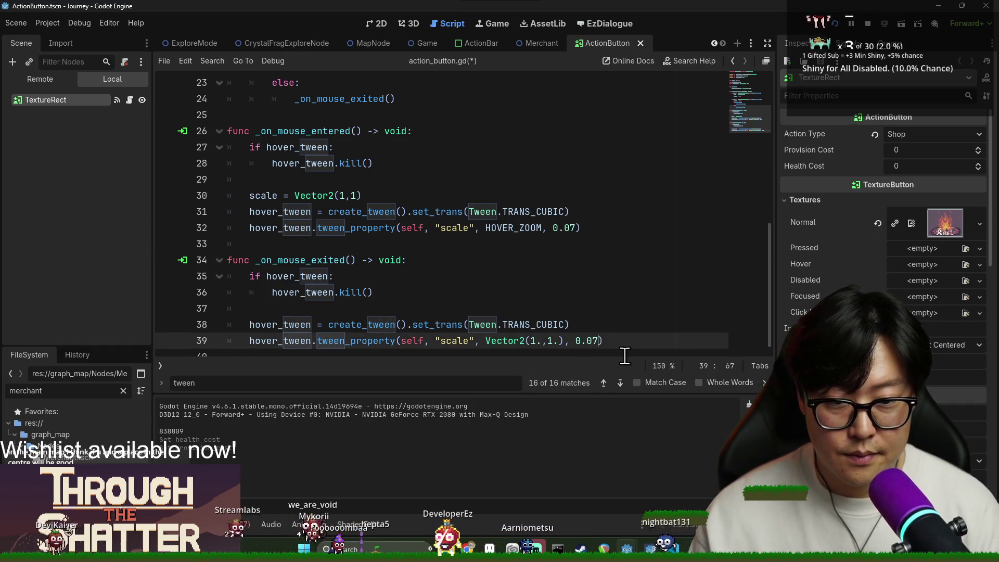
pyautogui.write('7')
pyautogui.hotkey('ctrl', 's')
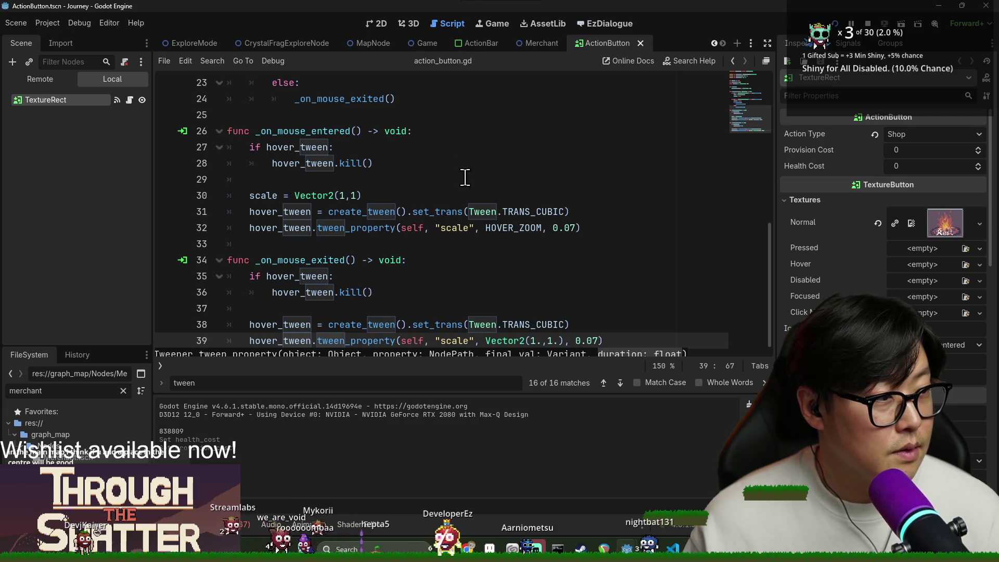
pyautogui.click(464, 179)
pyautogui.hotkey('ctrl', 's')
pyautogui.click(452, 148)
pyautogui.hotkey('ctrl', 's')
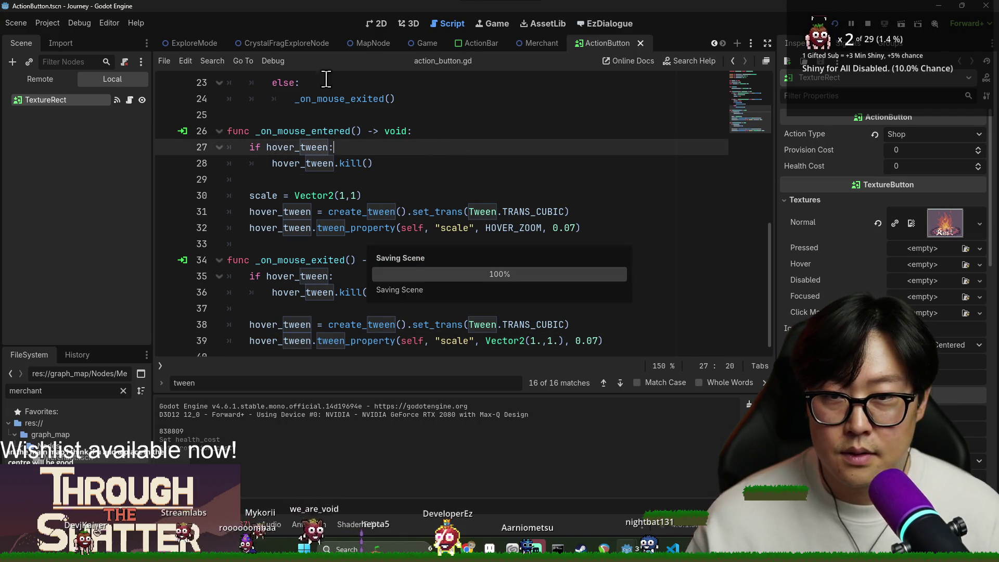
pyautogui.scroll(5, 497, 143)
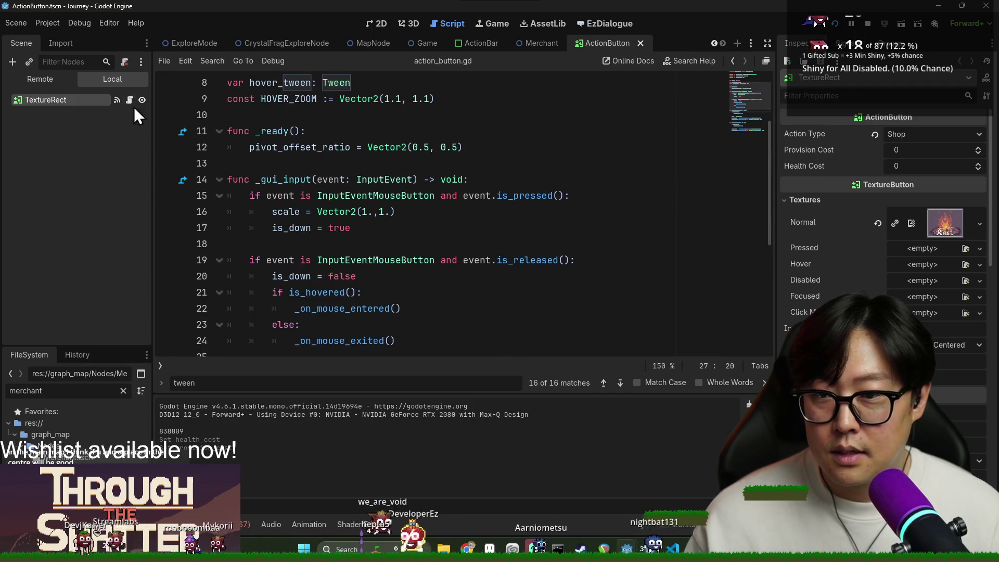
# Step: Close the ActionButton scene and switch via JourneyMode to the ActionBar scene
pyautogui.click(640, 43)
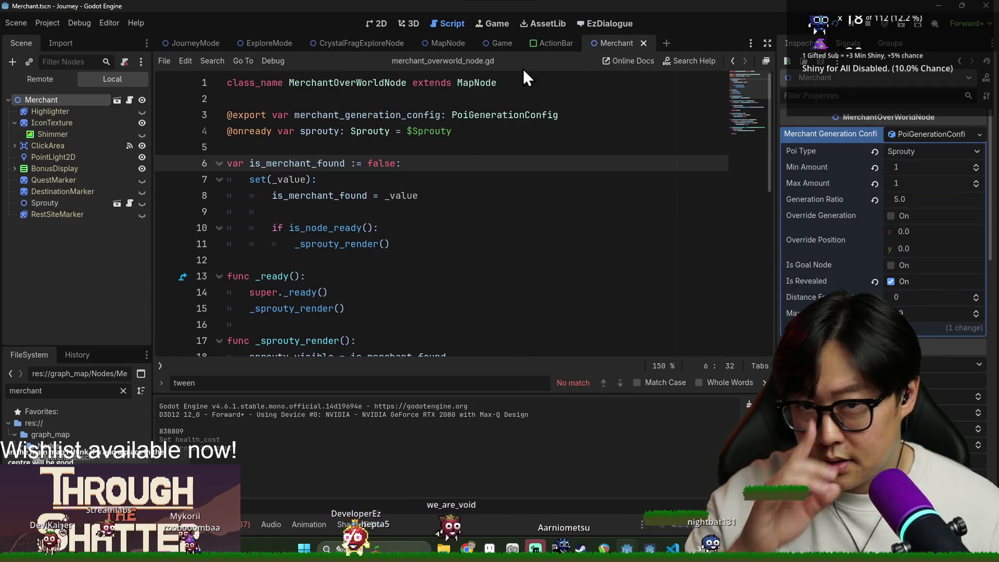
pyautogui.click(175, 43)
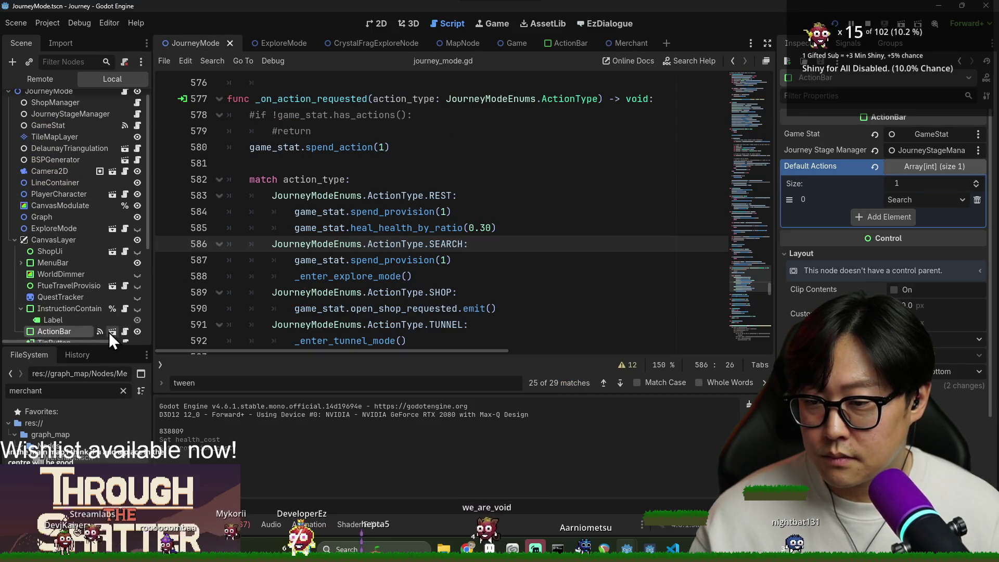
pyautogui.click(111, 332)
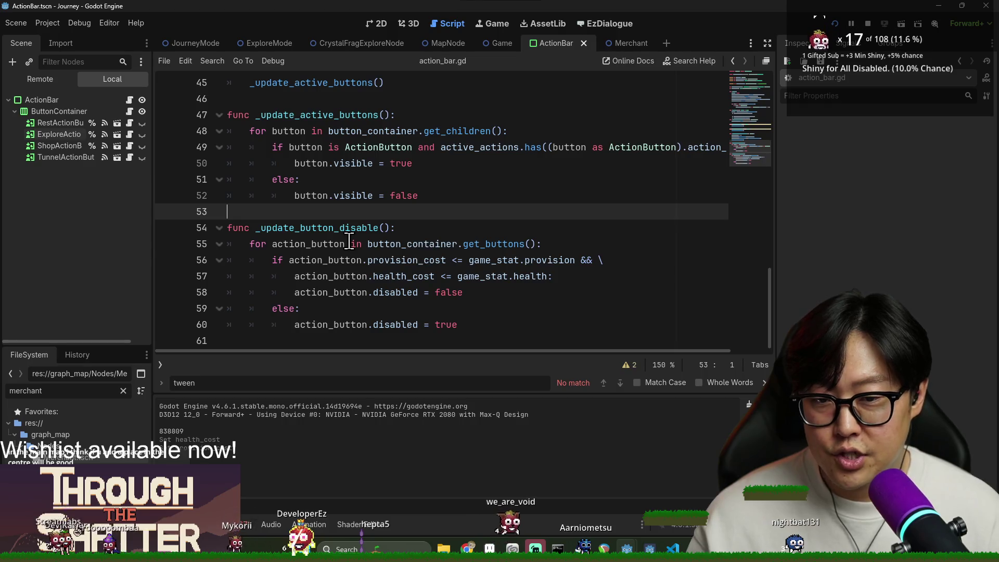
# Step: Review the action_button loop on lines 55-56 and open a new line after the for statement
pyautogui.click(349, 244)
pyautogui.doubleClick(427, 227)
pyautogui.doubleClick(312, 243)
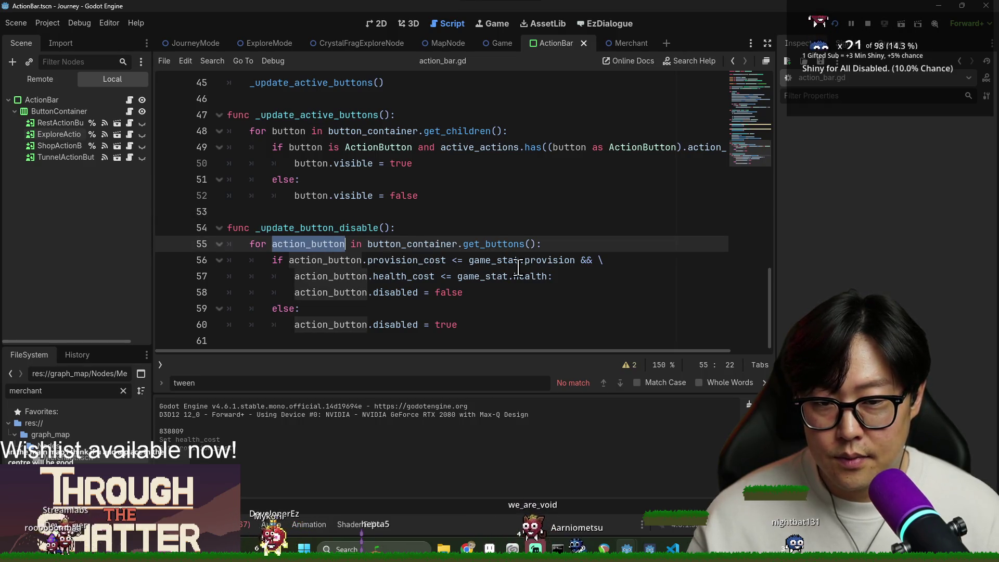
pyautogui.doubleClick(330, 259)
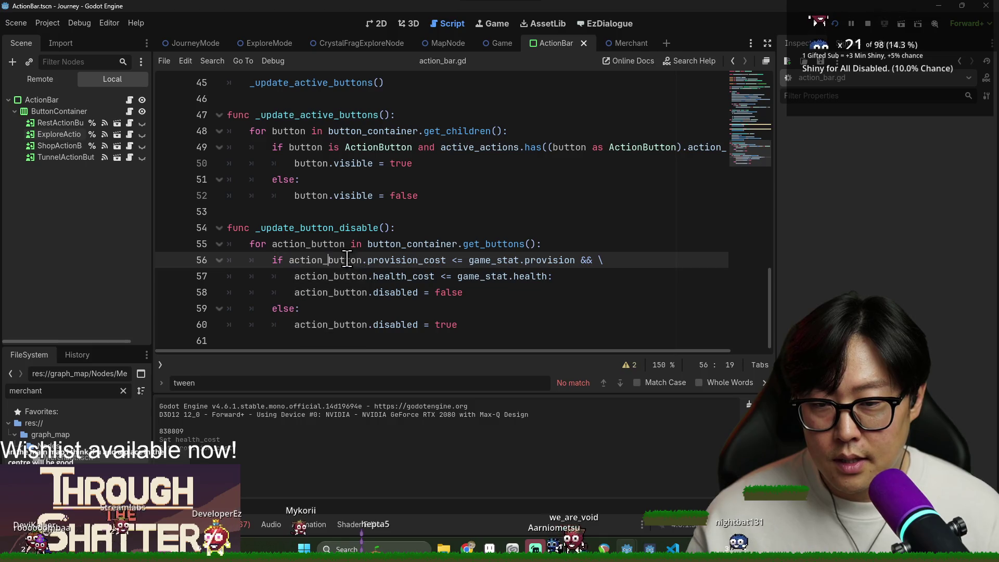
pyautogui.click(594, 246)
pyautogui.press('Return')
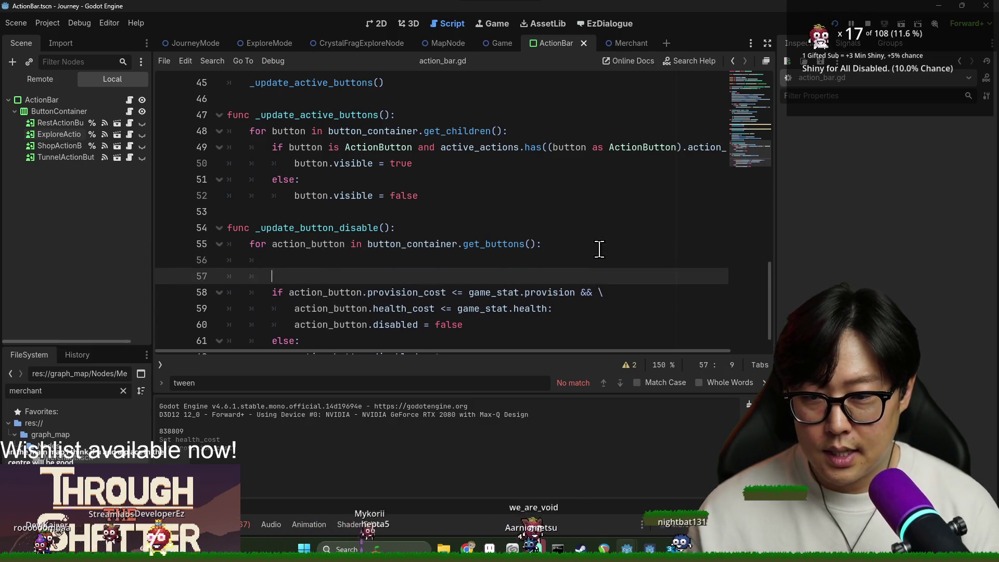
# Step: On a new line 56, begin the condition action_button.provision_cost <= game_stat.provision
pyautogui.press('Return')
pyautogui.press('Up')
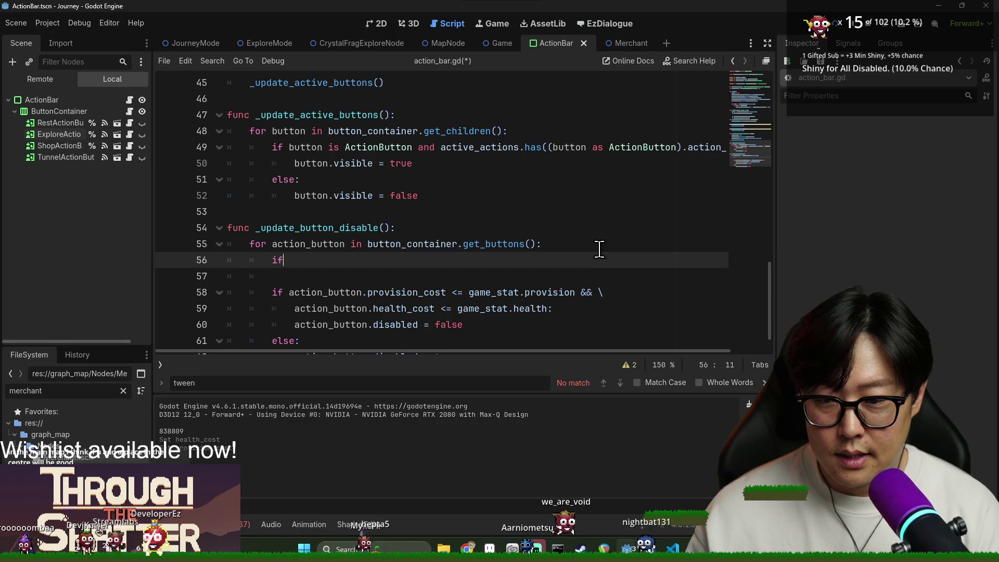
pyautogui.write(' actio')
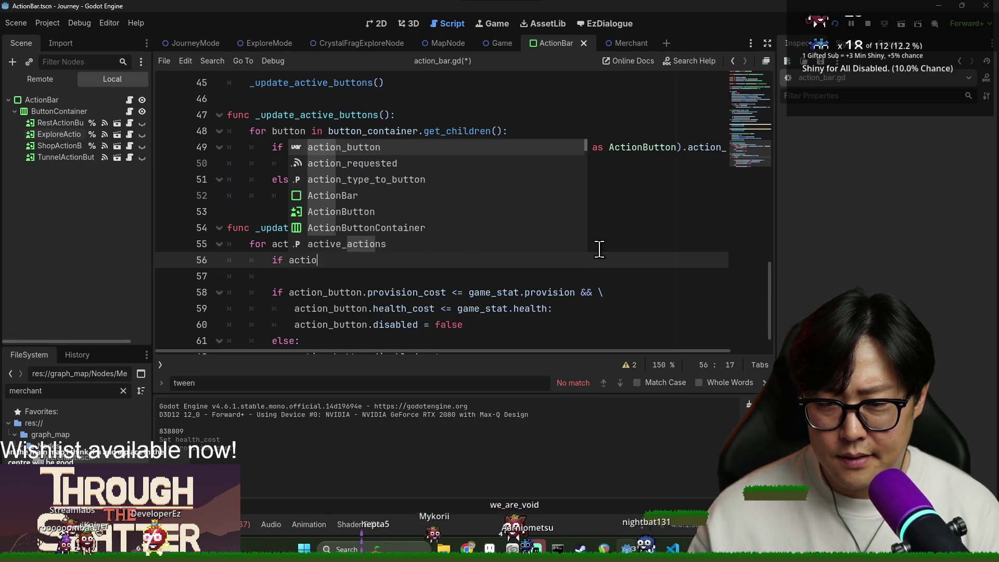
pyautogui.write('n_button.pro')
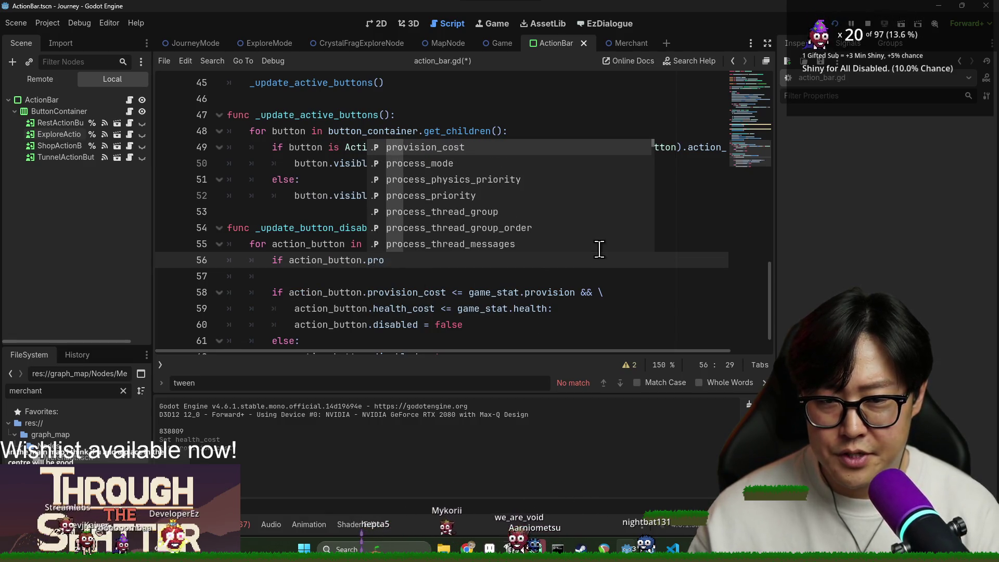
pyautogui.press('Return')
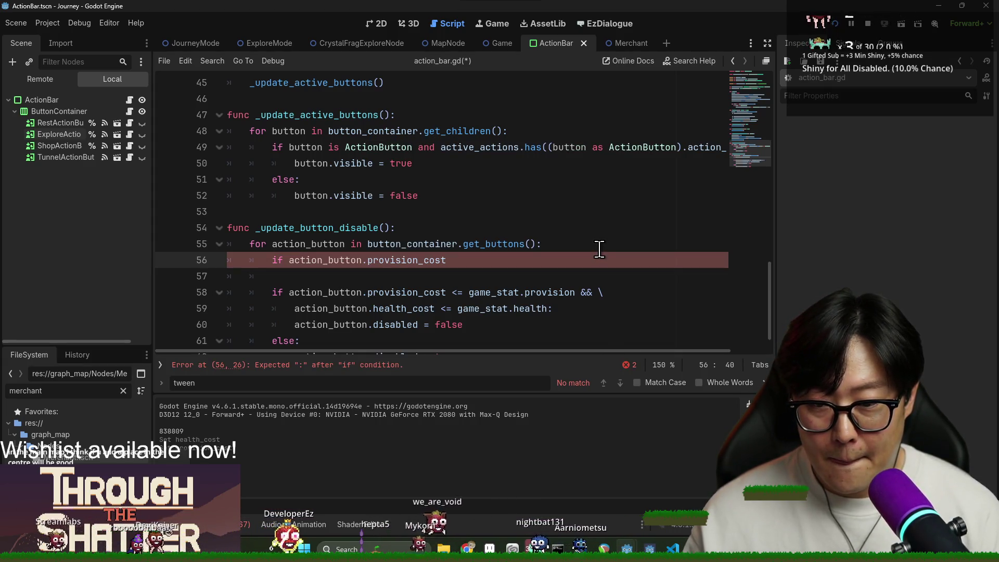
pyautogui.scroll(-1, 511, 248)
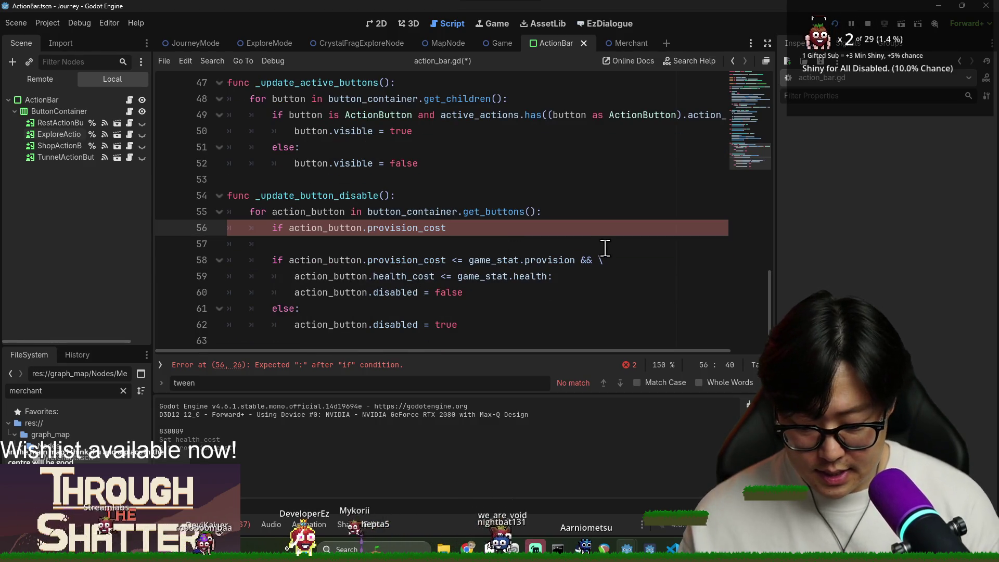
pyautogui.write('<=game_stat.p')
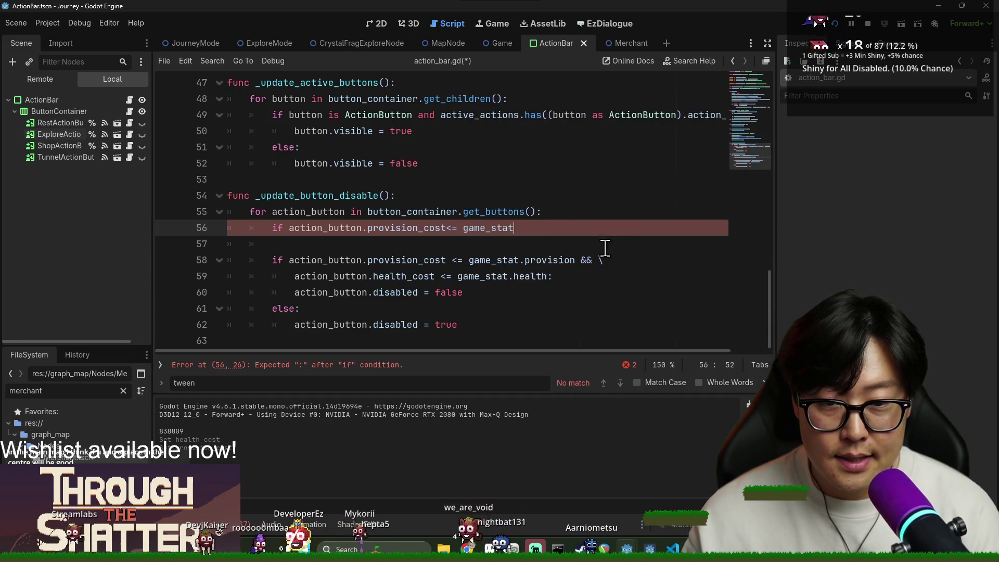
pyautogui.write('rovision ')
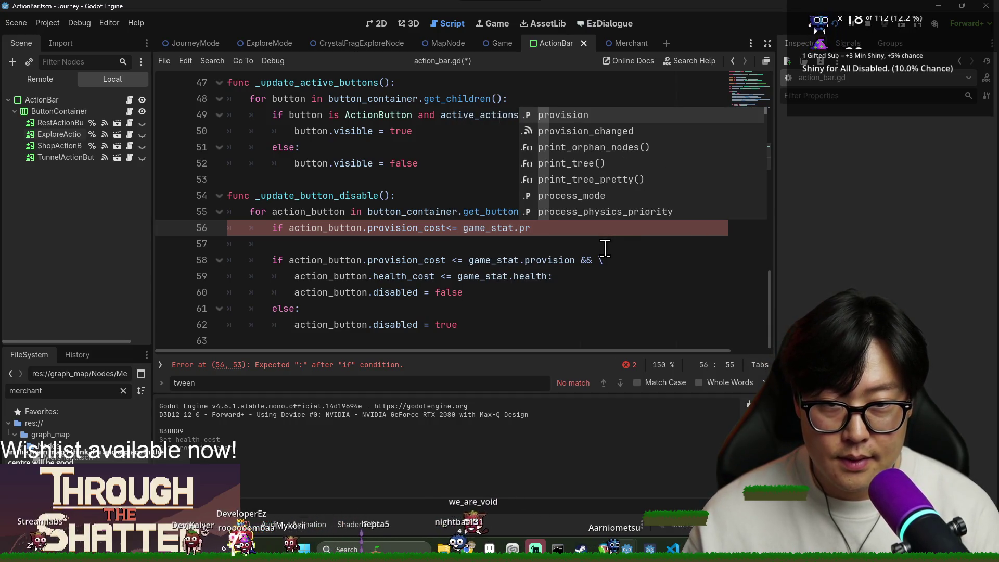
pyautogui.write('\\')
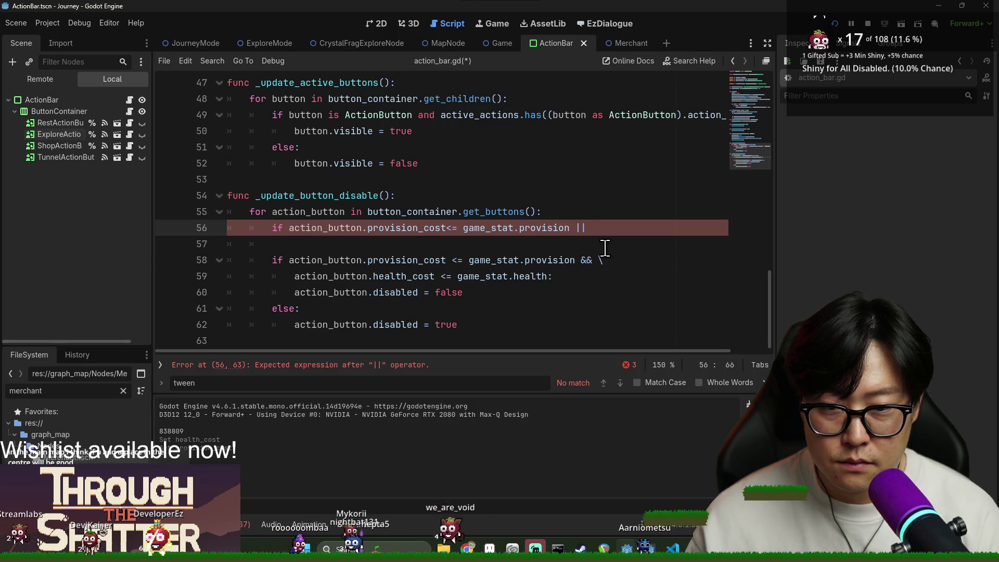
# Step: Finish the condition with '|| action_button.provision_cost <= game_stat.health:' and start a new line
pyautogui.hotkey('shift', 'Home')
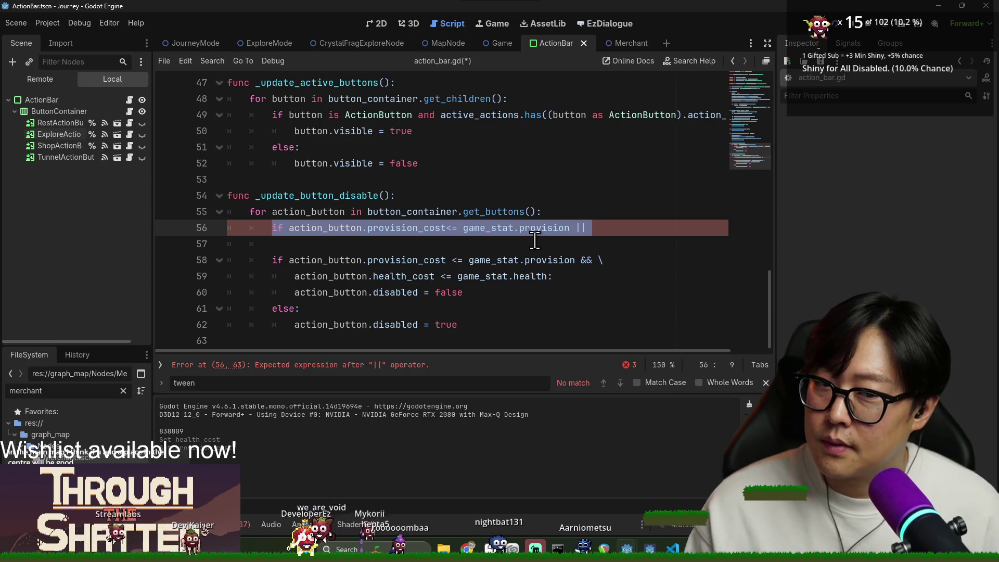
pyautogui.click(535, 239)
pyautogui.click(446, 227)
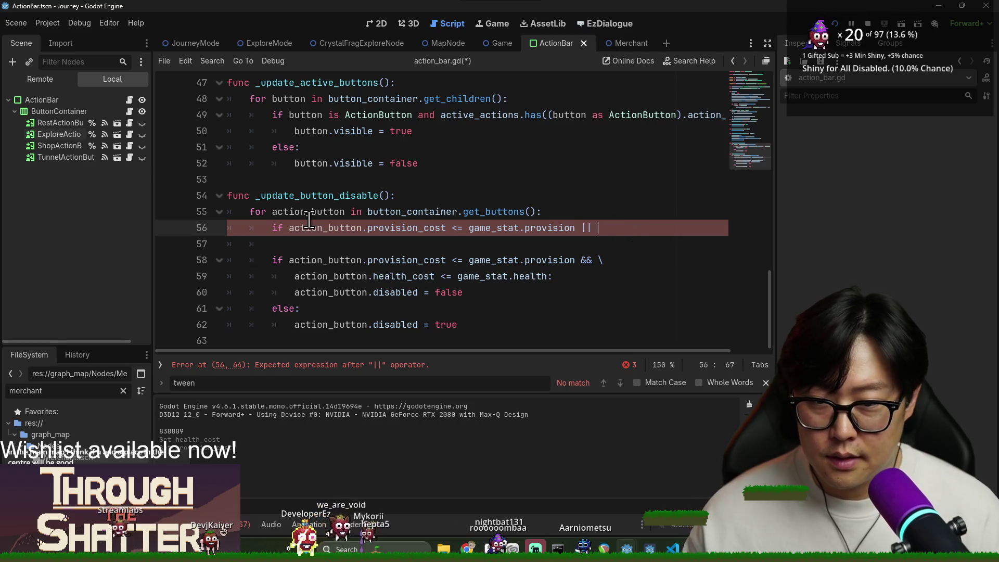
pyautogui.doubleClick(337, 229)
pyautogui.keyDown('shift'); pyautogui.click(446, 229); pyautogui.keyUp('shift')
pyautogui.hotkey('ctrl', 'c')
pyautogui.click(628, 227)
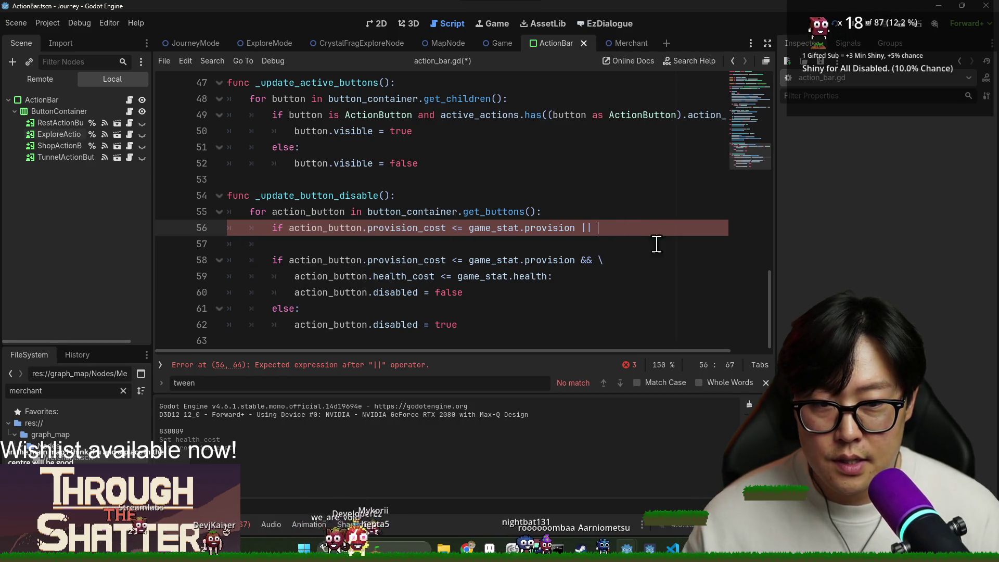
pyautogui.hotkey('ctrl', 'v')
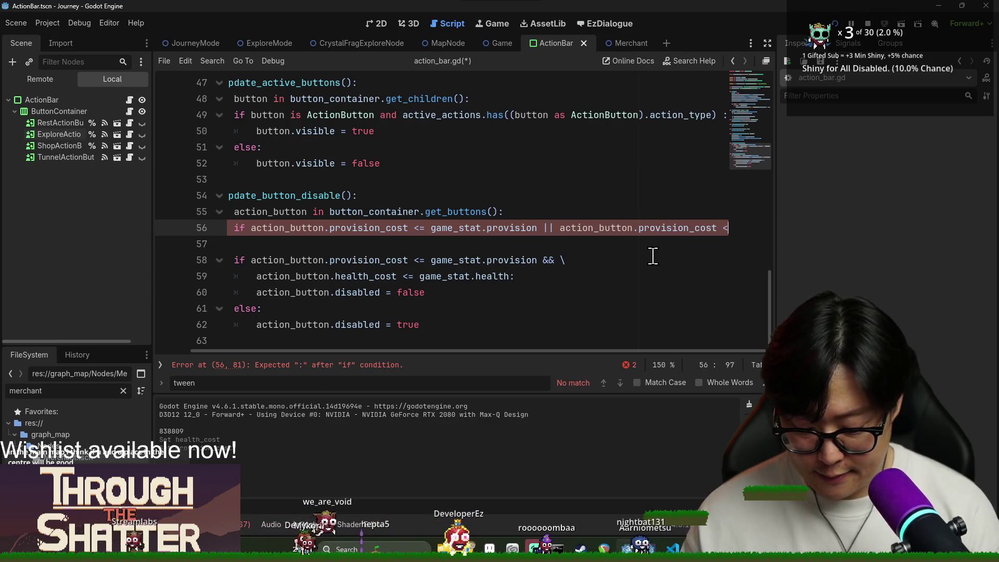
pyautogui.write('= ')
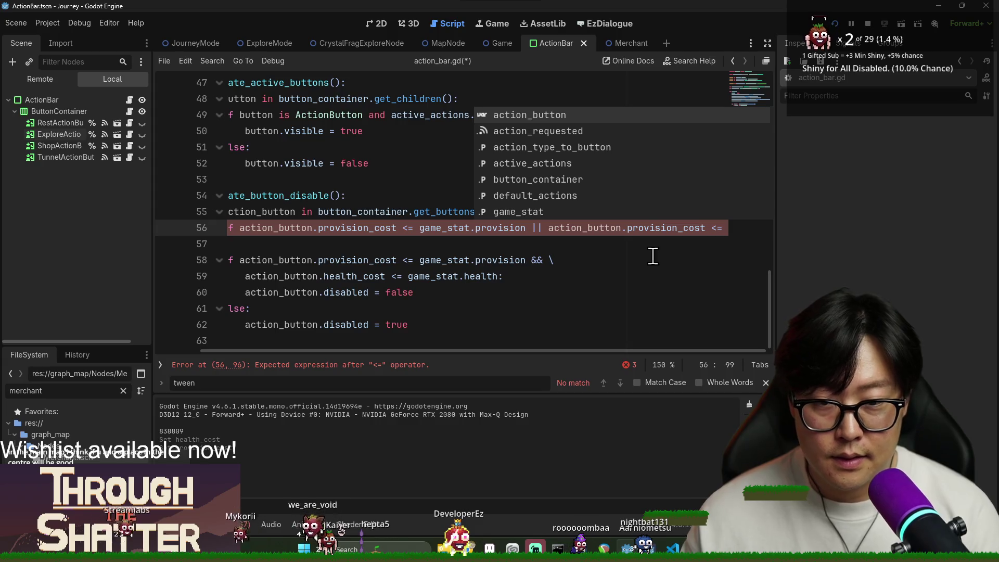
pyautogui.write('game_stat.')
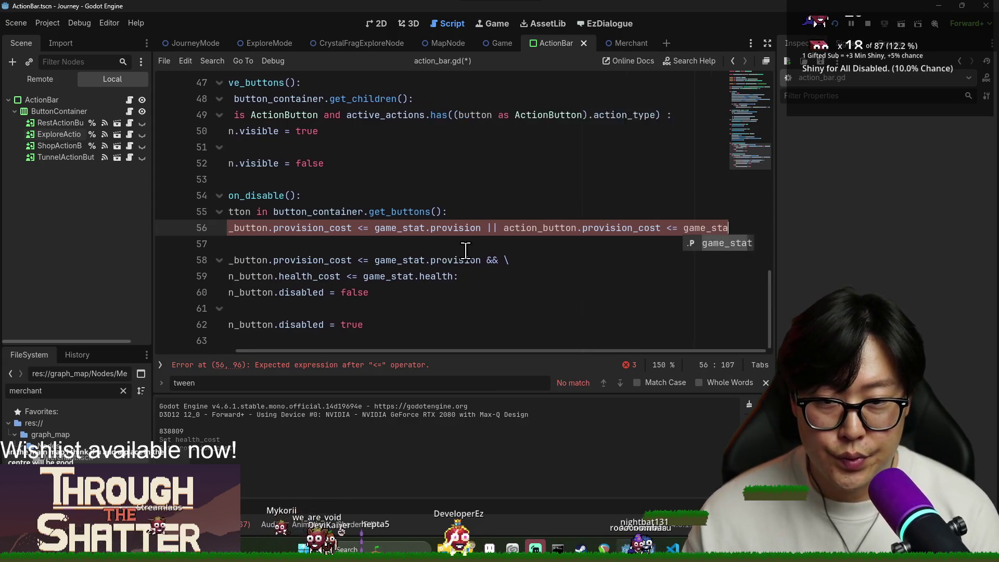
pyautogui.write('health:')
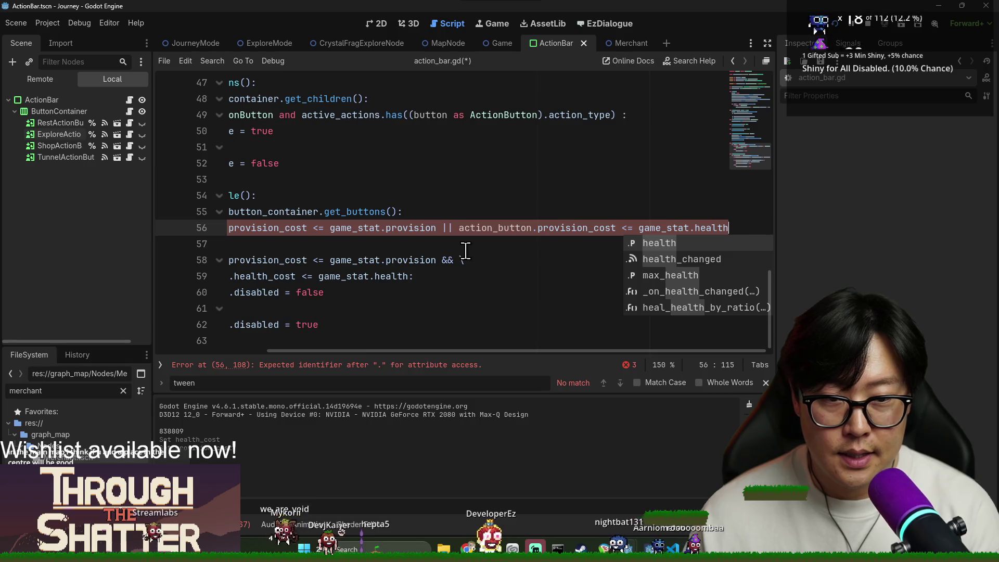
pyautogui.press('Return')
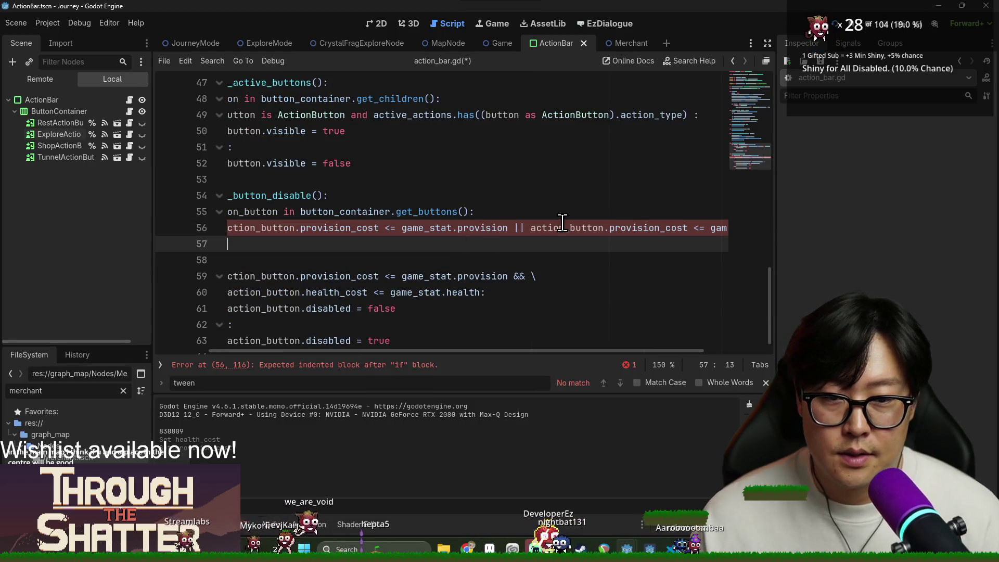
# Step: Place 'action_button.disabled = false' under the new provision if
pyautogui.doubleClick(648, 228)
pyautogui.moveTo(636, 345)
pyautogui.mouseDown()
pyautogui.moveTo(728, 345)
pyautogui.moveTo(530, 354)
pyautogui.mouseUp()
pyautogui.click(364, 241)
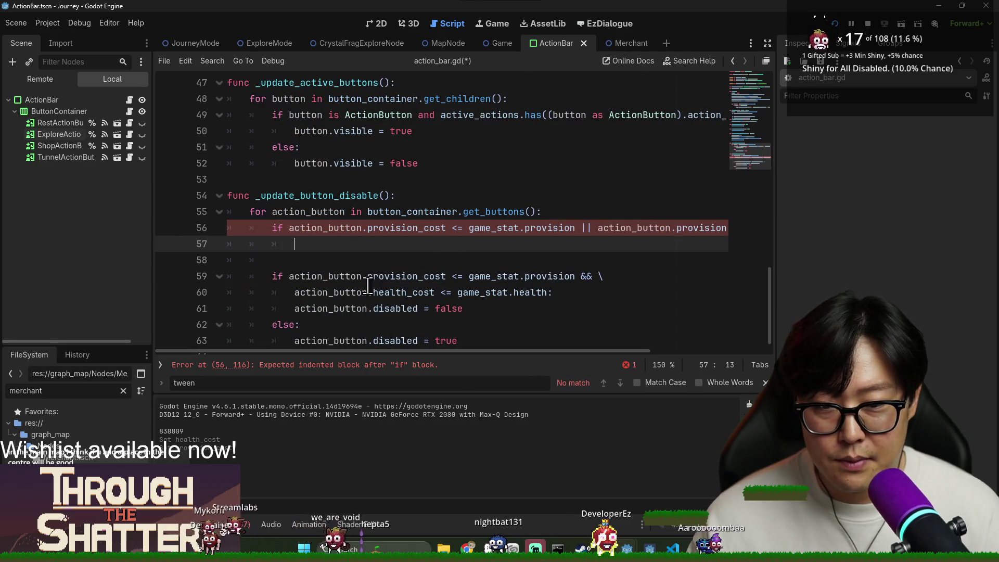
pyautogui.click(310, 308)
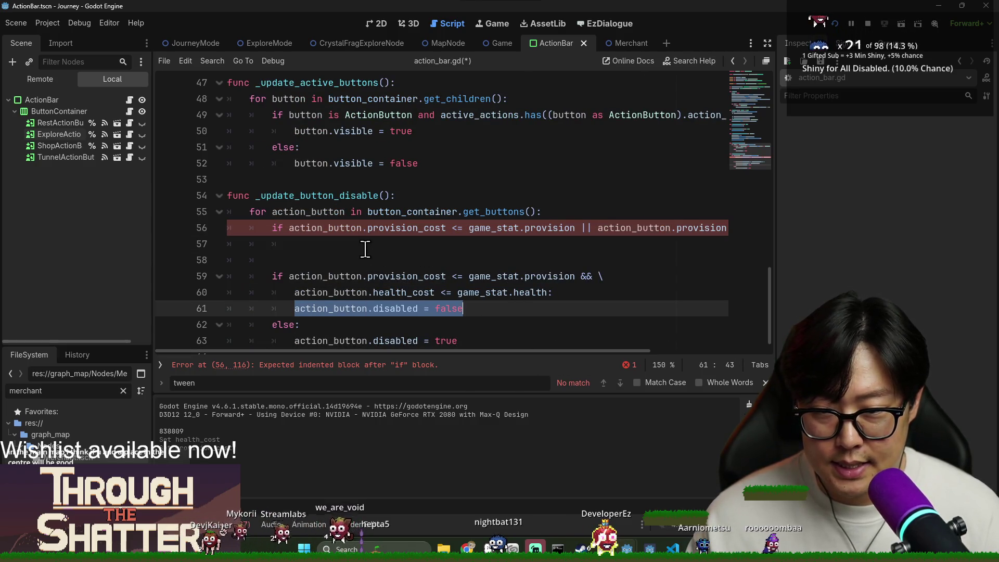
pyautogui.click(365, 250)
pyautogui.hotkey('ctrl', 'v')
pyautogui.click(339, 261)
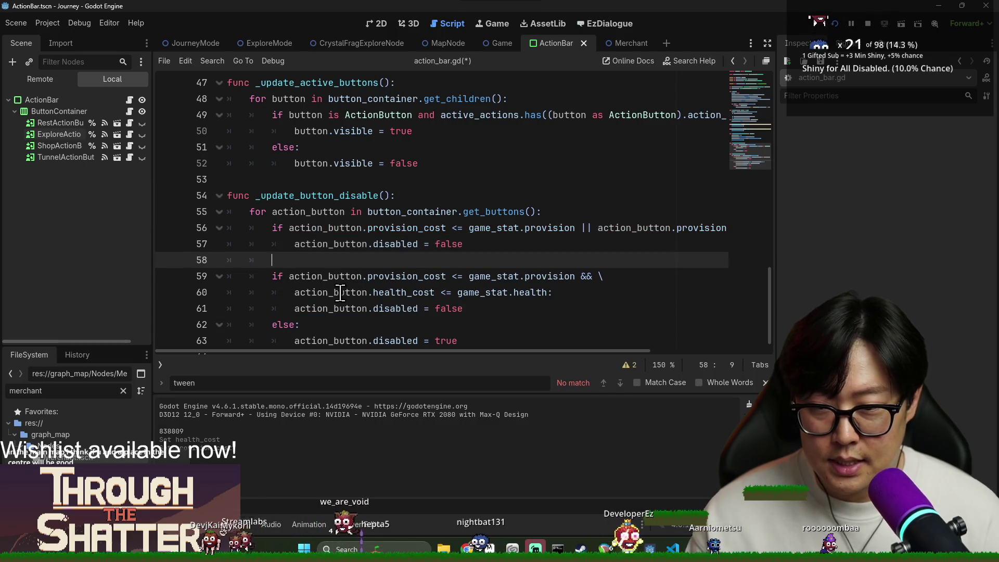
pyautogui.hotkey('ctrl', 'shift', 'k')
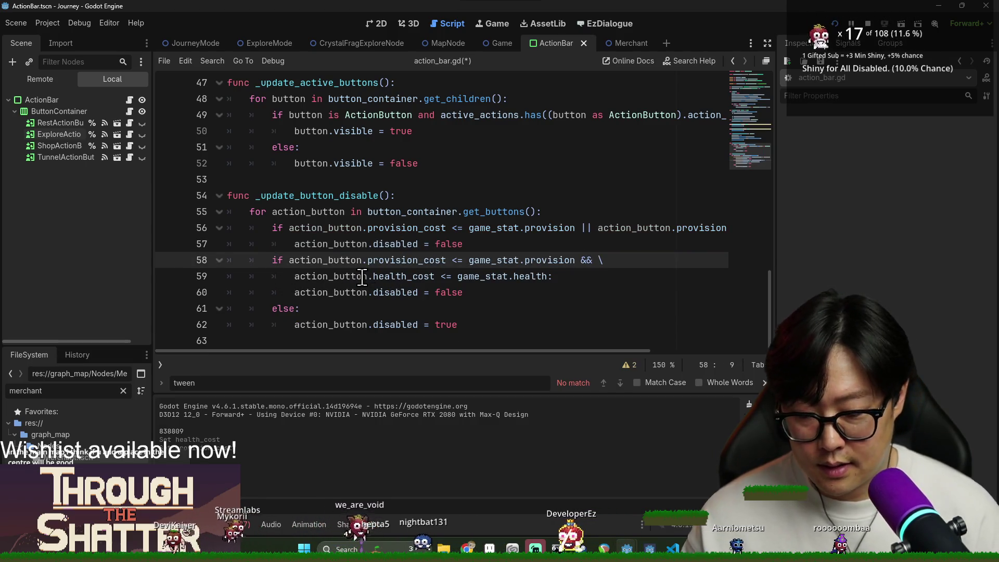
# Step: Space out the first if block and keep the following check as a separate if, not elif
pyautogui.write('el')
pyautogui.click(268, 286)
pyautogui.click(317, 260)
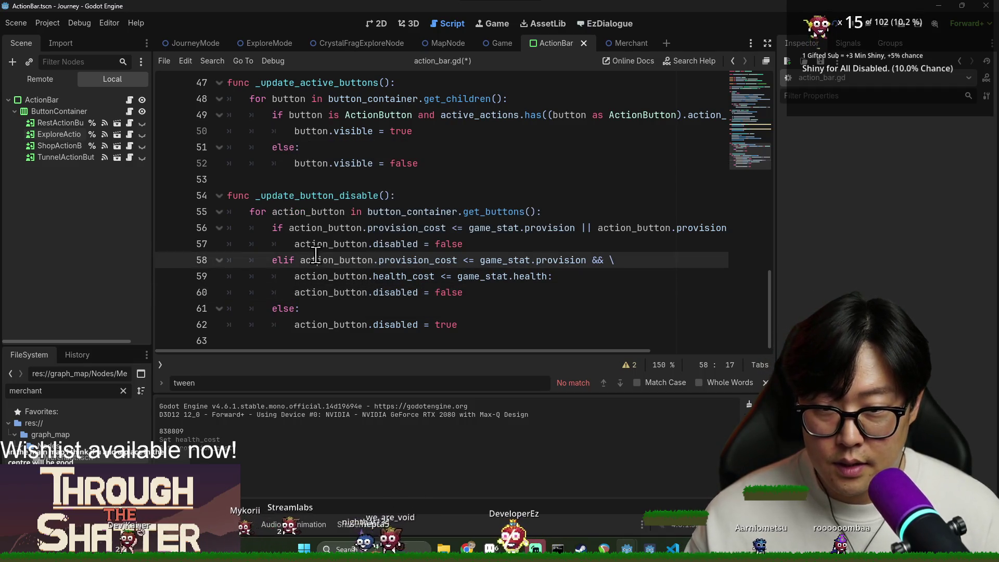
pyautogui.tripleClick(281, 260)
pyautogui.click(492, 243)
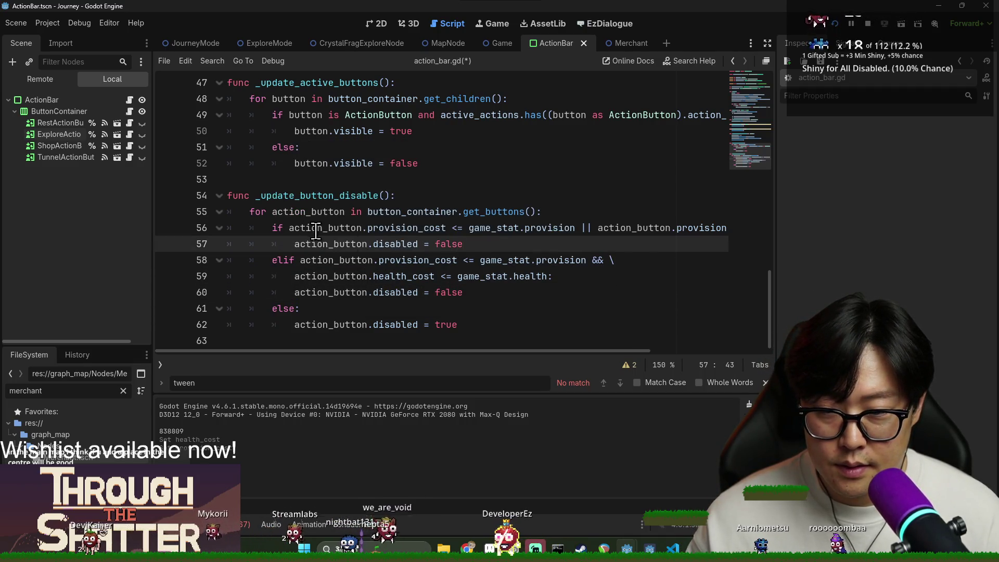
pyautogui.press('Return')
pyautogui.press('Return')
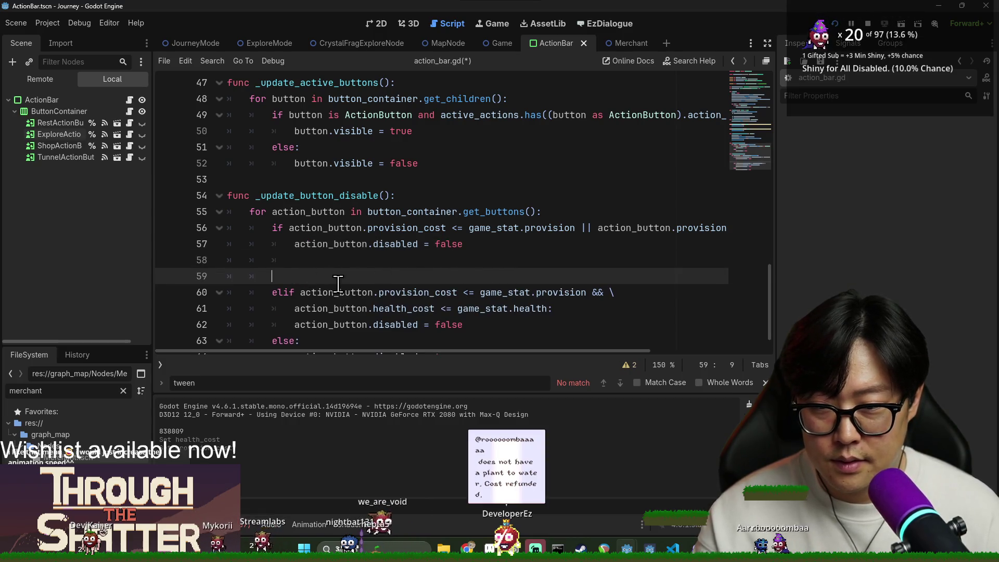
pyautogui.doubleClick(284, 292)
pyautogui.write('if')
pyautogui.moveTo(316, 324); pyautogui.dragTo(317, 308)
pyautogui.scroll(-1, 294, 263)
# Step: Delete the provision clause so the second if checks only health_cost <= game_stat.health
pyautogui.doubleClick(294, 260)
pyautogui.doubleClick(323, 196)
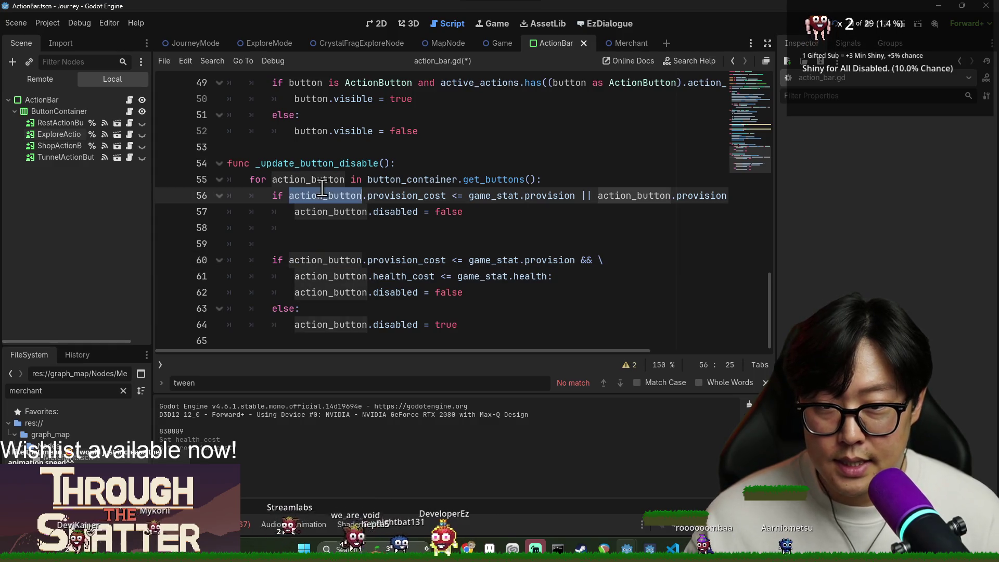
pyautogui.doubleClick(338, 263)
pyautogui.moveTo(290, 260); pyautogui.dragTo(294, 276)
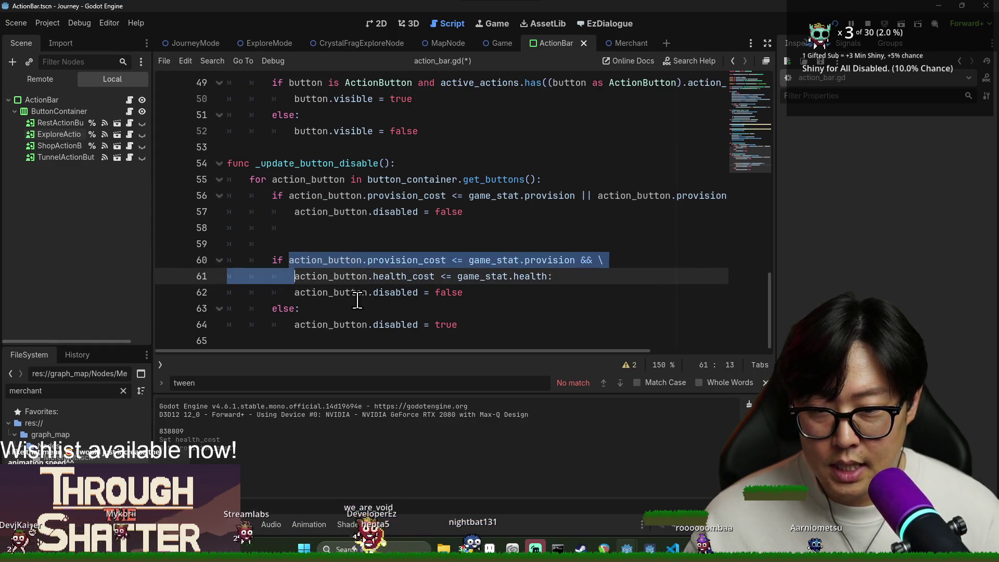
pyautogui.press('BackSpace')
pyautogui.doubleClick(406, 257)
pyautogui.doubleClick(526, 257)
pyautogui.click(482, 260)
pyautogui.click(496, 274)
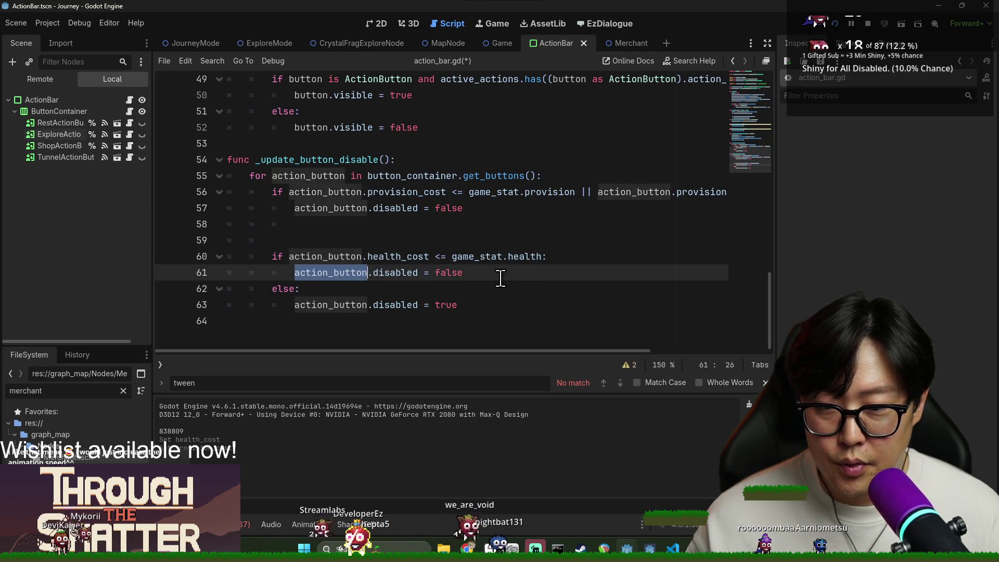
pyautogui.press('Return')
pyautogui.press('Return')
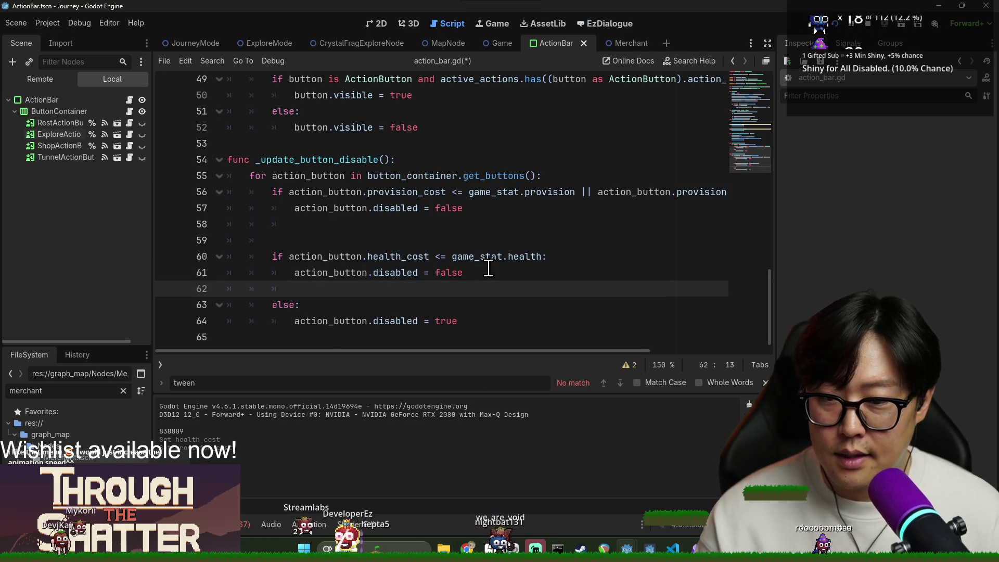
# Step: Copy action_button.disabled onto a new first line inside the for loop
pyautogui.click(426, 272)
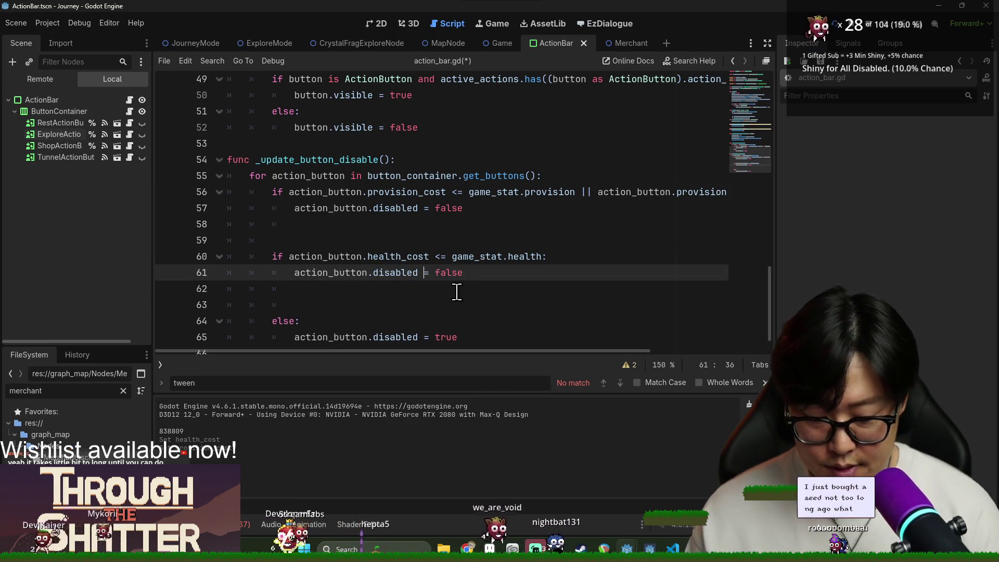
pyautogui.write('|')
pyautogui.click(421, 208)
pyautogui.write('|')
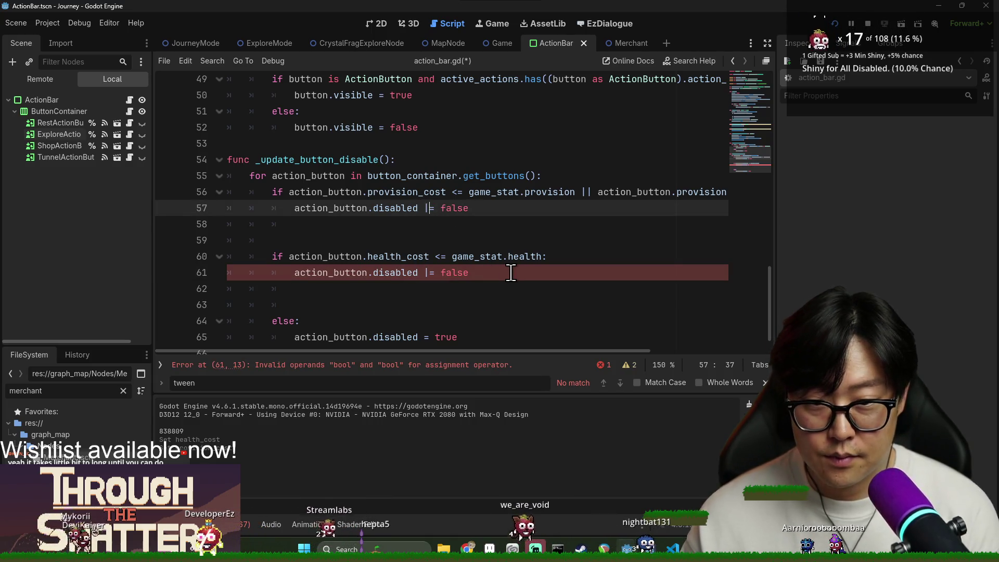
pyautogui.doubleClick(331, 208)
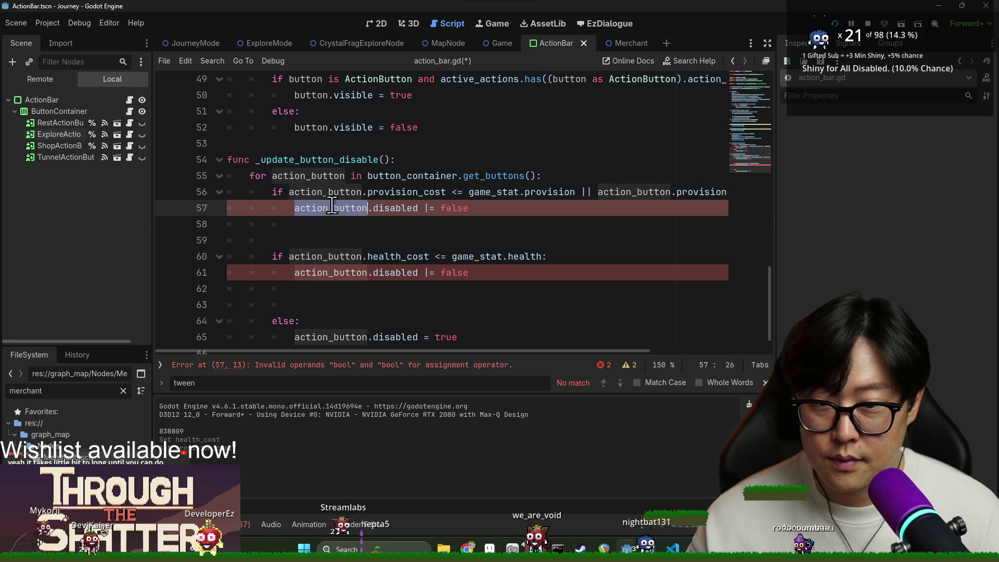
pyautogui.click(420, 208)
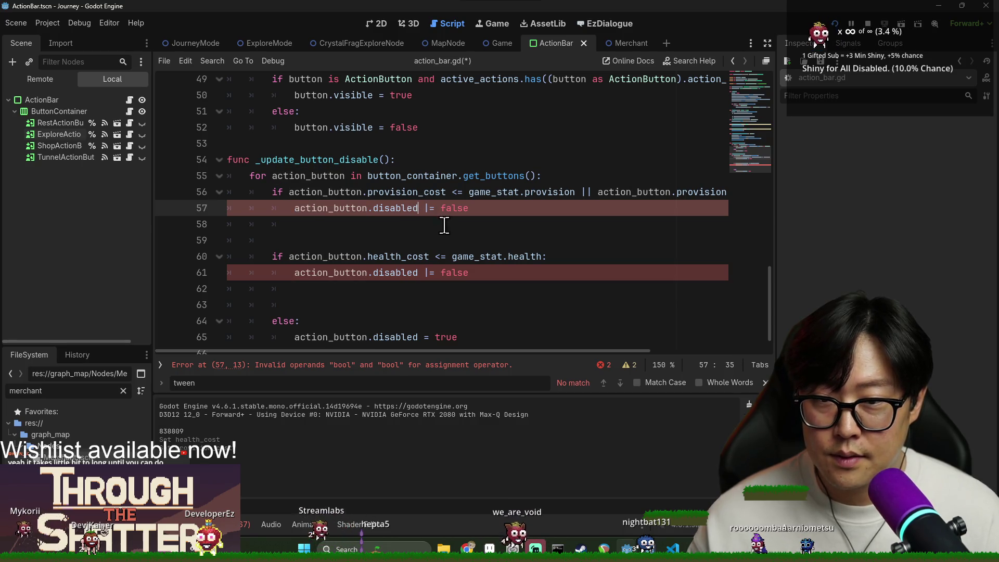
pyautogui.keyDown('shift'); pyautogui.click(417, 208); pyautogui.keyUp('shift')
pyautogui.hotkey('ctrl', 'c')
pyautogui.click(571, 175)
pyautogui.press('Return')
pyautogui.hotkey('ctrl', 'v')
# Step: Turn that line into a declaration of is_button_enabled initialised to false
pyautogui.write('= t')
pyautogui.press('BackSpace')
pyautogui.press('BackSpace')
pyautogui.press('BackSpace')
pyautogui.hotkey('shift', 'Home')
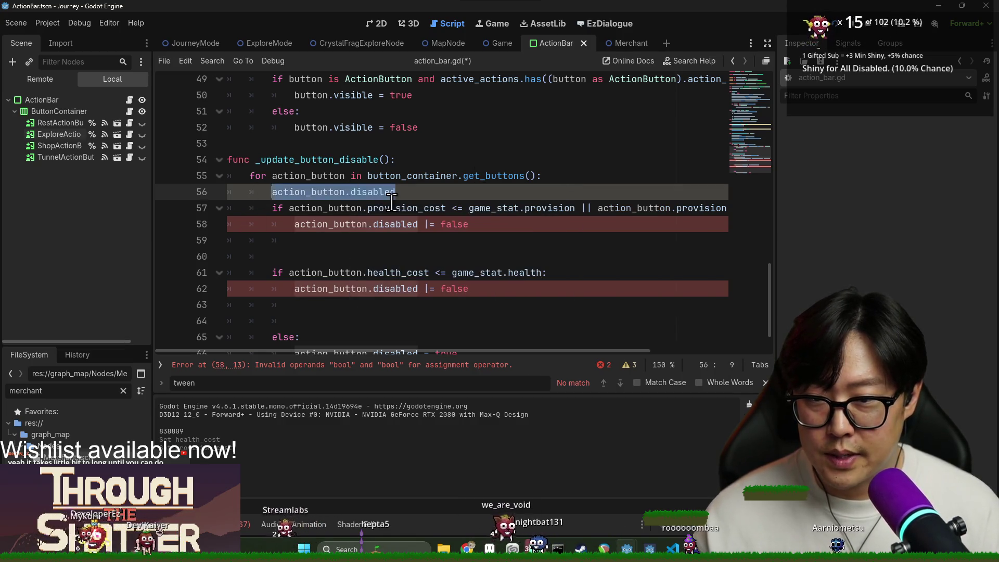
pyautogui.write('var is_button_enable')
pyautogui.press('BackSpace')
pyautogui.write('false')
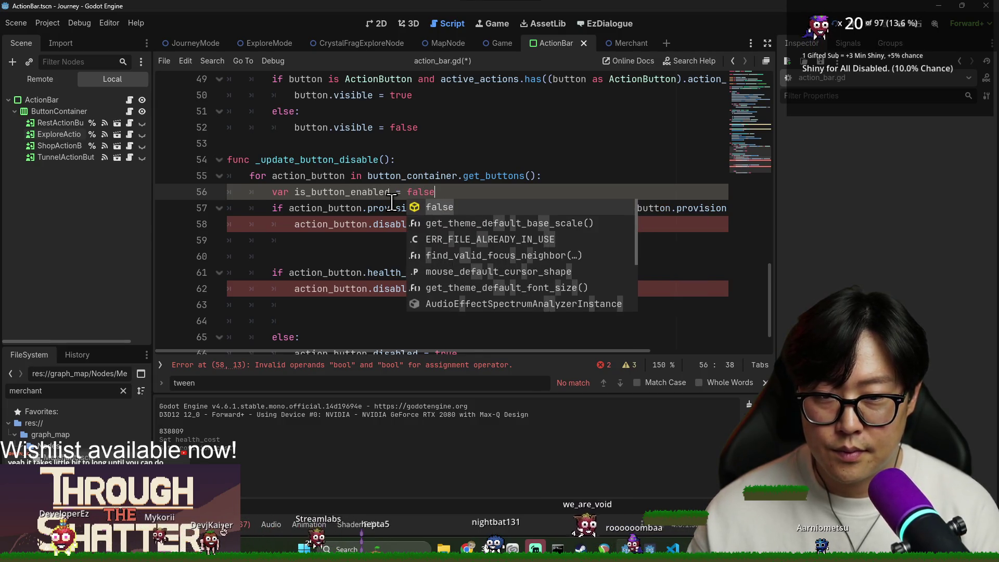
pyautogui.press('Return')
# Step: Make lines 58 and 62 assign is_button_enabled = is_button_enabled || their value
pyautogui.doubleClick(359, 192)
pyautogui.moveTo(295, 224); pyautogui.dragTo(418, 224)
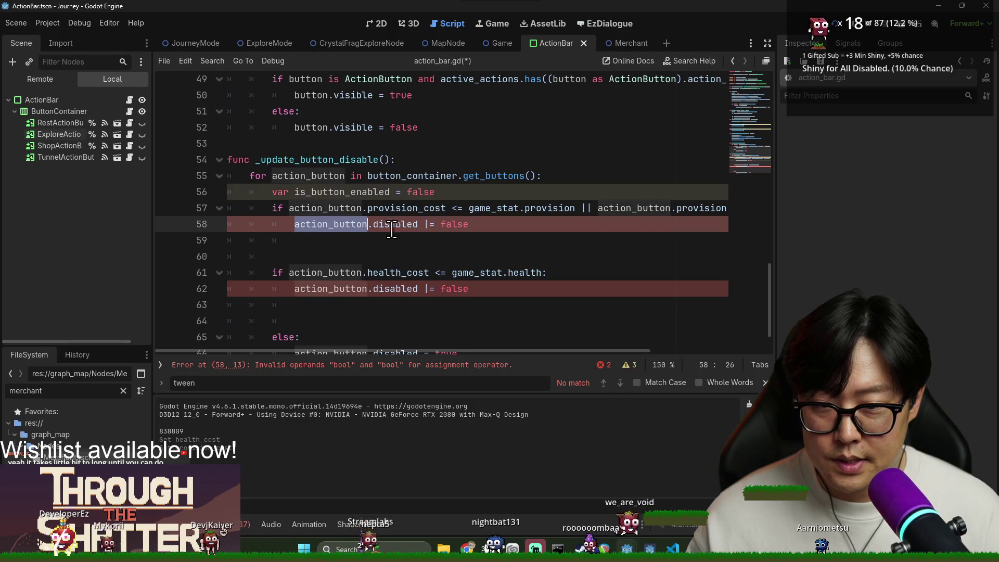
pyautogui.hotkey('ctrl', 'v')
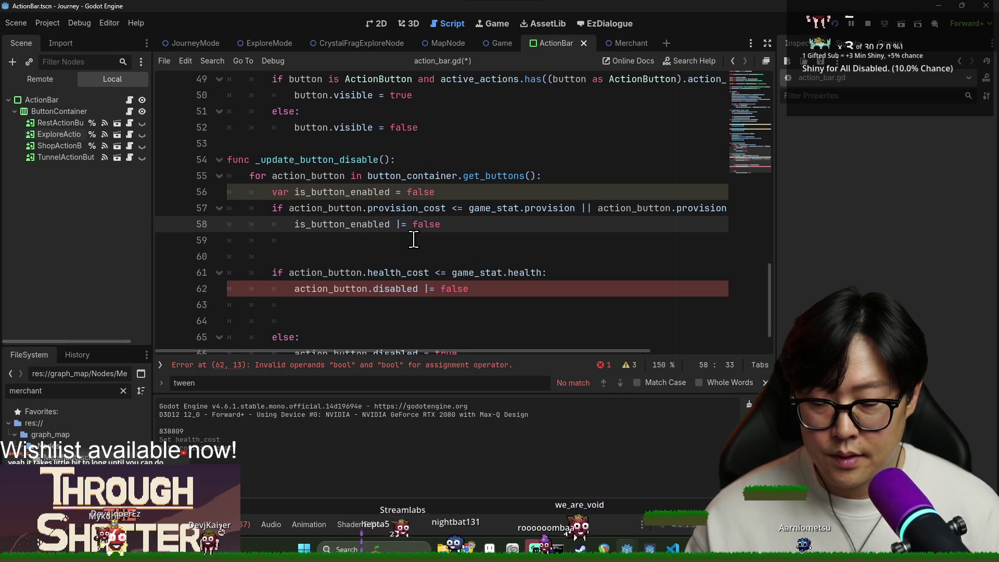
pyautogui.doubleClick(400, 224)
pyautogui.click(401, 224)
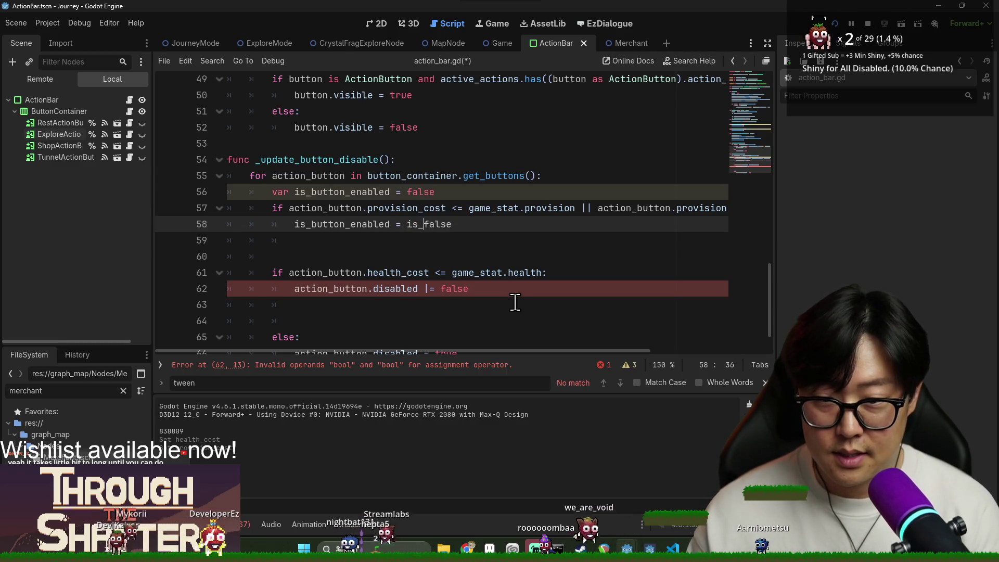
pyautogui.write('button_enabled ||')
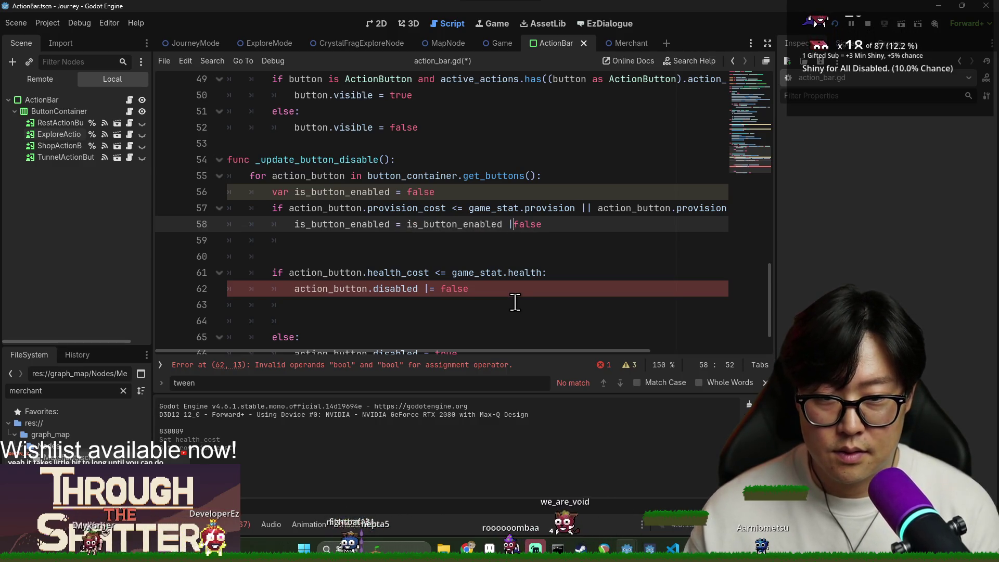
pyautogui.tripleClick(332, 224)
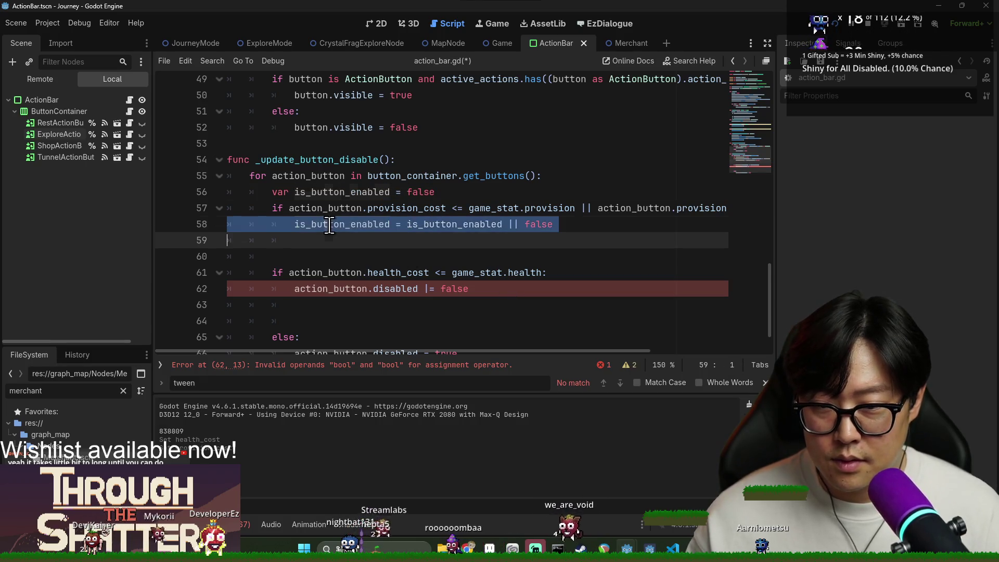
pyautogui.hotkey('ctrl', 'c')
pyautogui.tripleClick(331, 288)
pyautogui.hotkey('ctrl', 'v')
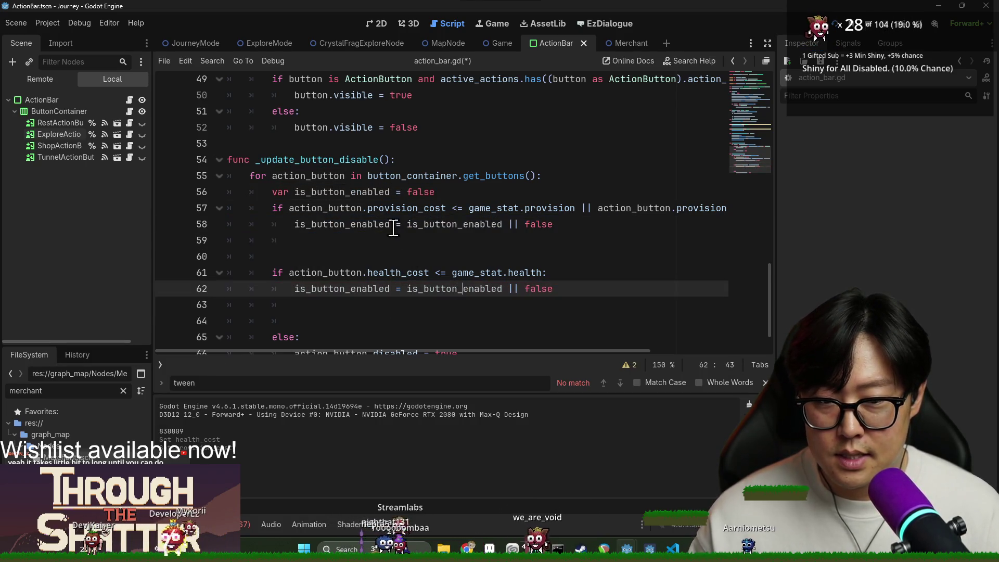
# Step: Change the value OR-ed into is_button_enabled on line 58 from false to true
pyautogui.click(388, 208)
pyautogui.doubleClick(388, 208)
pyautogui.click(491, 208)
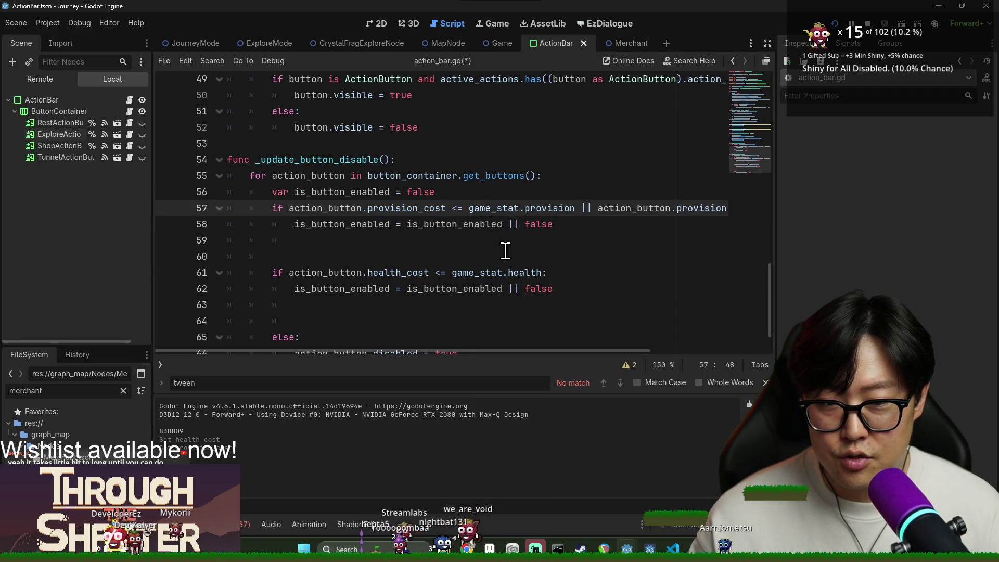
pyautogui.click(448, 225)
pyautogui.moveTo(405, 224); pyautogui.dragTo(555, 224)
pyautogui.click(555, 225)
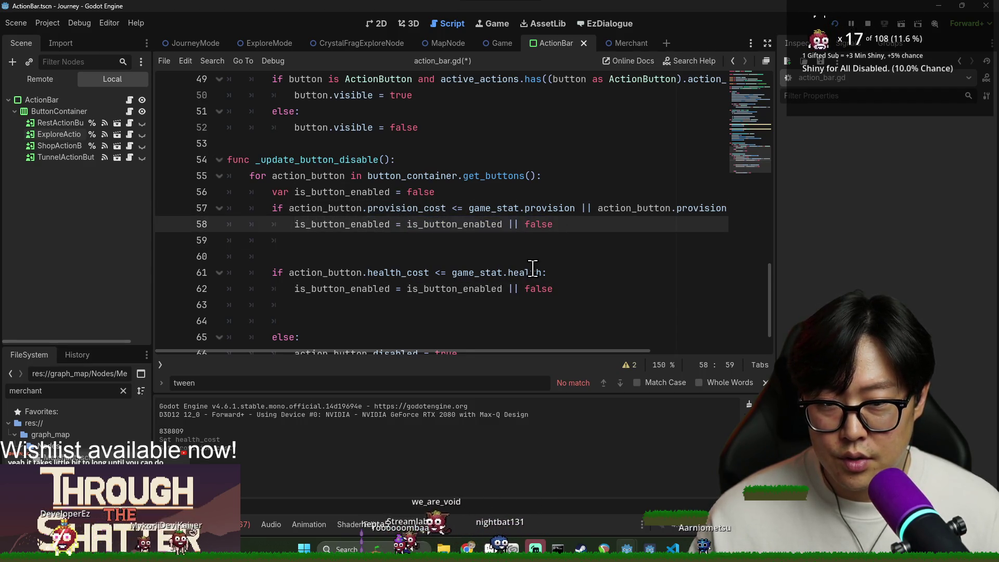
pyautogui.doubleClick(546, 225)
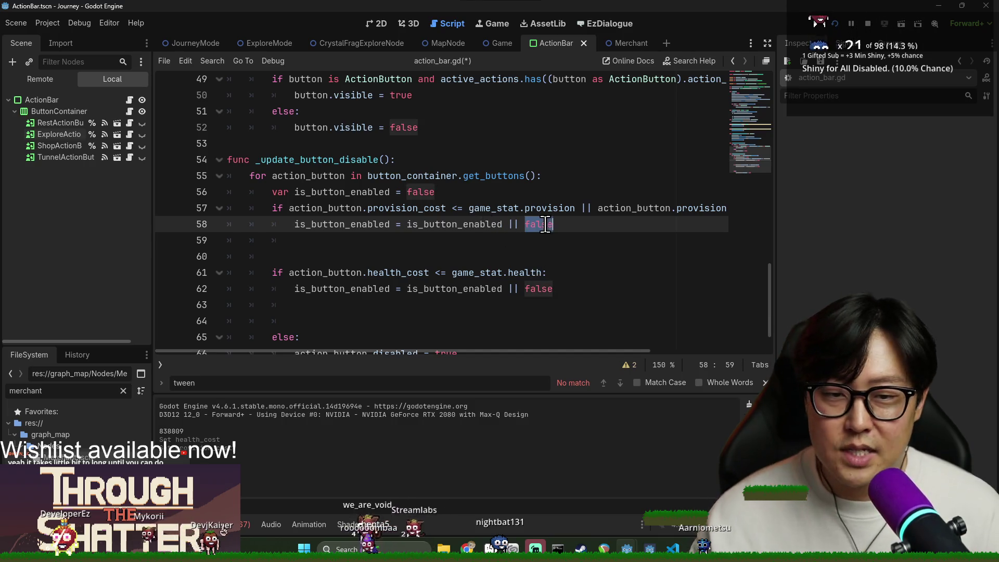
pyautogui.write('true')
# Step: Replace the <= comparisons on line 57 with > and close the tween text search
pyautogui.click(466, 214)
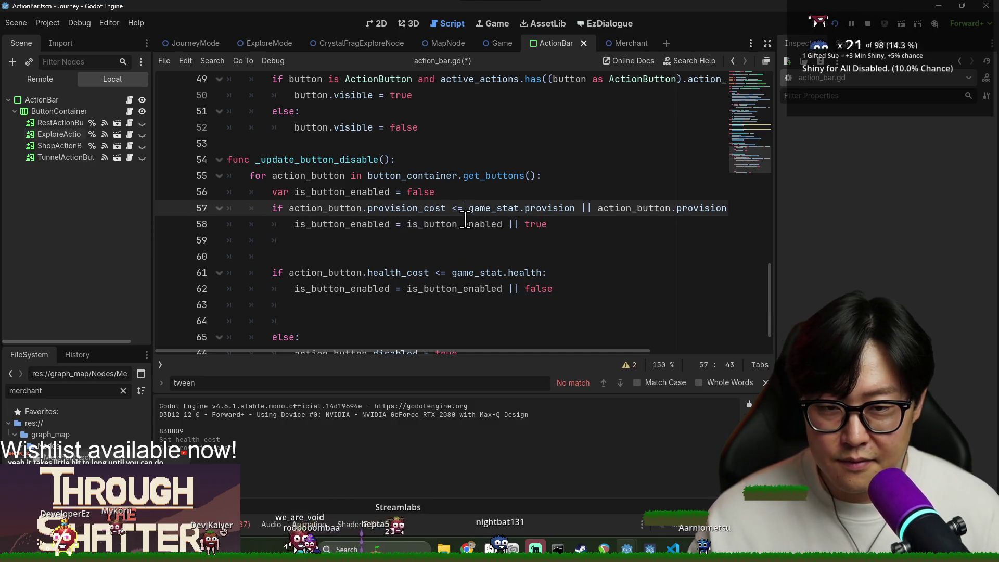
pyautogui.press('BackSpace')
pyautogui.press('BackSpace')
pyautogui.write('>>')
pyautogui.press('BackSpace')
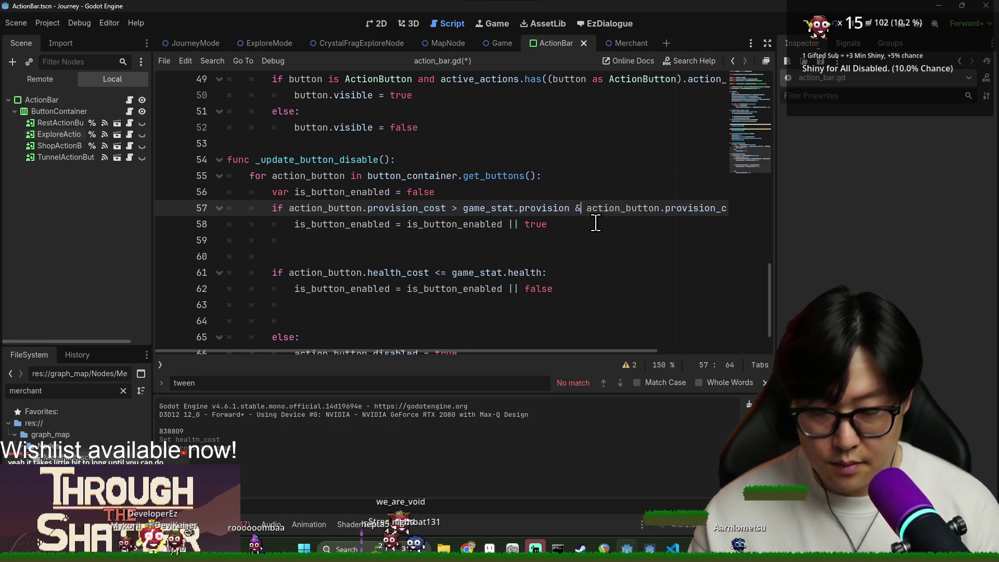
pyautogui.moveTo(572, 351); pyautogui.dragTo(664, 350)
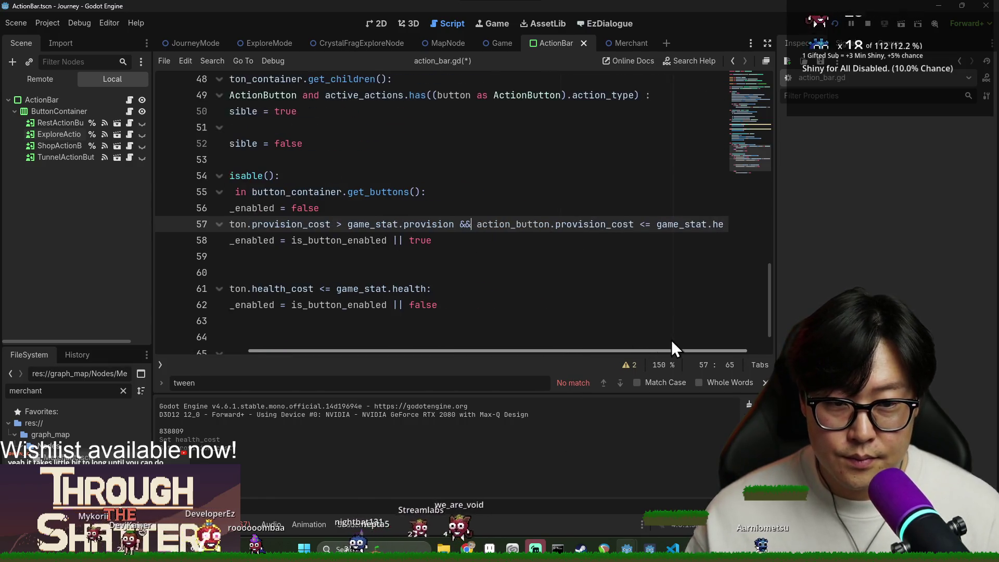
pyautogui.press('BackSpace')
pyautogui.press('BackSpace')
pyautogui.write('>')
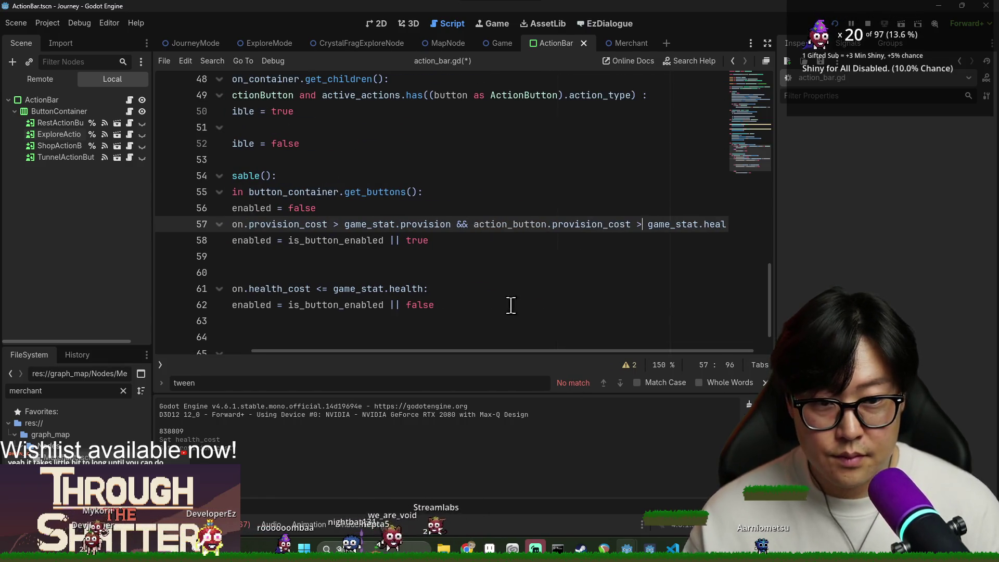
pyautogui.moveTo(522, 351); pyautogui.dragTo(425, 351)
pyautogui.doubleClick(339, 227)
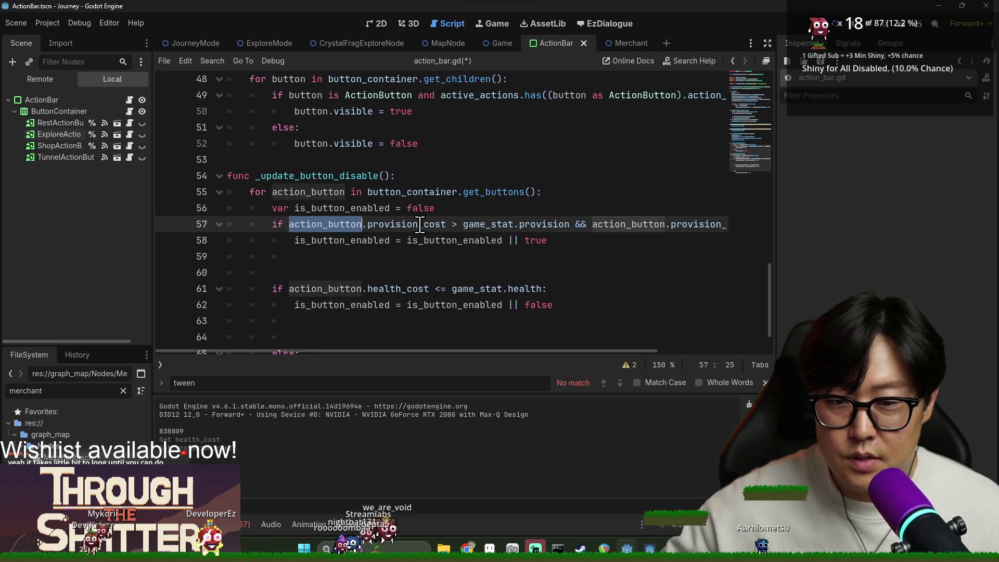
pyautogui.doubleClick(406, 224)
pyautogui.click(487, 228)
pyautogui.click(442, 227)
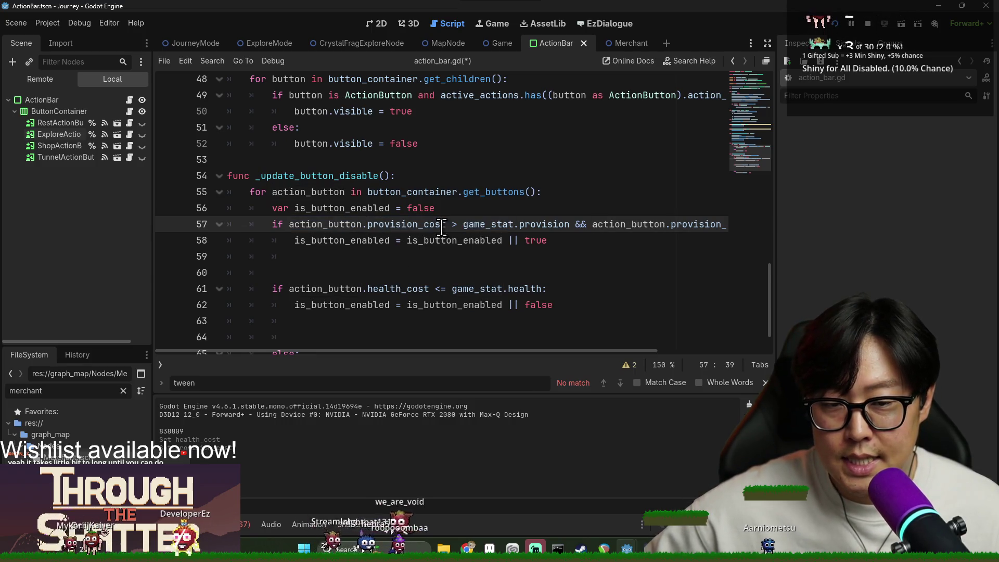
pyautogui.moveTo(463, 224); pyautogui.dragTo(574, 225)
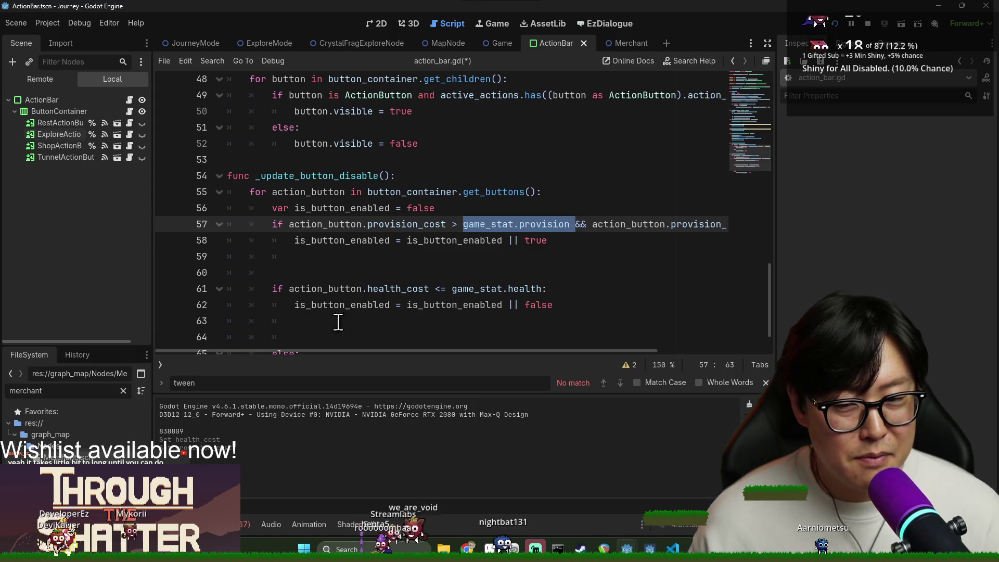
pyautogui.press('Escape')
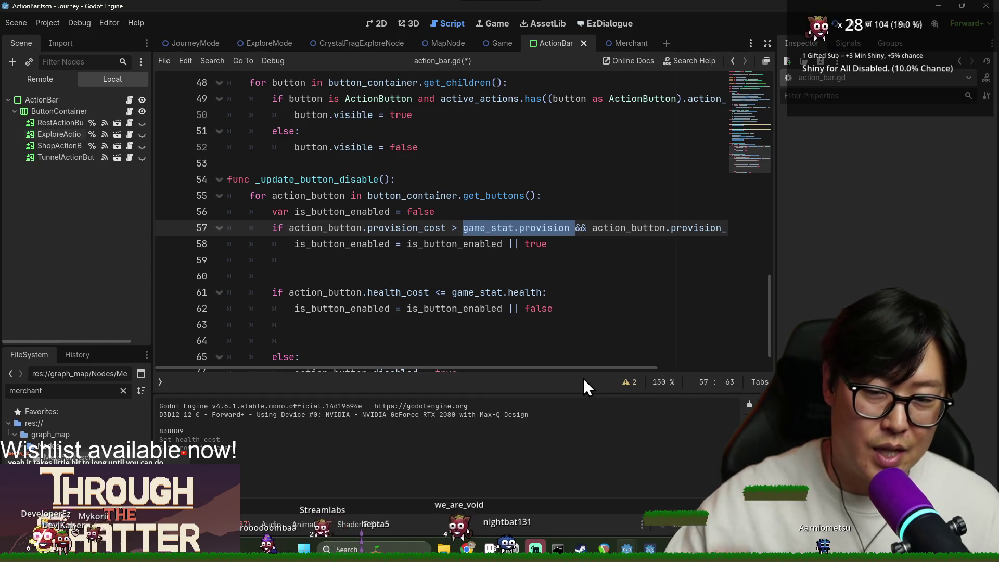
pyautogui.moveTo(610, 367); pyautogui.dragTo(563, 379)
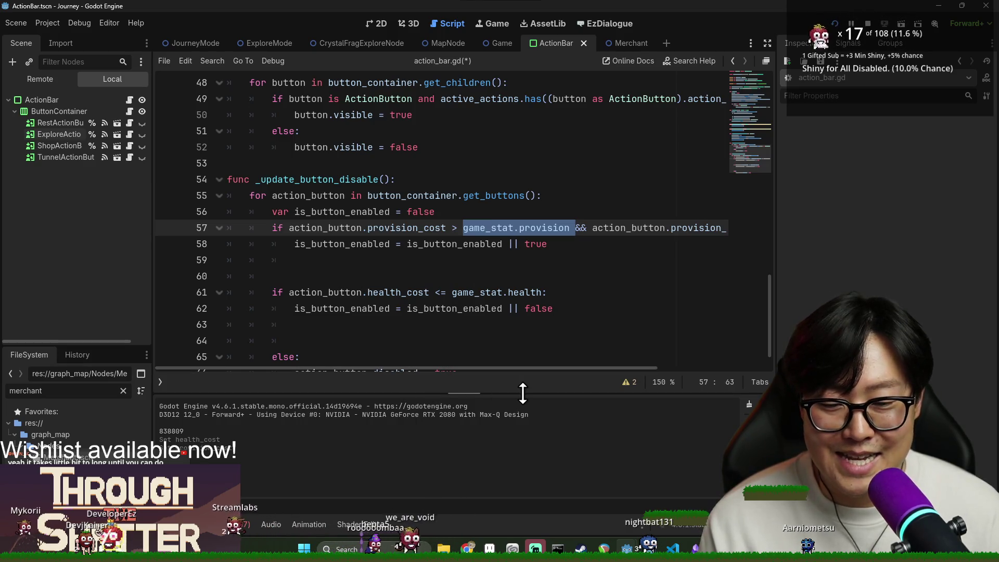
pyautogui.scroll(-1, 518, 256)
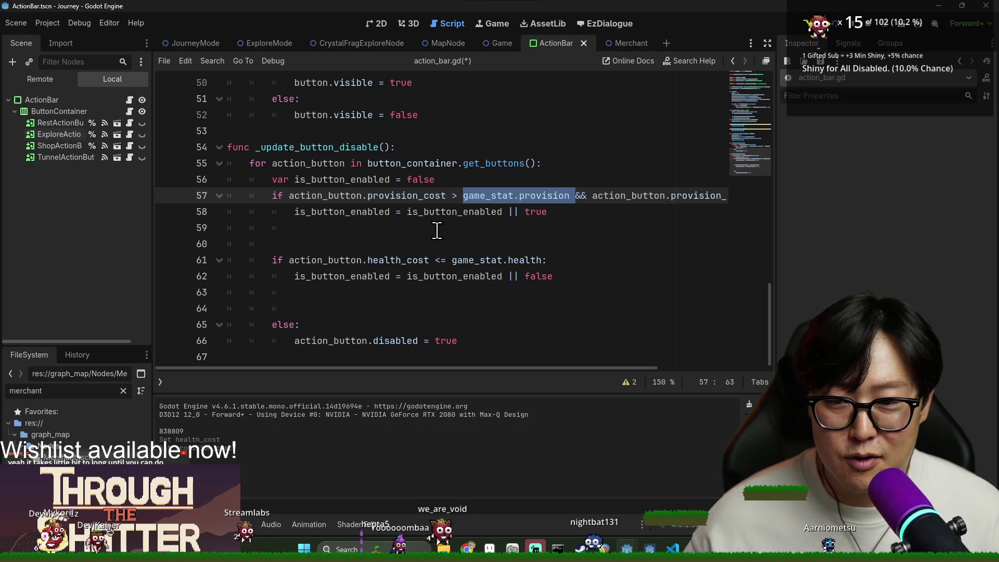
pyautogui.doubleClick(318, 196)
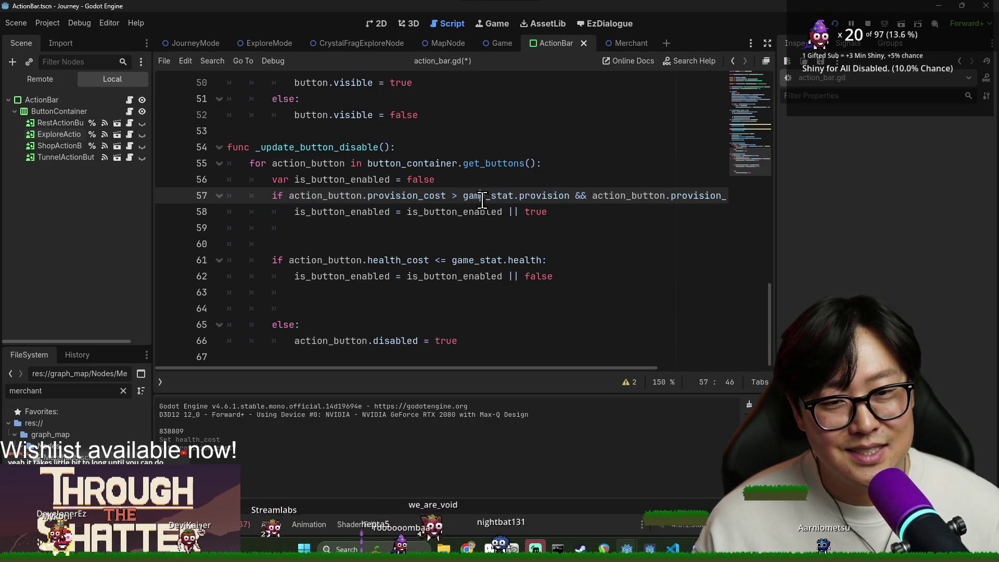
pyautogui.doubleClick(476, 196)
pyautogui.click(366, 198)
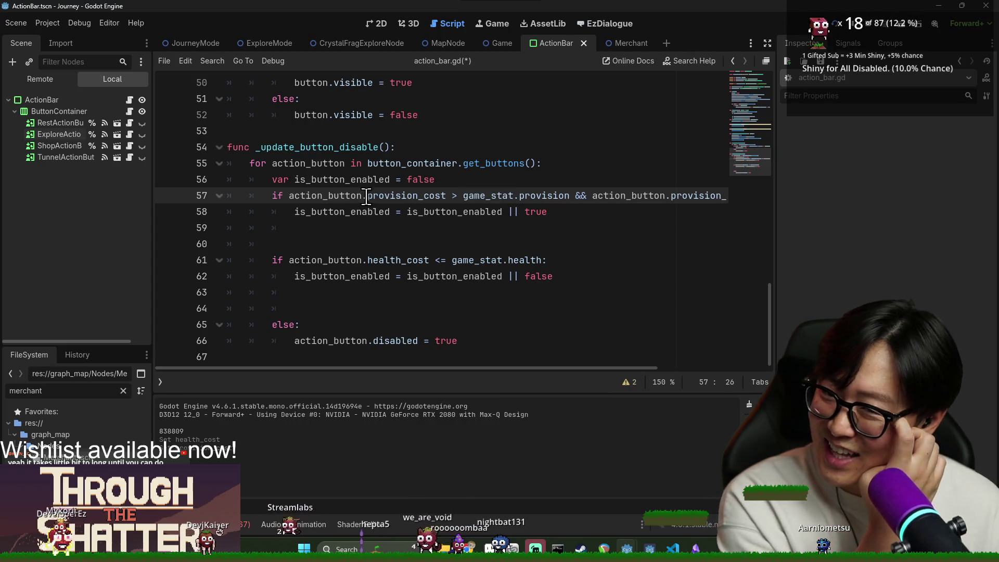
pyautogui.doubleClick(314, 197)
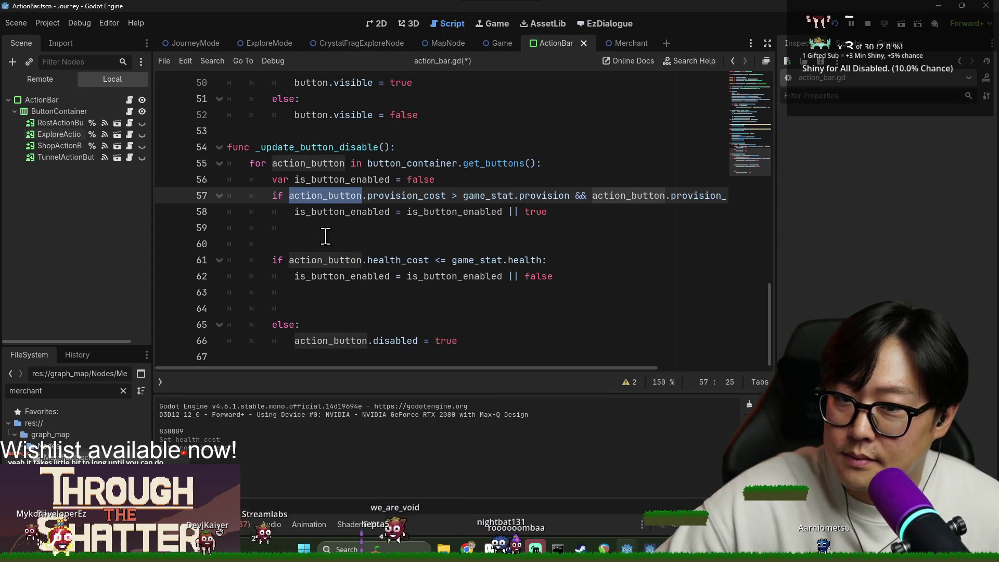
pyautogui.doubleClick(405, 196)
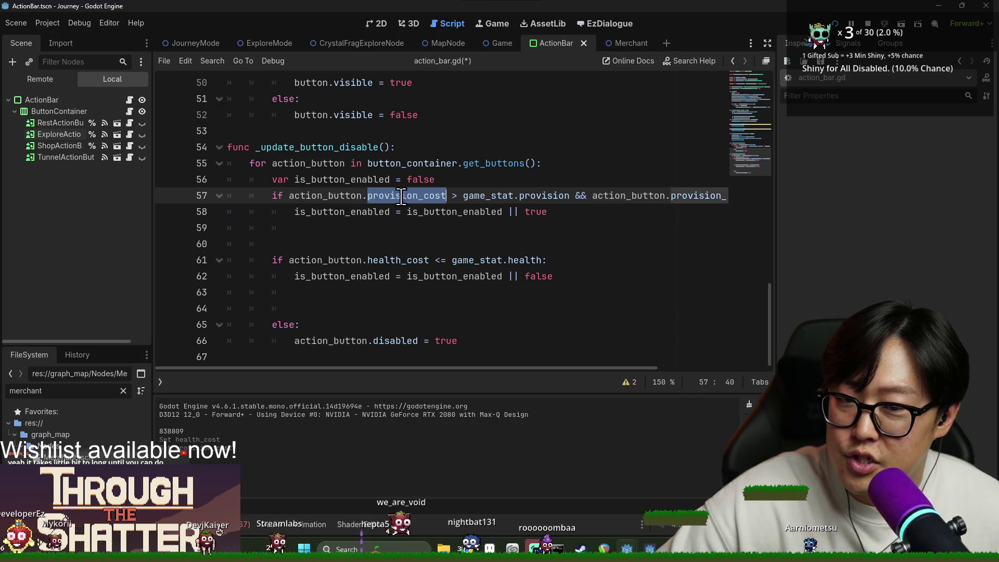
pyautogui.doubleClick(478, 196)
pyautogui.doubleClick(539, 198)
pyautogui.moveTo(561, 367); pyautogui.dragTo(700, 359)
pyautogui.click(475, 196)
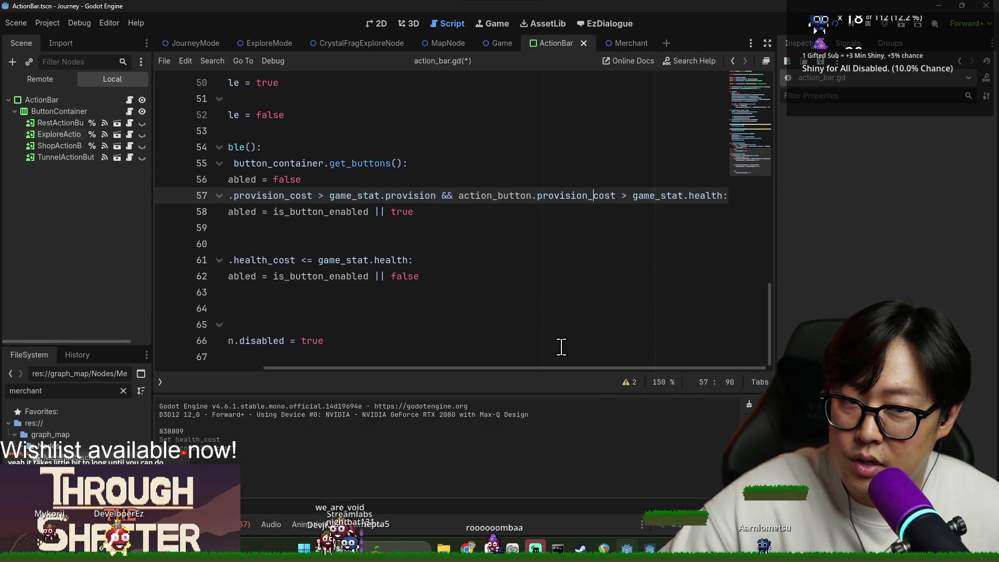
pyautogui.click(401, 196)
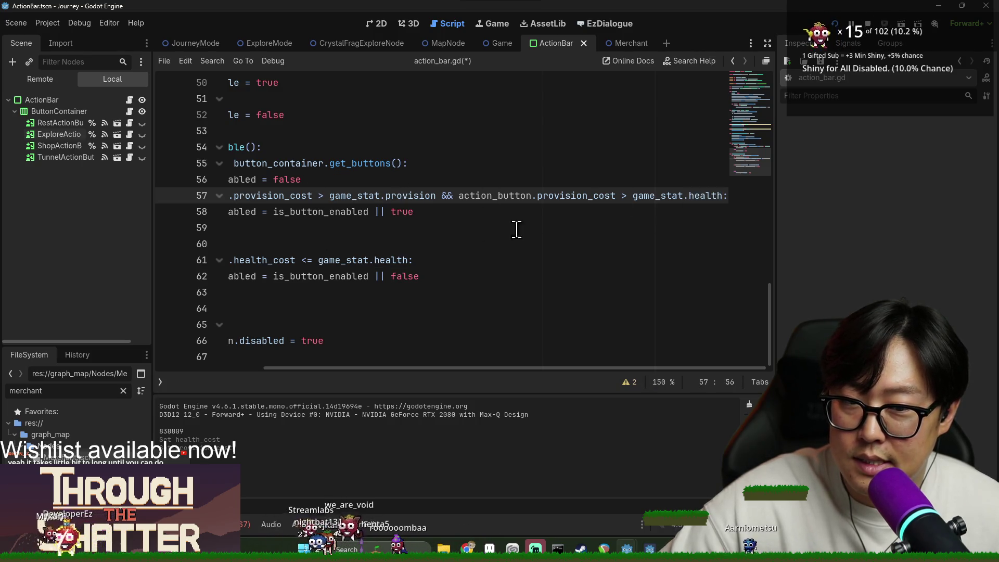
pyautogui.moveTo(423, 369); pyautogui.dragTo(313, 369)
pyautogui.doubleClick(353, 212)
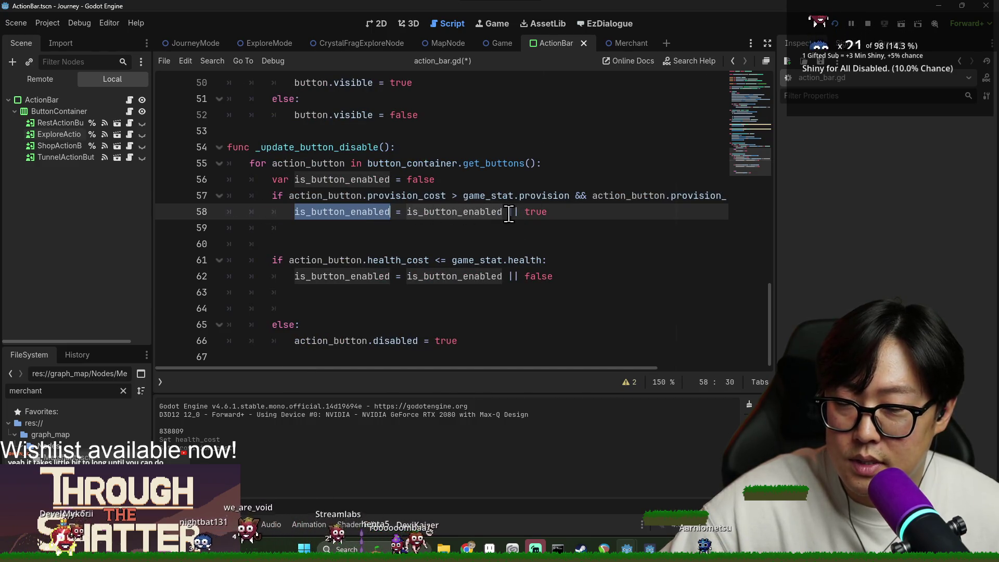
pyautogui.doubleClick(421, 179)
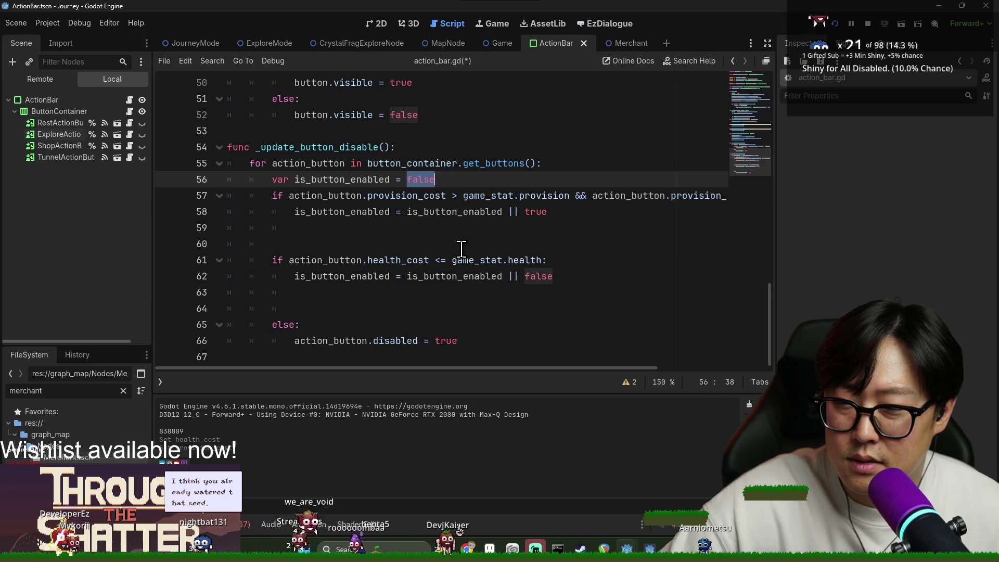
pyautogui.doubleClick(442, 211)
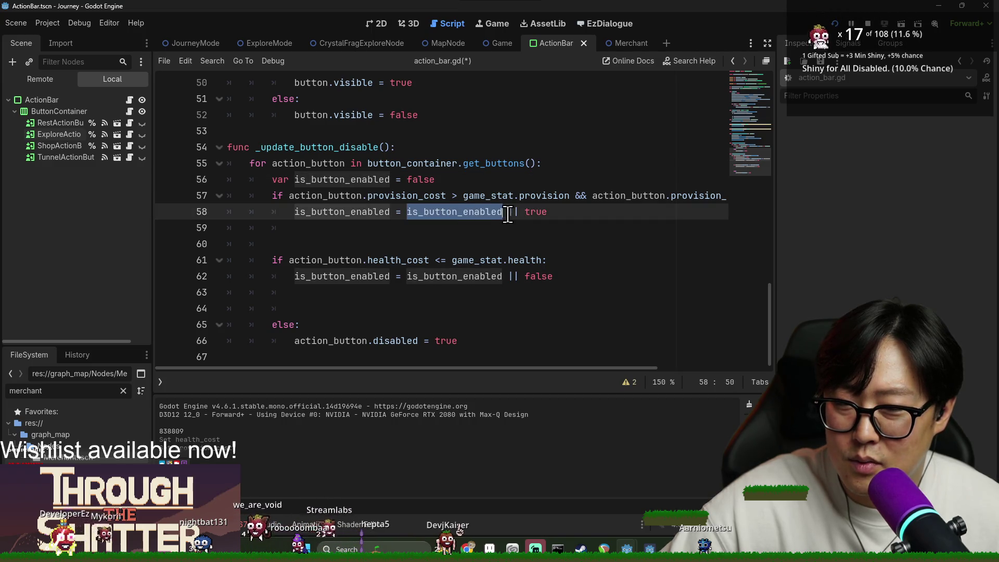
pyautogui.click(532, 212)
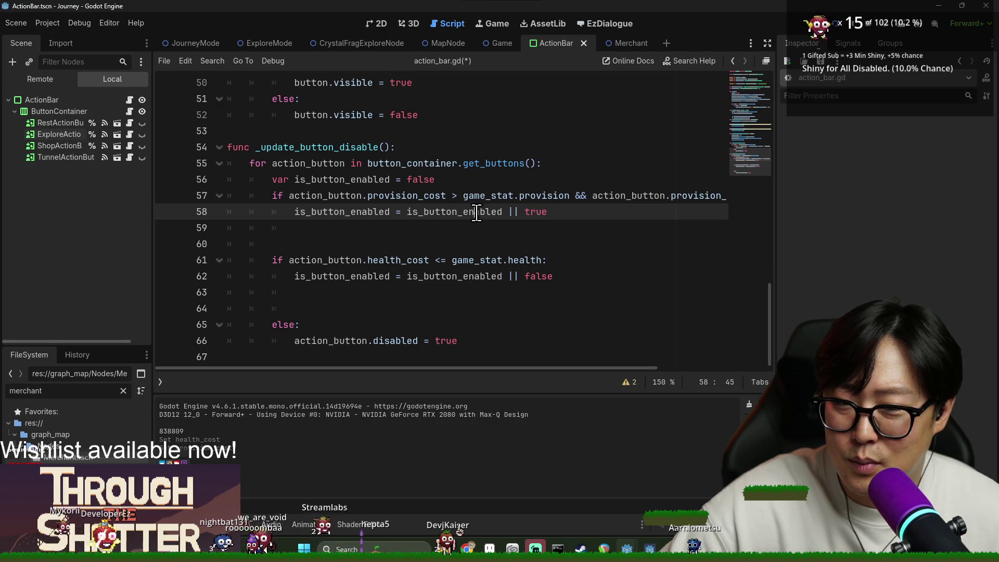
pyautogui.doubleClick(366, 212)
pyautogui.doubleClick(433, 200)
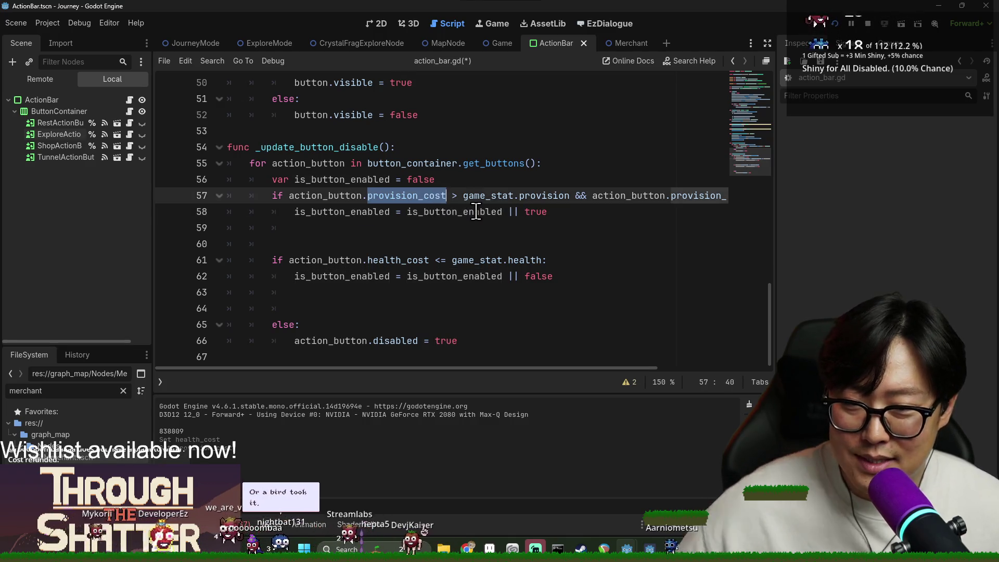
pyautogui.hscroll(2, 495, 218)
# Step: Restore line 57 to use || and <= for both cost checks, then save the script
pyautogui.press('BackSpace')
pyautogui.press('BackSpace')
pyautogui.write('||')
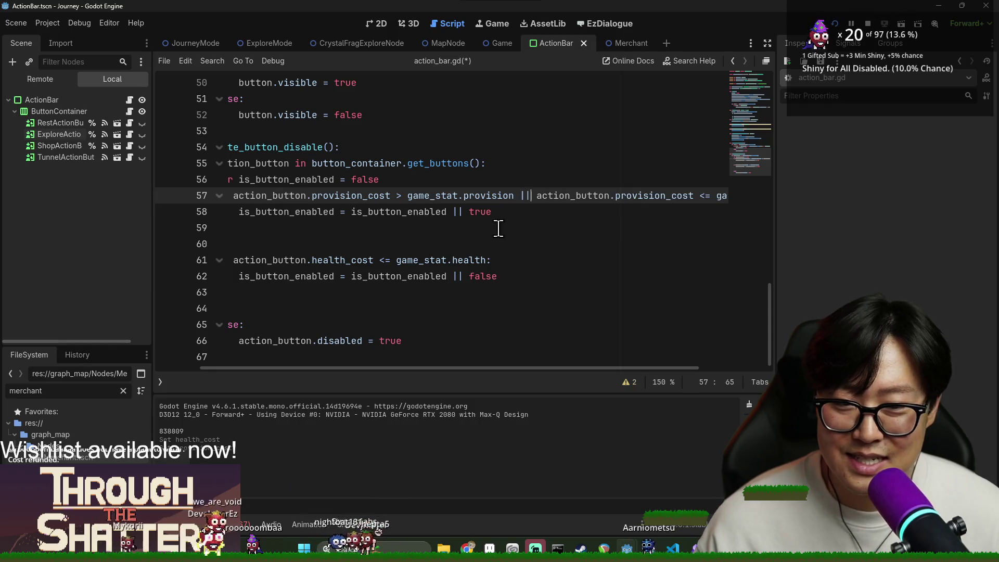
pyautogui.hotkey('ctrl', 'Left')
pyautogui.hotkey('ctrl', 'Left')
pyautogui.hotkey('ctrl', 'Left')
pyautogui.press('BackSpace')
pyautogui.write('<=')
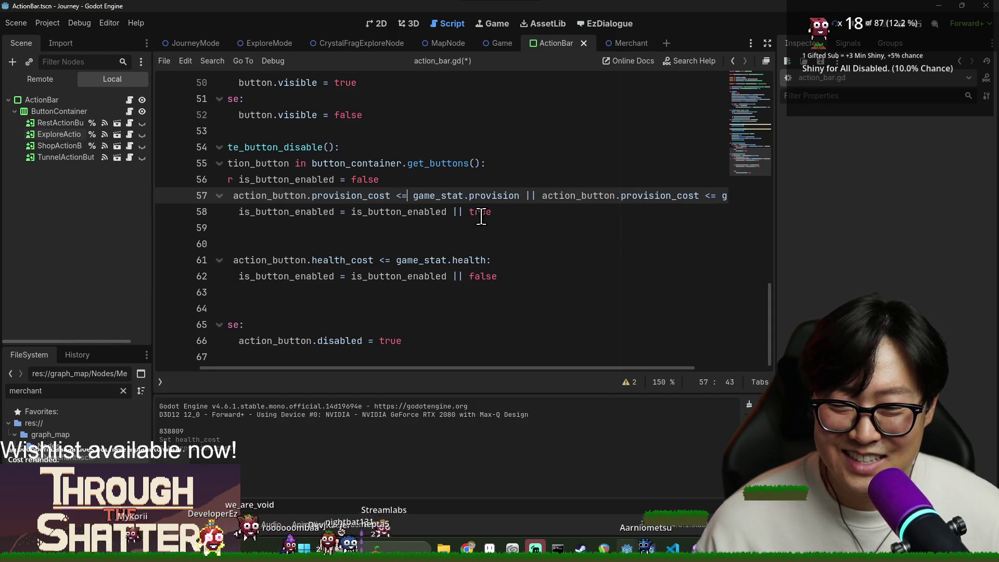
pyautogui.hotkey('ctrl', 's')
# Step: Change line 58 to is_button_enabled && true
pyautogui.click(424, 214)
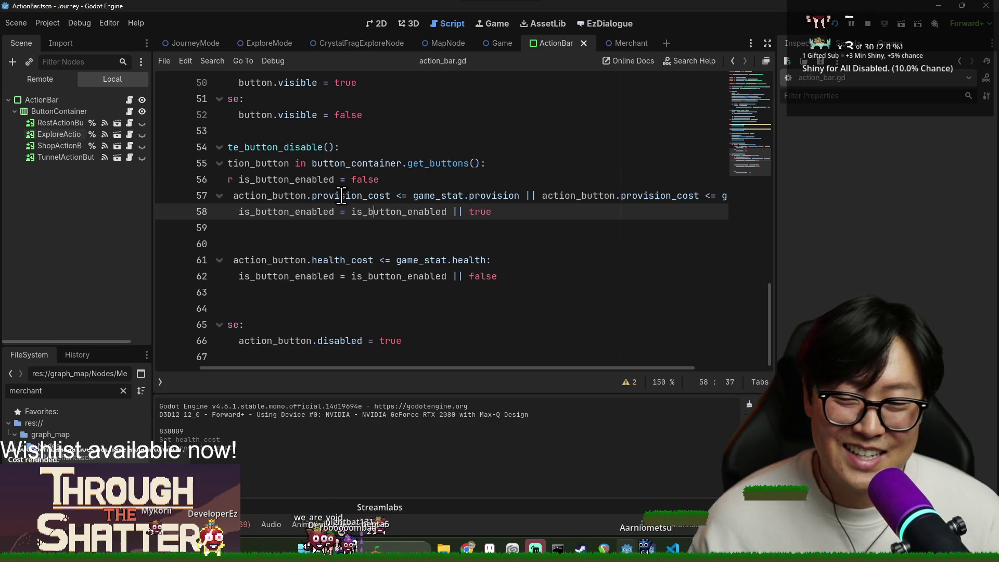
pyautogui.moveTo(290, 195); pyautogui.dragTo(746, 190)
pyautogui.moveTo(268, 211); pyautogui.dragTo(460, 217)
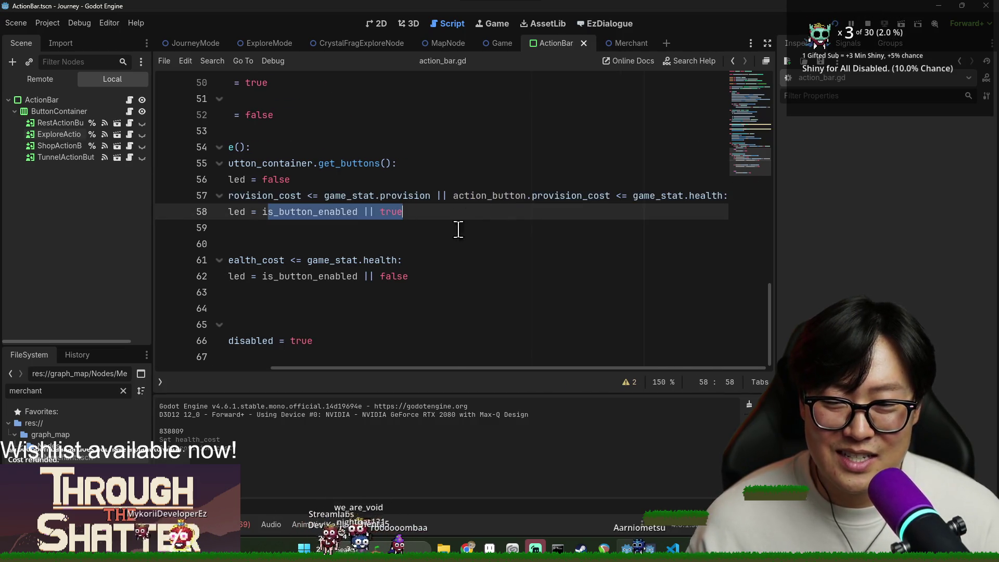
pyautogui.moveTo(452, 368); pyautogui.dragTo(336, 368)
pyautogui.click(424, 261)
pyautogui.moveTo(357, 276); pyautogui.dragTo(553, 278)
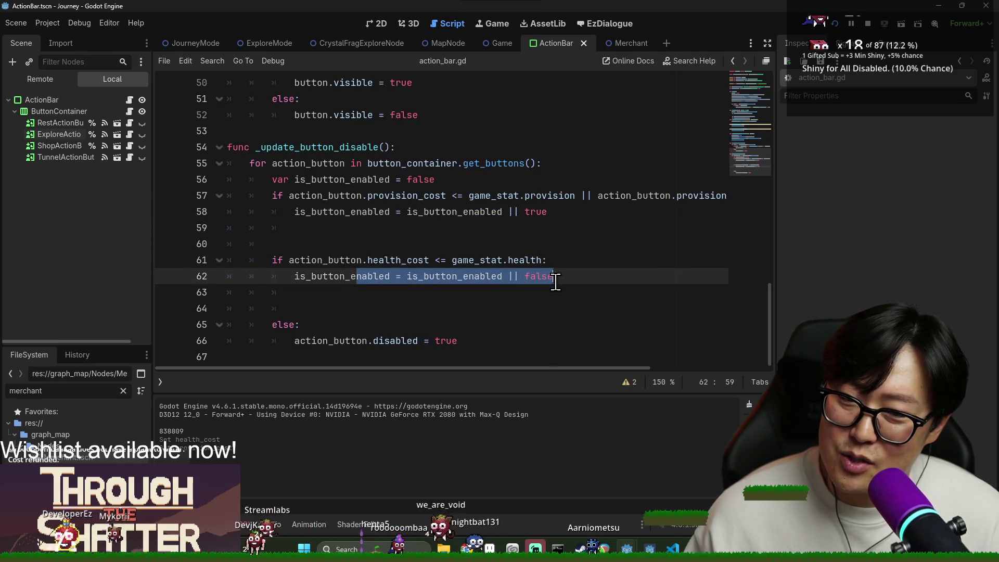
pyautogui.click(553, 279)
pyautogui.click(519, 211)
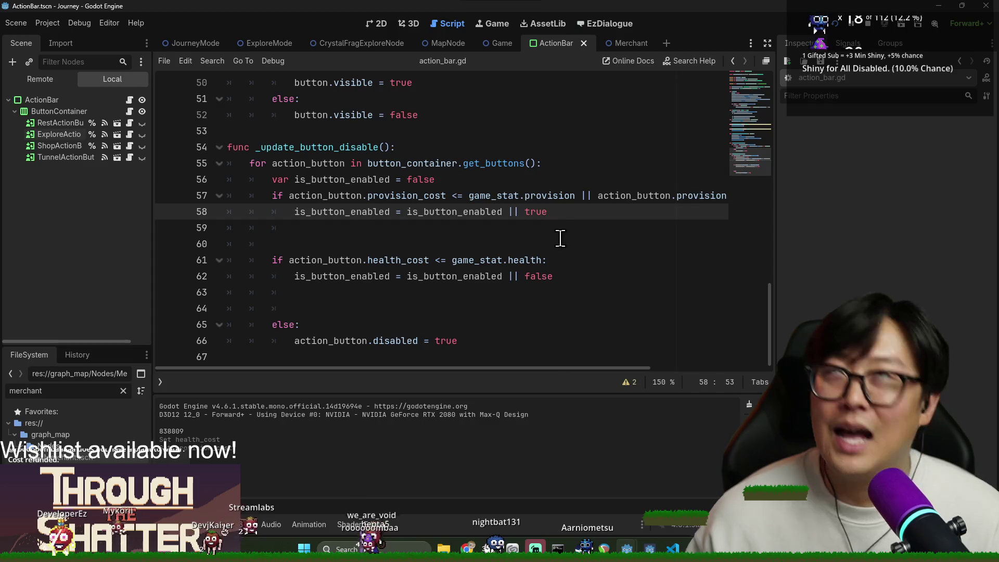
pyautogui.press('BackSpace')
pyautogui.press('BackSpace')
pyautogui.write('&&')
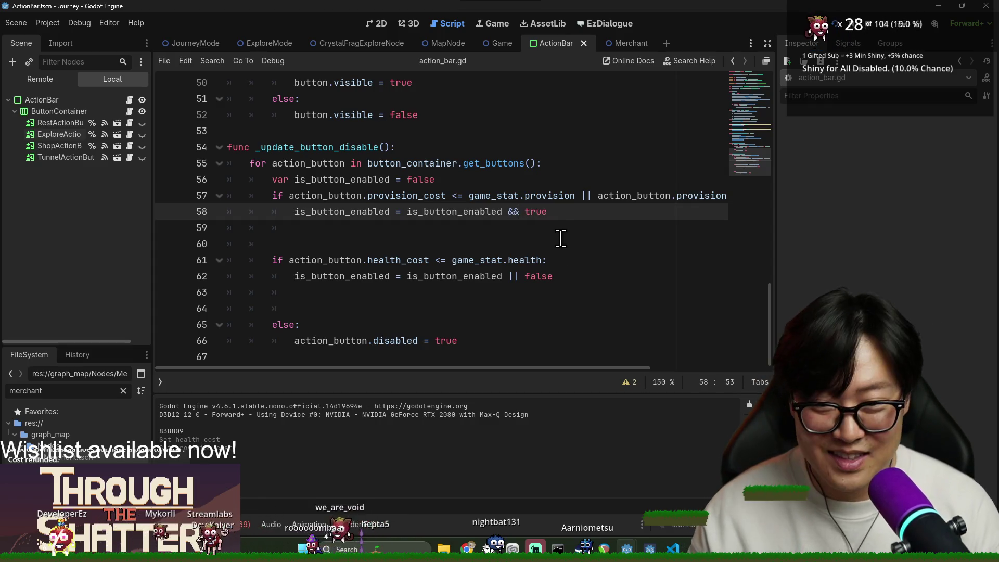
pyautogui.doubleClick(483, 212)
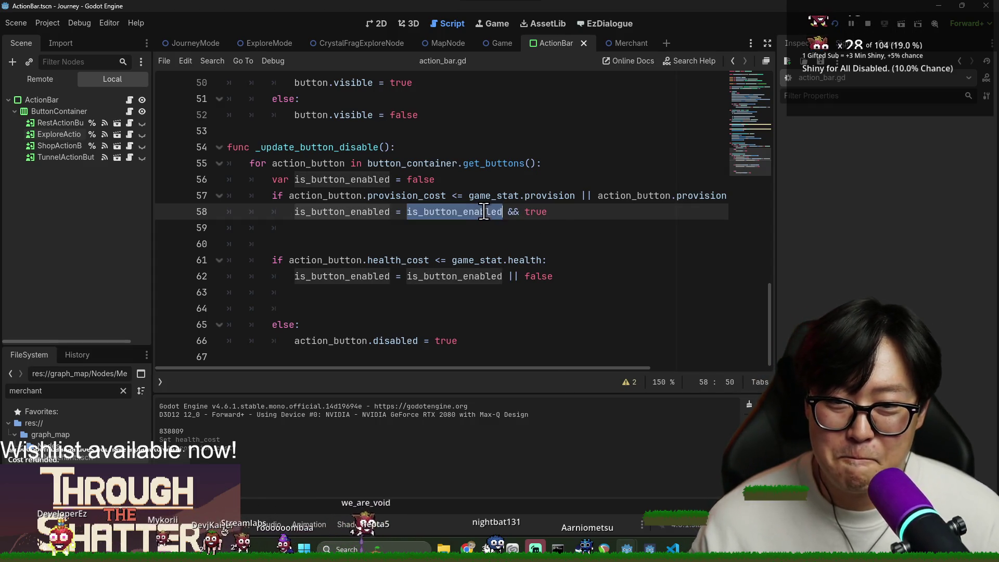
# Step: Begin typing a second var declaration on a new line after line 56
pyautogui.click(543, 211)
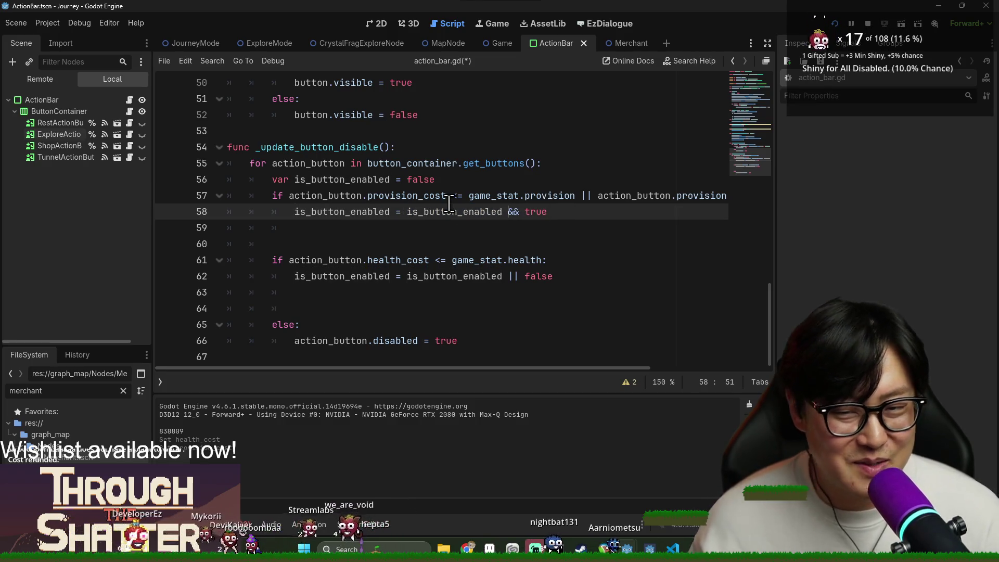
pyautogui.click(365, 175)
pyautogui.doubleClick(366, 179)
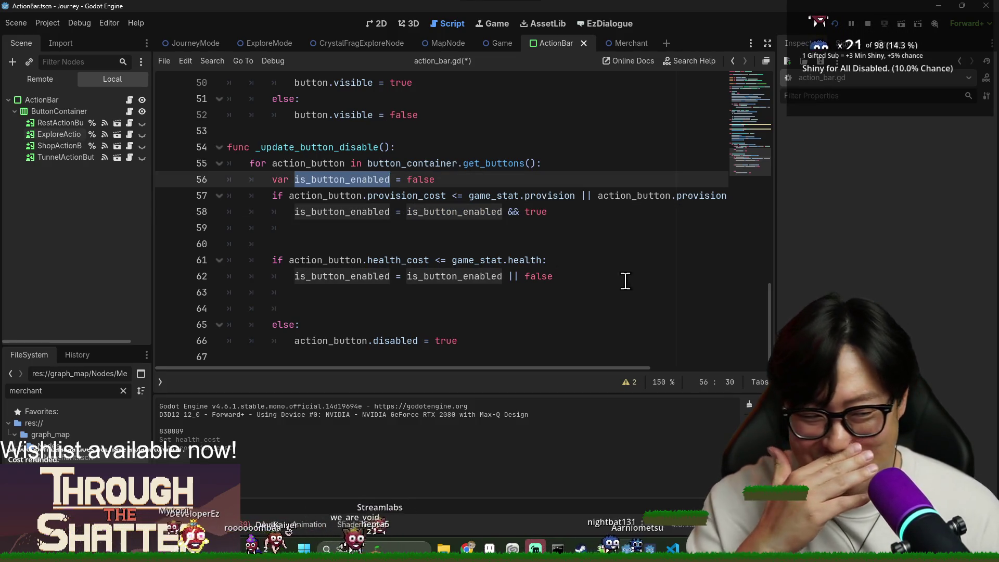
pyautogui.doubleClick(373, 196)
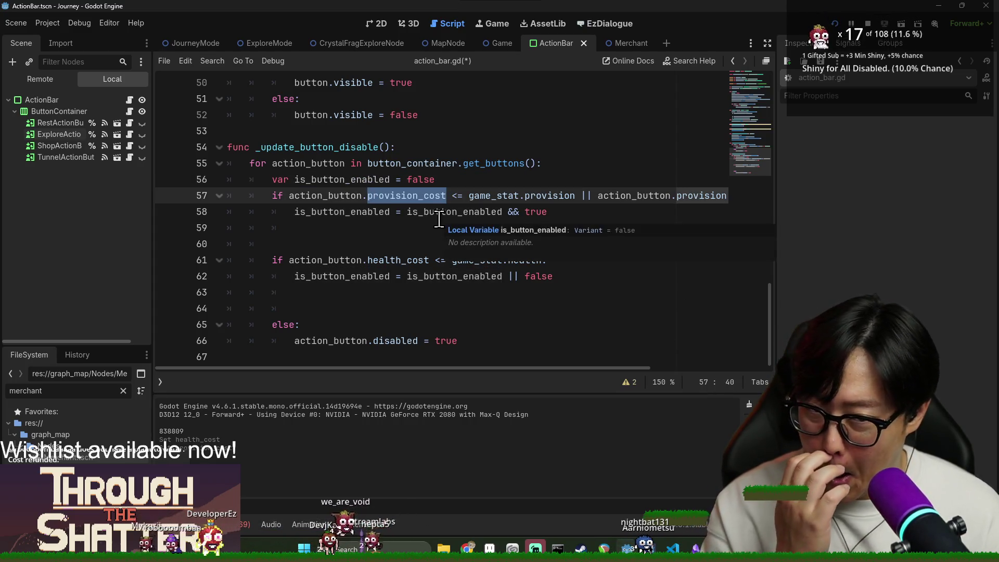
pyautogui.click(448, 180)
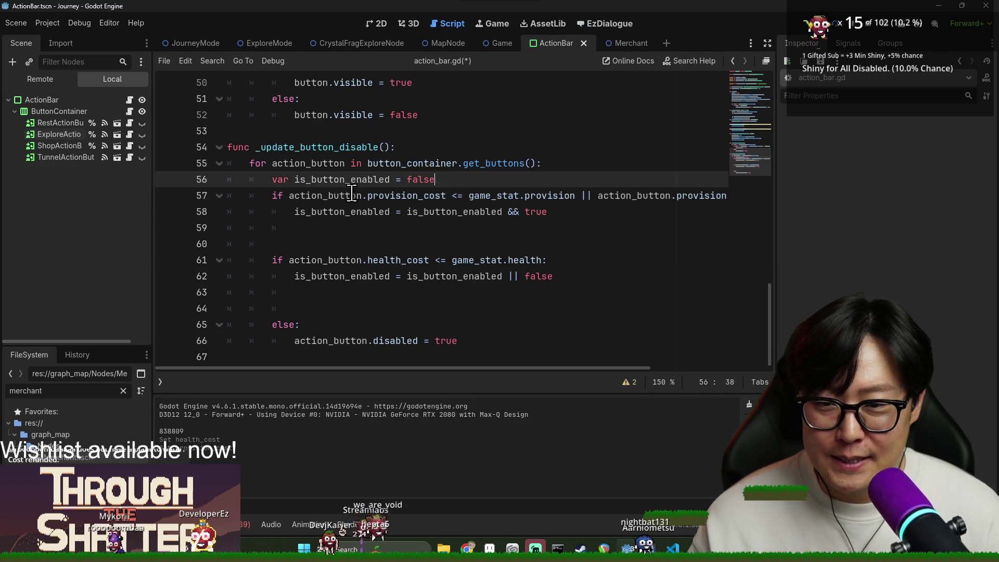
pyautogui.doubleClick(328, 195)
pyautogui.click(498, 183)
pyautogui.press('Return')
pyautogui.write('var')
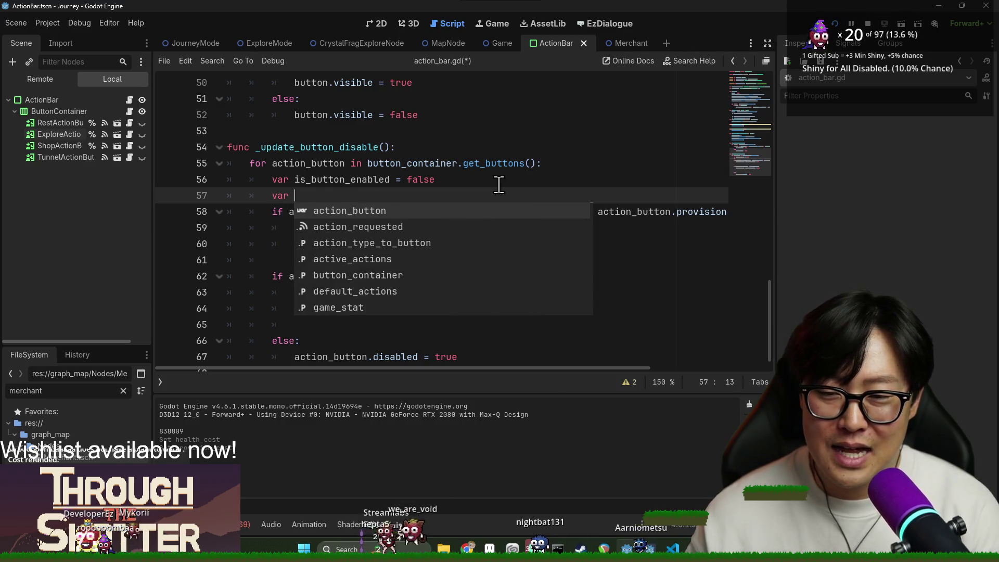
pyautogui.write('is_sufficient_')
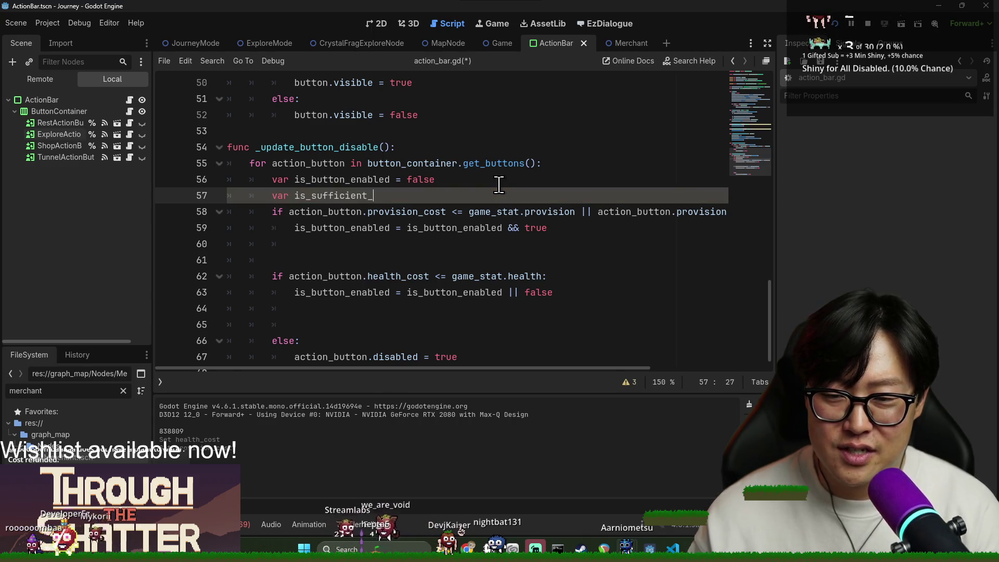
pyautogui.write(':=')
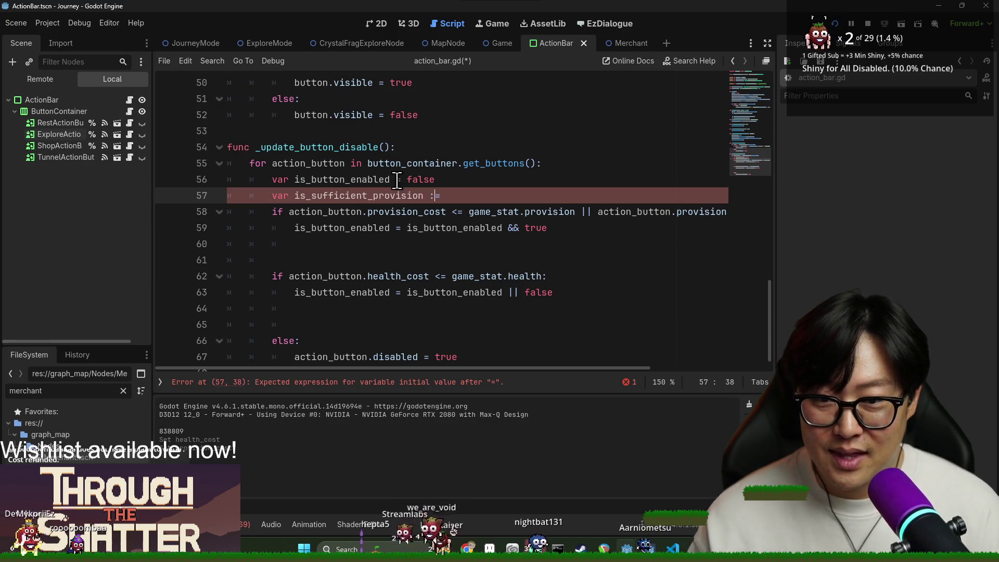
# Step: Delete the unused is_button_enabled line and move the provision condition into a meets_provision_cost := variable
pyautogui.click(397, 179)
pyautogui.tripleClick(434, 179)
pyautogui.press('BackSpace')
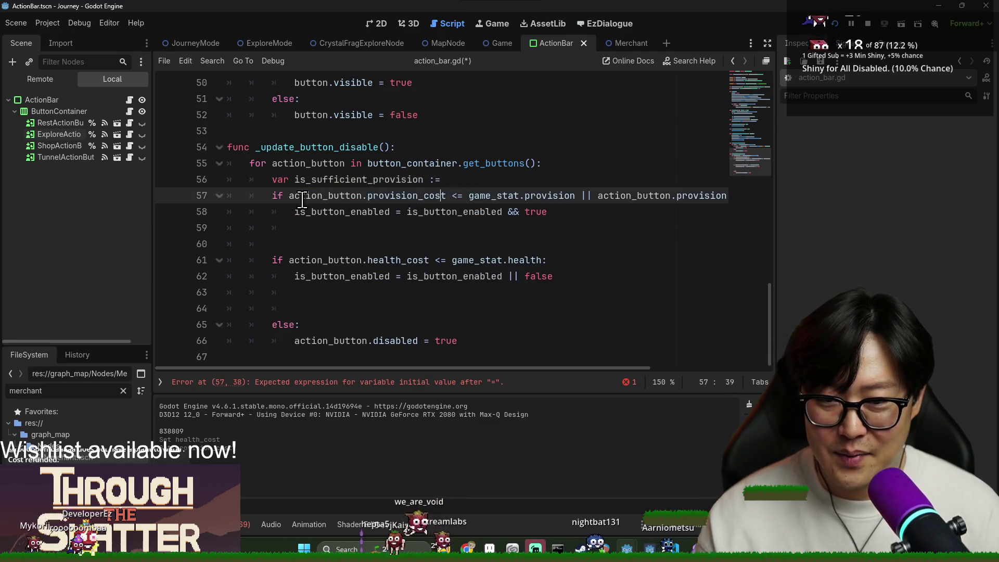
pyautogui.doubleClick(319, 198)
pyautogui.moveTo(450, 369); pyautogui.dragTo(563, 369)
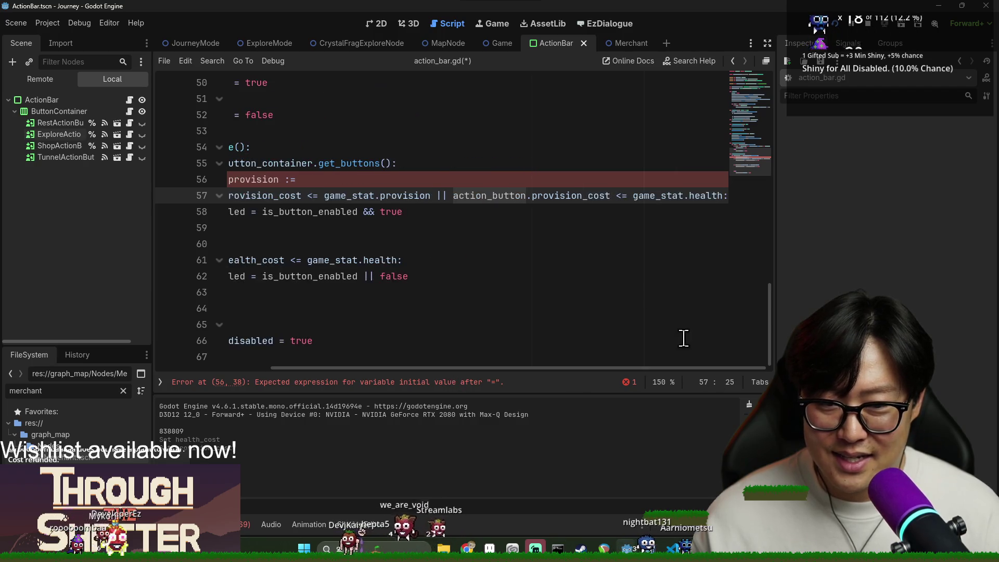
pyautogui.keyDown('shift'); pyautogui.click(710, 195); pyautogui.keyUp('shift')
pyautogui.hotkey('ctrl', 'x')
pyautogui.click(497, 179)
pyautogui.hotkey('ctrl', 'v')
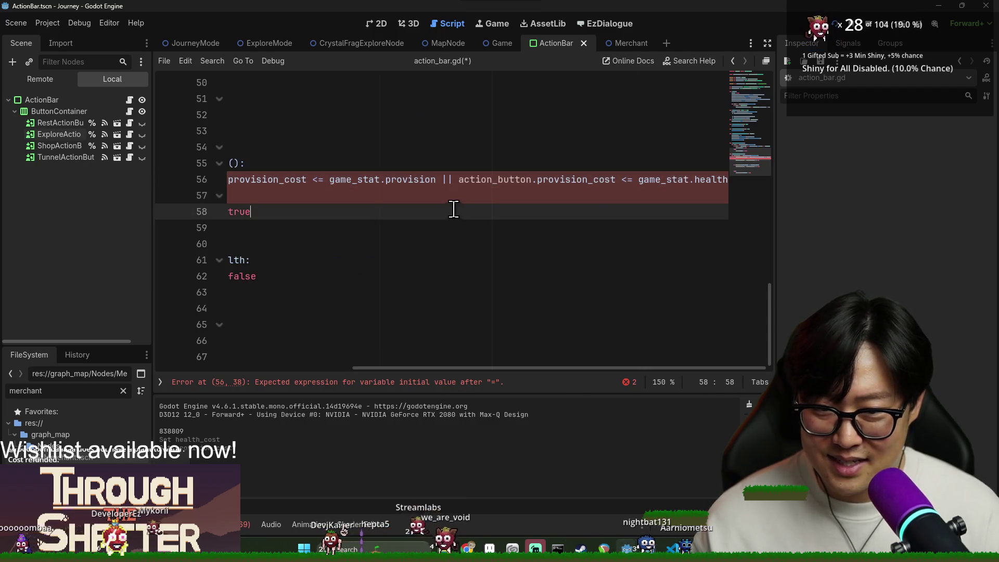
pyautogui.press('Return')
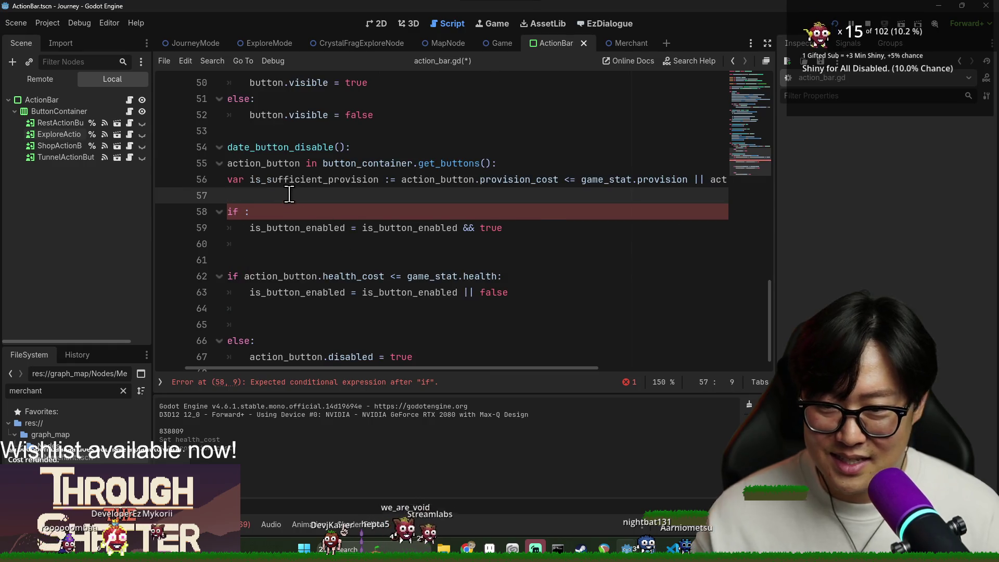
pyautogui.doubleClick(312, 179)
pyautogui.press('BackSpace')
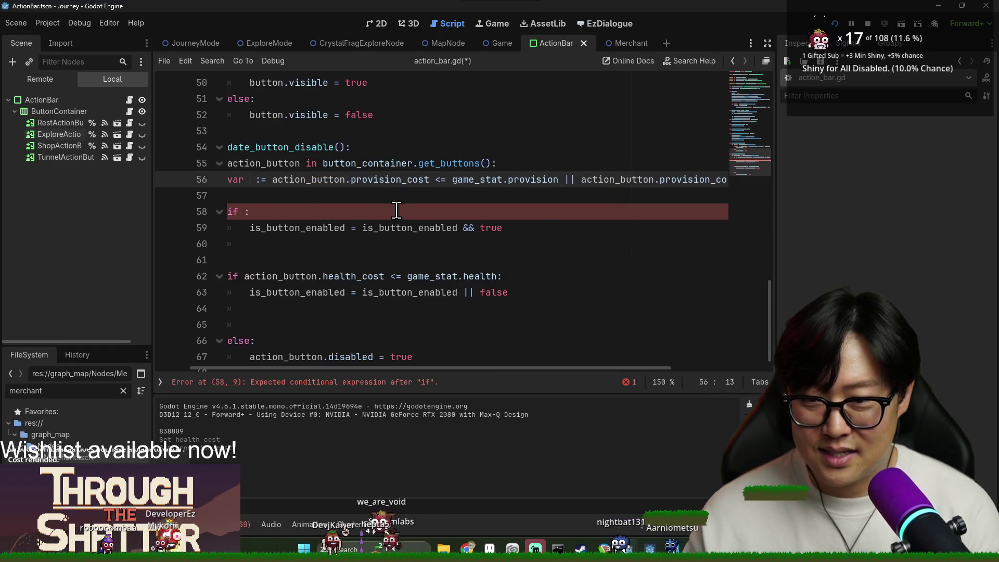
pyautogui.write('meets_provi')
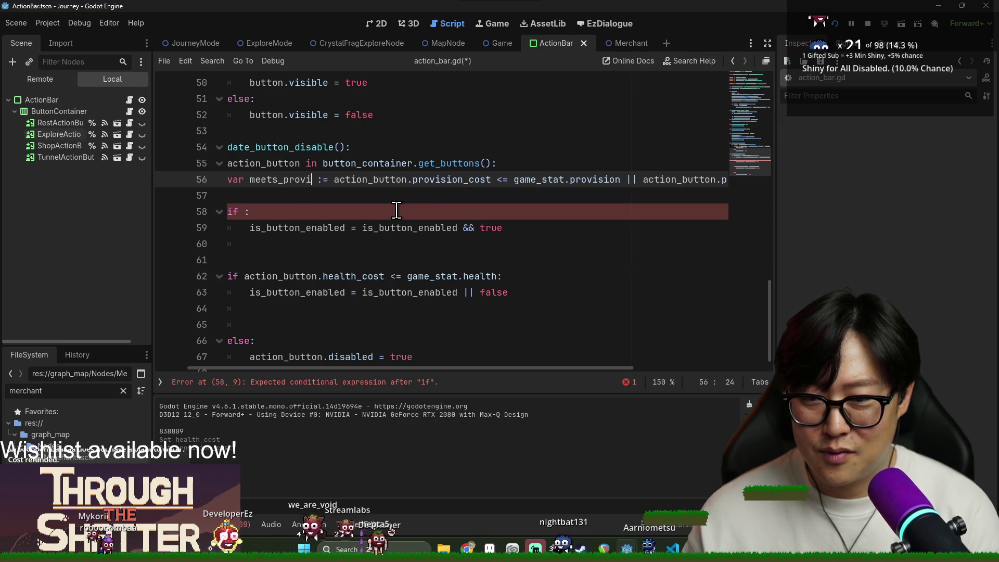
pyautogui.write('sion_cost')
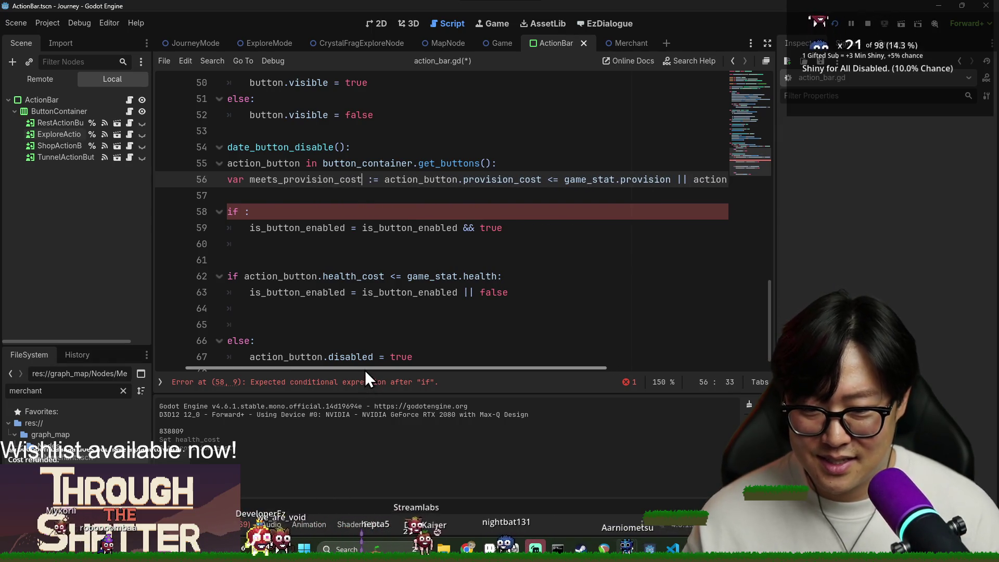
# Step: Move the health condition into a meets_health_cost := variable and delete the old if/else blocks
pyautogui.click(334, 191)
pyautogui.write('var meets_health_cost')
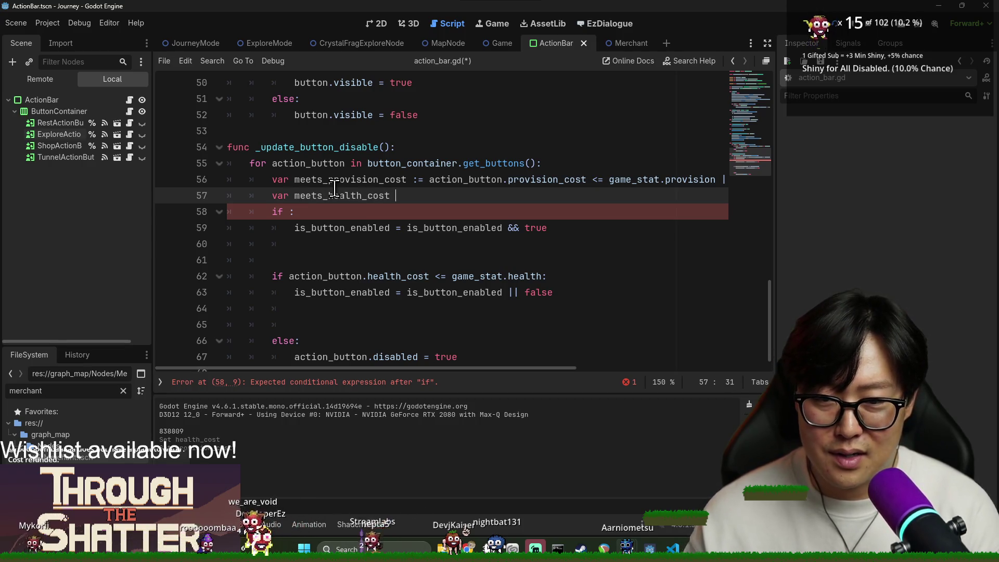
pyautogui.write(':=')
pyautogui.doubleClick(291, 275)
pyautogui.keyDown('shift'); pyautogui.click(529, 283); pyautogui.keyUp('shift')
pyautogui.hotkey('ctrl', 'x')
pyautogui.click(468, 196)
pyautogui.hotkey('ctrl', 'v')
pyautogui.click(271, 212)
pyautogui.keyDown('shift'); pyautogui.click(575, 285); pyautogui.keyUp('shift')
pyautogui.press('BackSpace')
pyautogui.press('Up')
pyautogui.press('End')
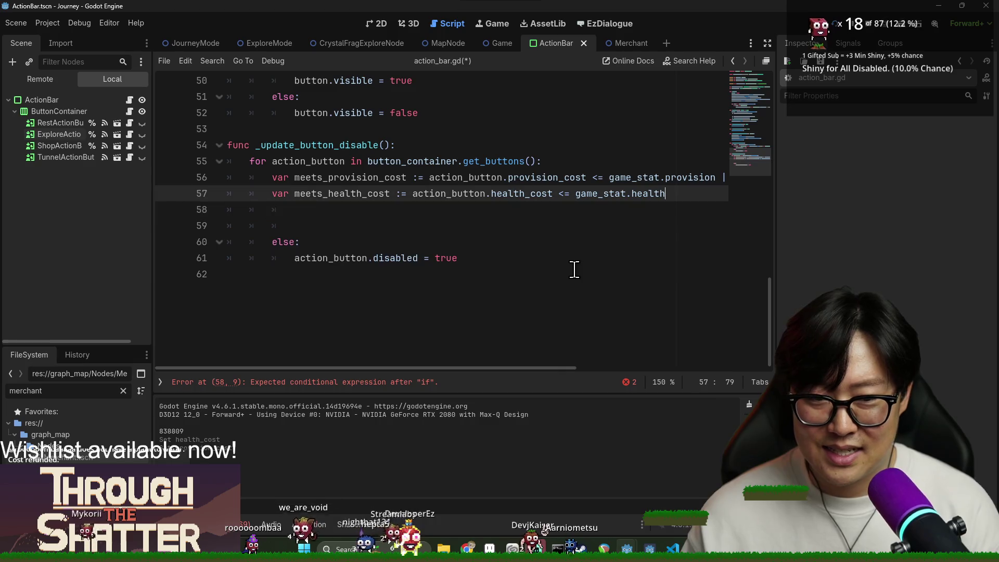
pyautogui.click(323, 211)
pyautogui.keyDown('shift'); pyautogui.click(374, 240); pyautogui.keyUp('shift')
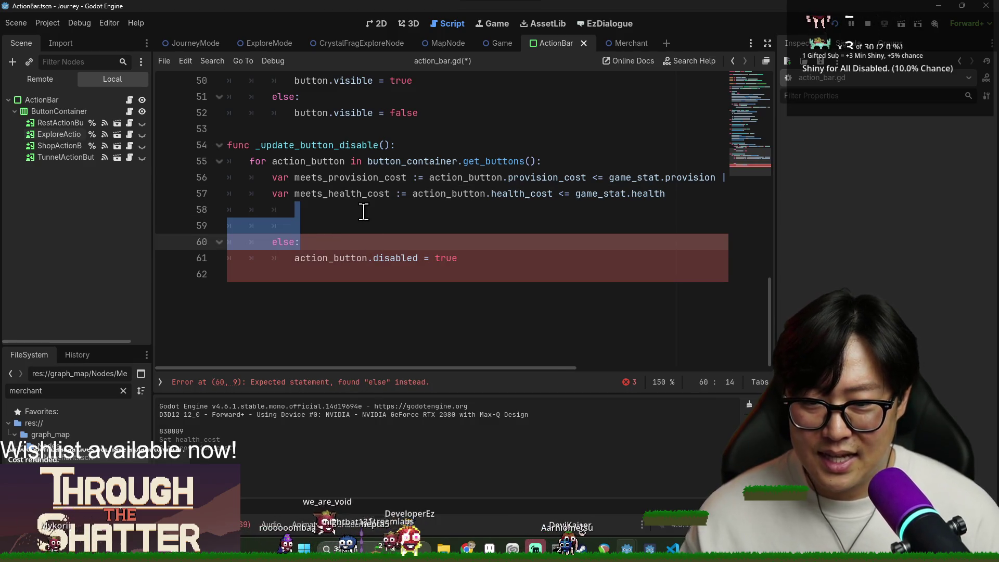
pyautogui.press('BackSpace')
# Step: Set action_button.disabled = meets_provision_cost && meets_health_cost and save action_bar.gd
pyautogui.click(404, 232)
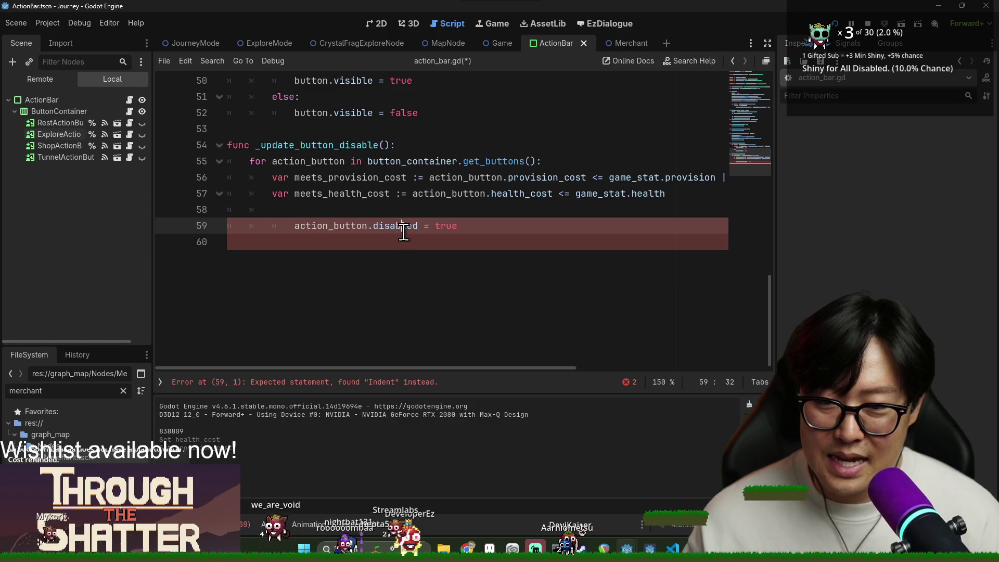
pyautogui.doubleClick(357, 179)
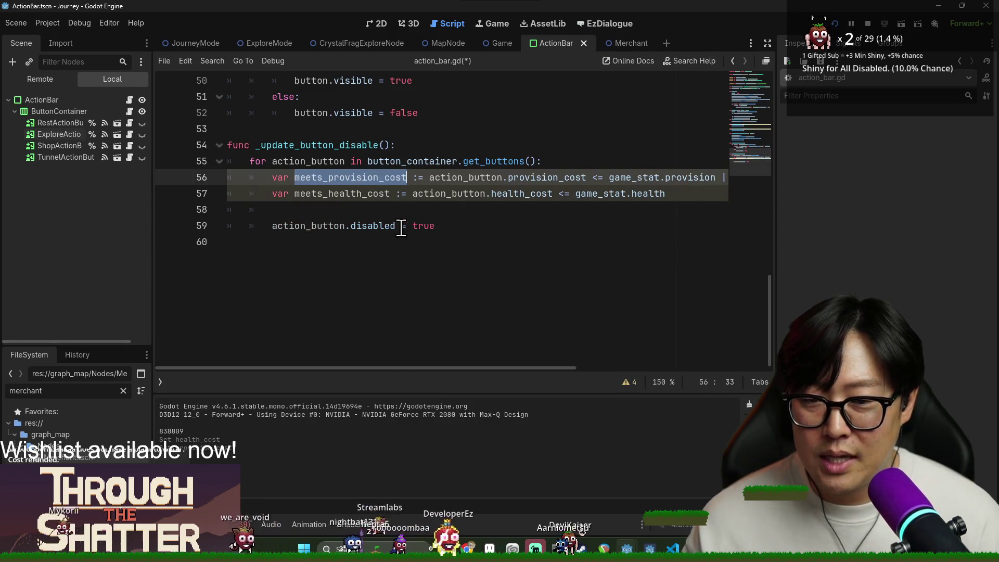
pyautogui.doubleClick(423, 226)
pyautogui.write('&&')
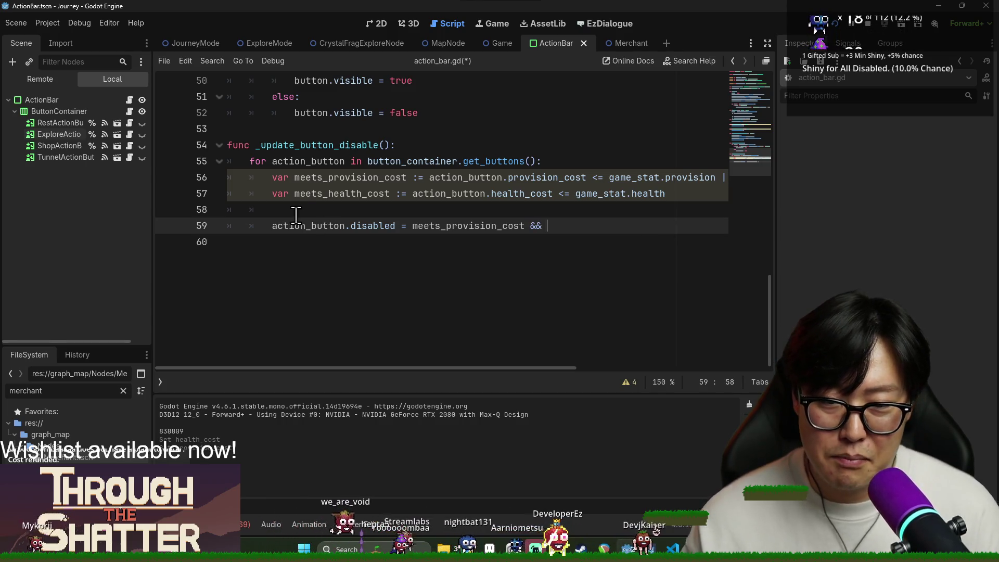
pyautogui.doubleClick(339, 196)
pyautogui.hotkey('ctrl', 'c')
pyautogui.click(556, 220)
pyautogui.hotkey('ctrl', 'v')
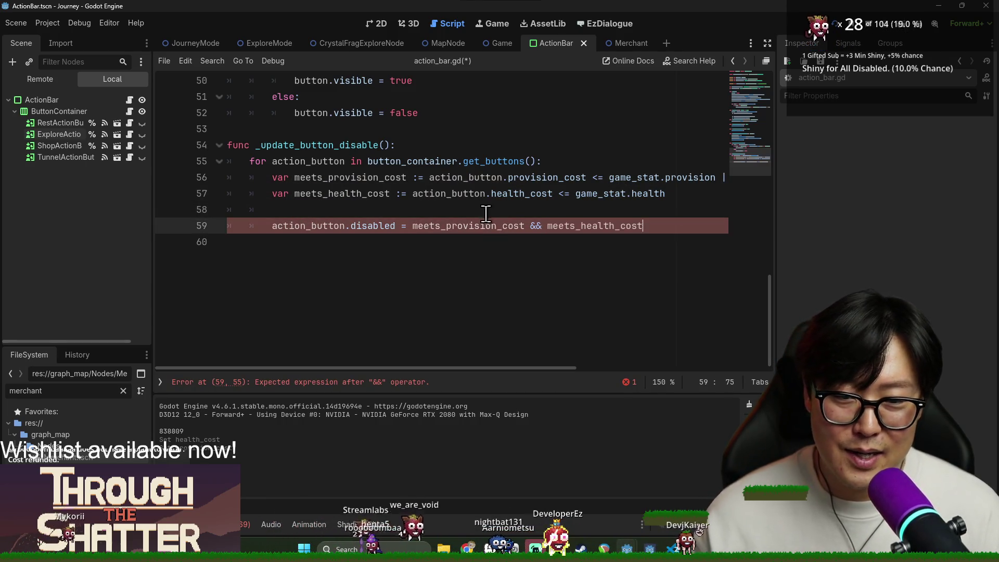
pyautogui.click(611, 210)
pyautogui.press('BackSpace')
pyautogui.press('BackSpace')
pyautogui.hotkey('ctrl', 's')
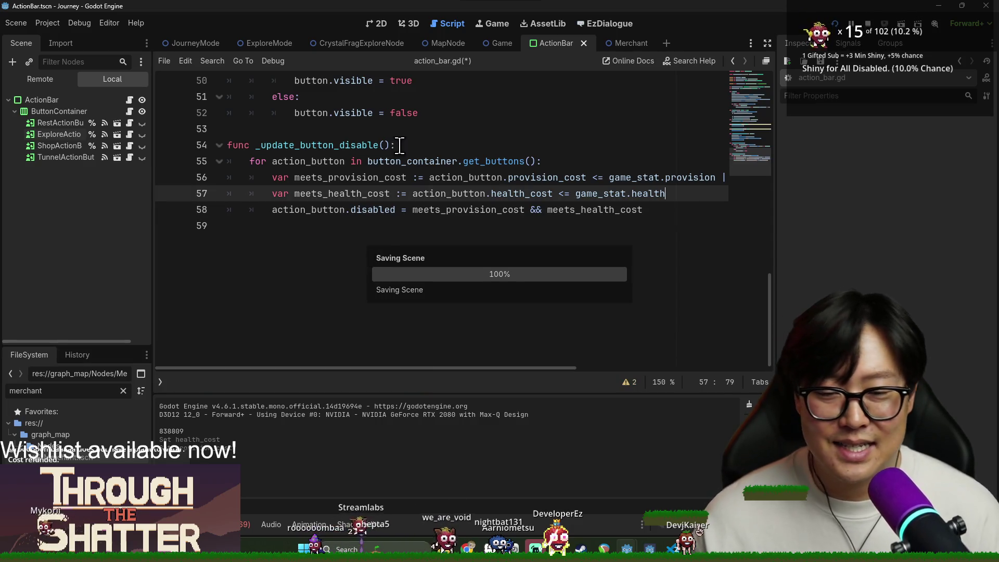
# Step: Review the provision and active-button checks, save again, and bring the running game forward
pyautogui.scroll(-2, 350, 308)
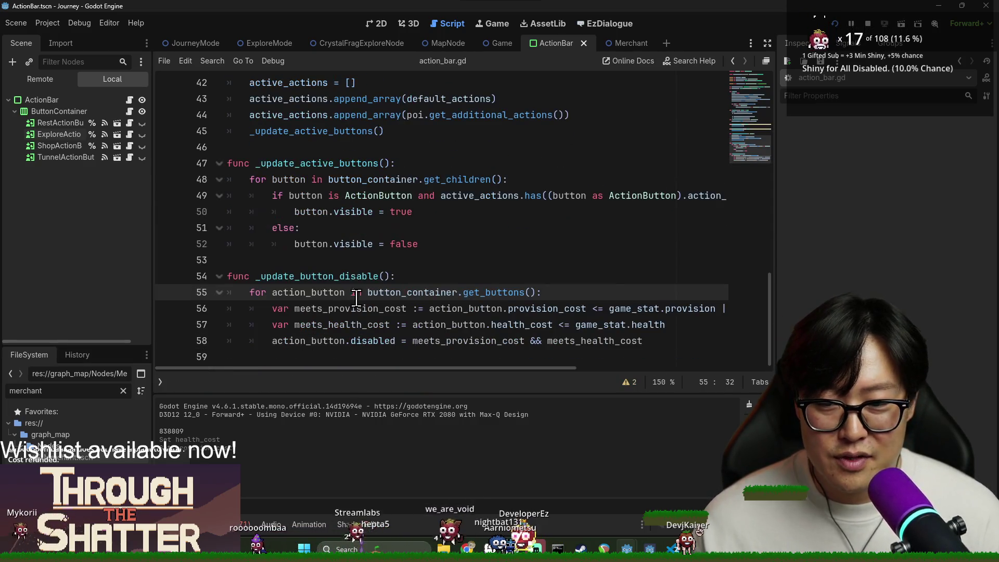
pyautogui.doubleClick(350, 309)
pyautogui.click(413, 195)
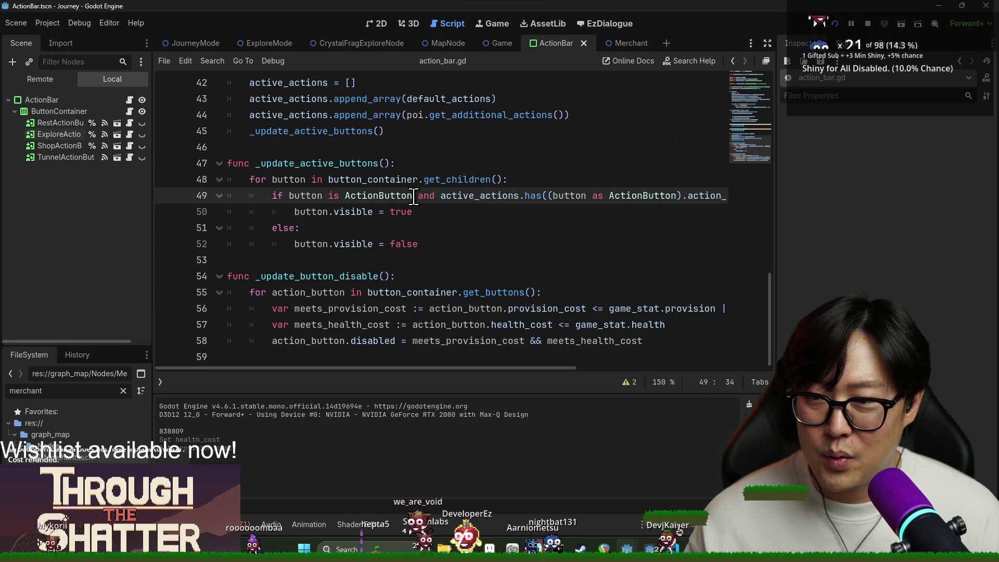
pyautogui.hotkey('ctrl', 's')
pyautogui.hotkey('alt', 'Tab')
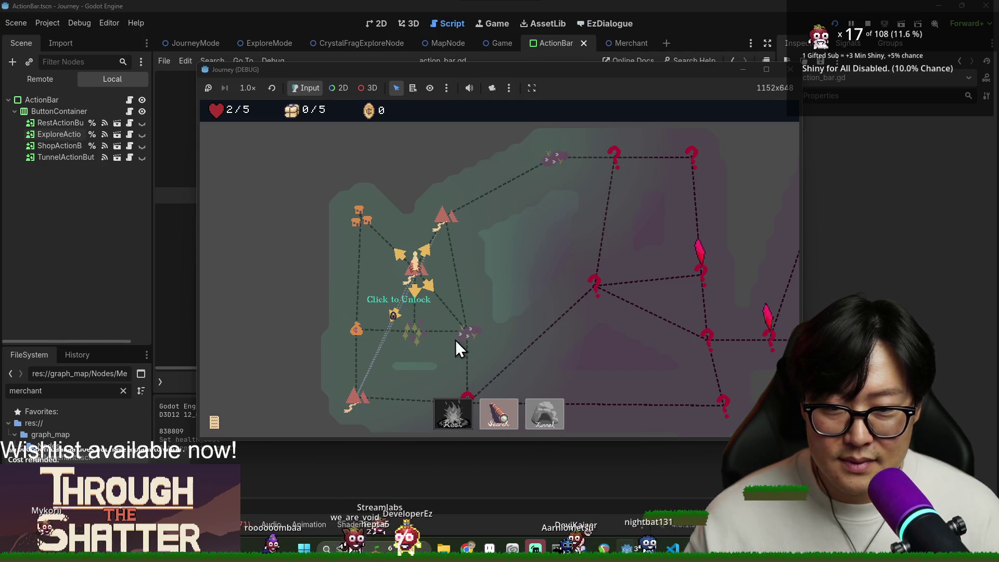
# Step: Close the running game and switch to the JourneyMode script
pyautogui.click(867, 26)
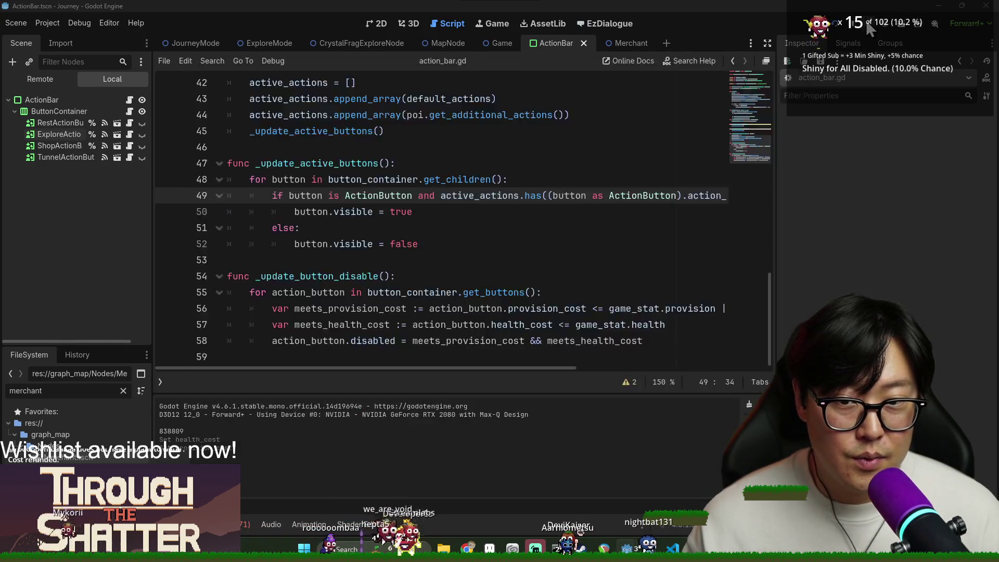
pyautogui.click(379, 227)
pyautogui.hotkey('ctrl', 's')
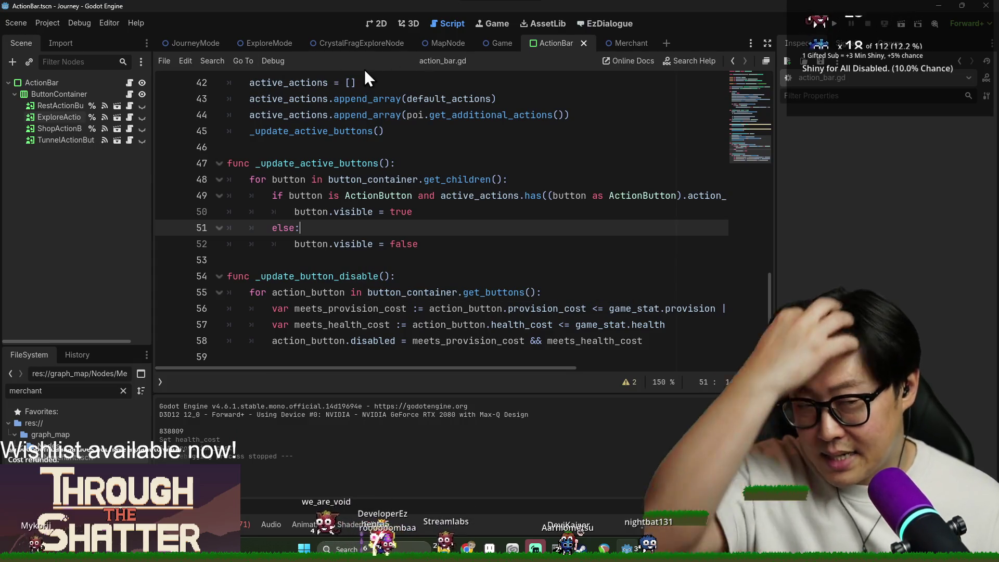
pyautogui.click(202, 43)
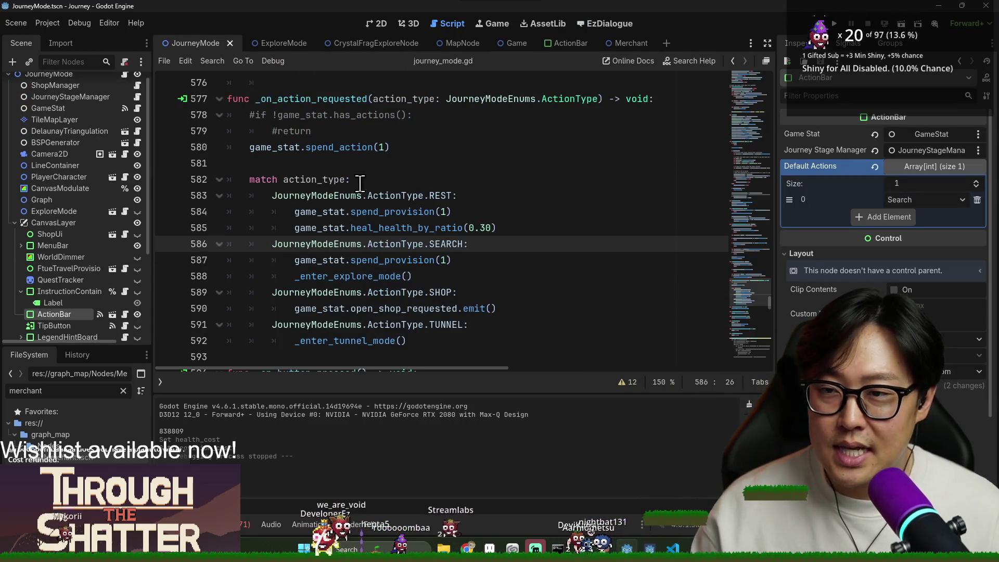
pyautogui.click(406, 260)
pyautogui.hotkey('ctrl', 'f')
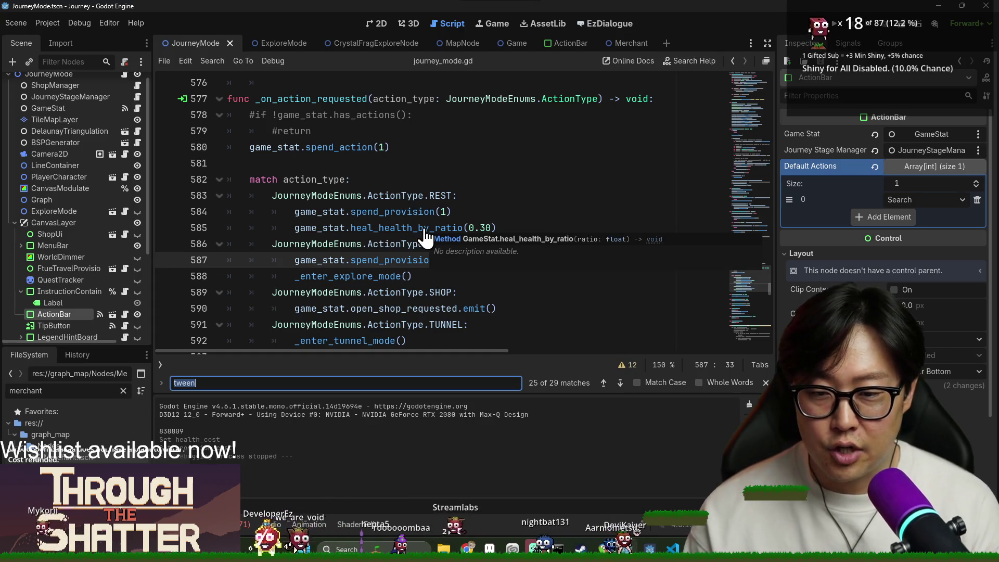
# Step: Find the _enter_tunnel_mode call, comment out the mountain tunnel check lines, and save
pyautogui.doubleClick(359, 341)
pyautogui.hotkey('ctrl', 'f')
pyautogui.press('Return')
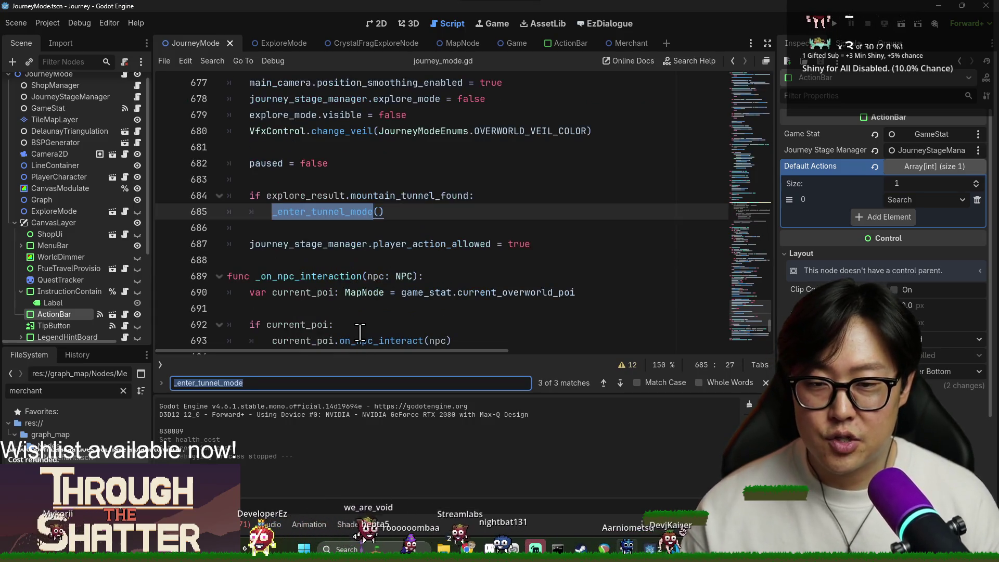
pyautogui.scroll(7, 285, 256)
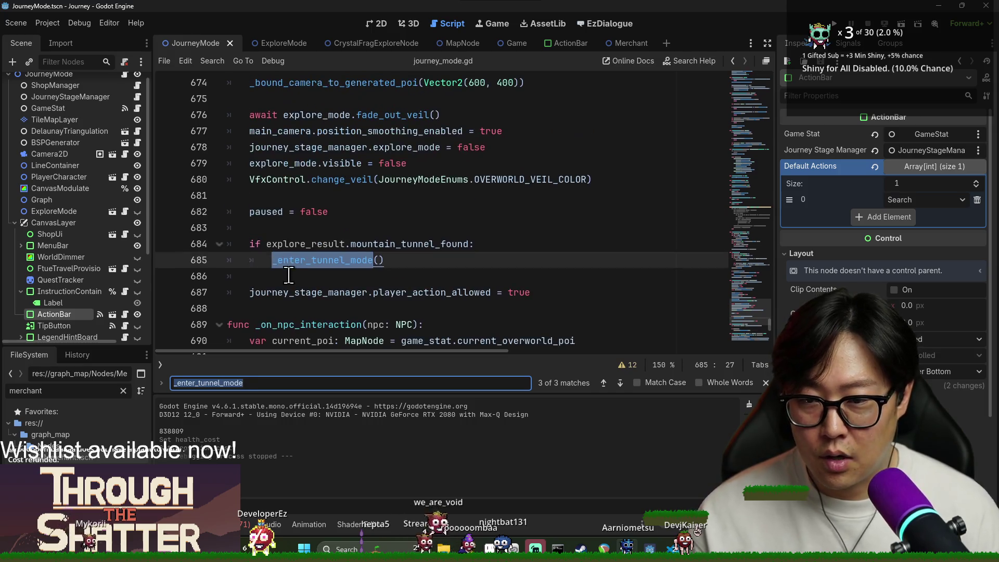
pyautogui.scroll(-8, 293, 262)
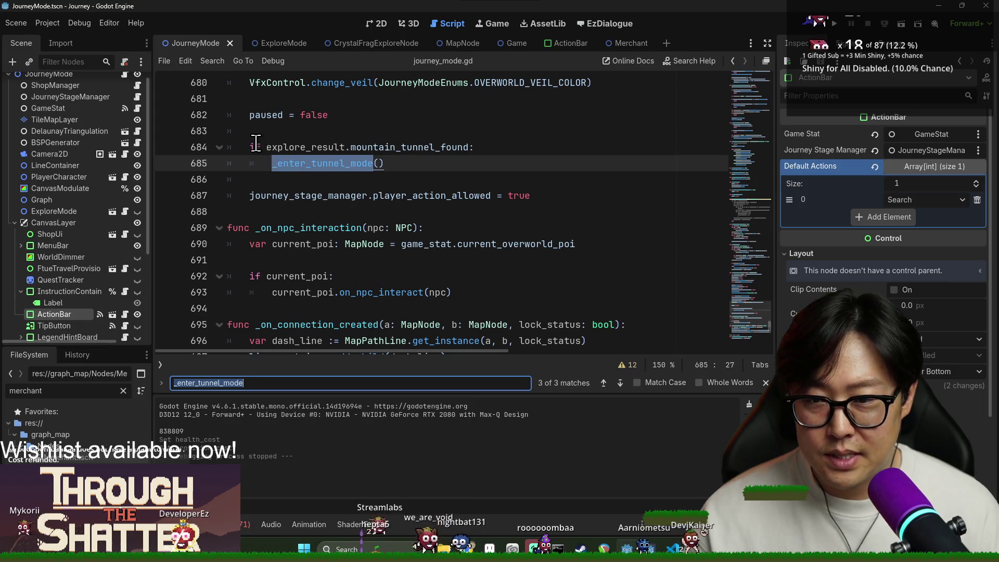
pyautogui.moveTo(252, 143); pyautogui.dragTo(304, 166)
pyautogui.hotkey('ctrl', 'k')
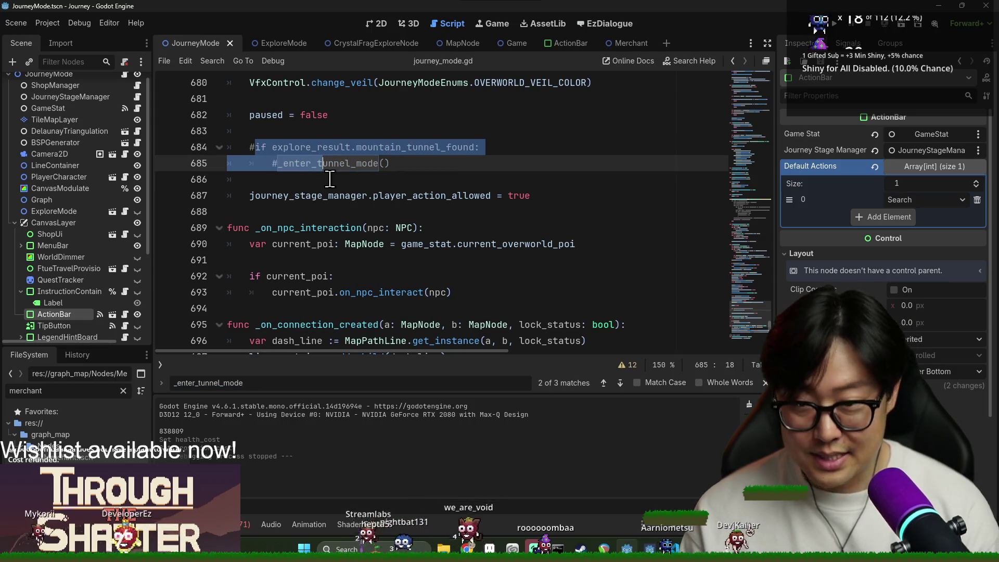
pyautogui.hotkey('ctrl', 's')
pyautogui.click(535, 121)
# Step: Run the project and start a New Game in the Journey debug window
pyautogui.click(834, 21)
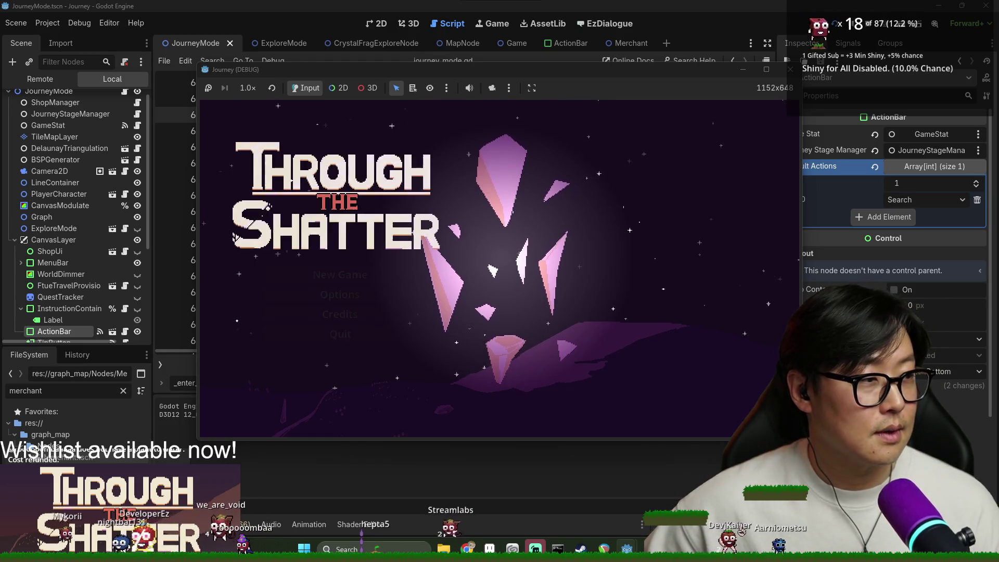
pyautogui.click(325, 275)
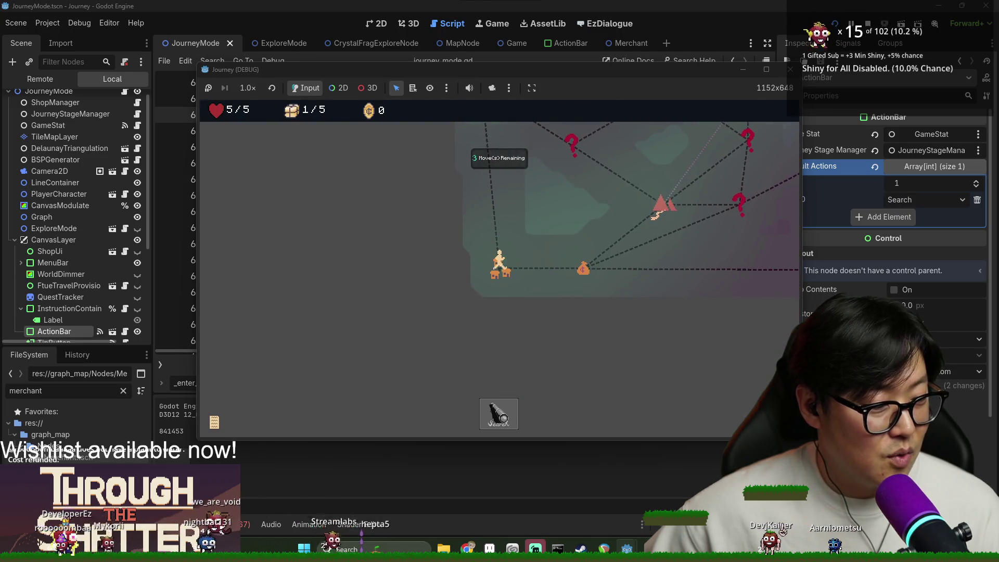
pyautogui.hotkey('alt', 'Tab')
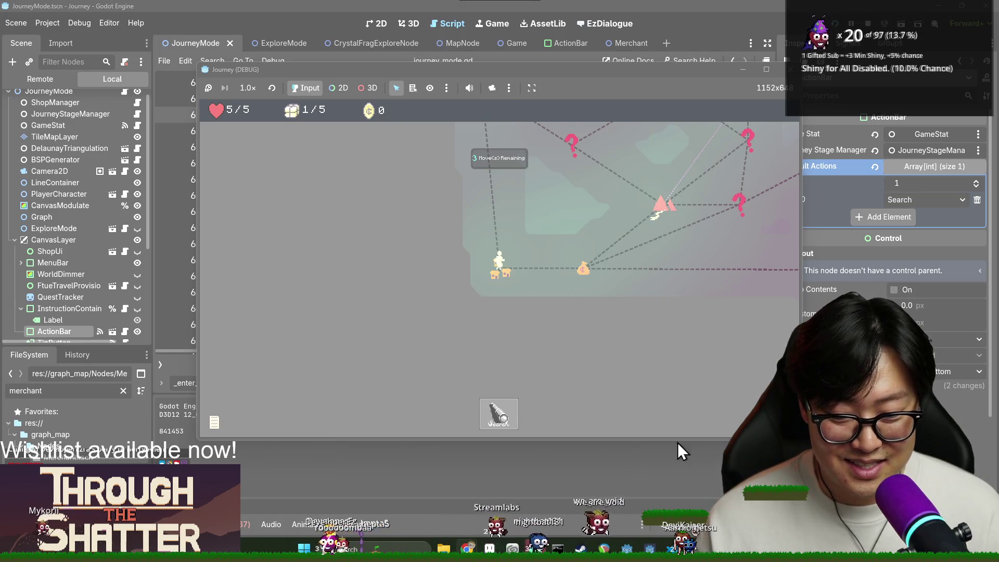
pyautogui.hotkey('alt', 'Tab')
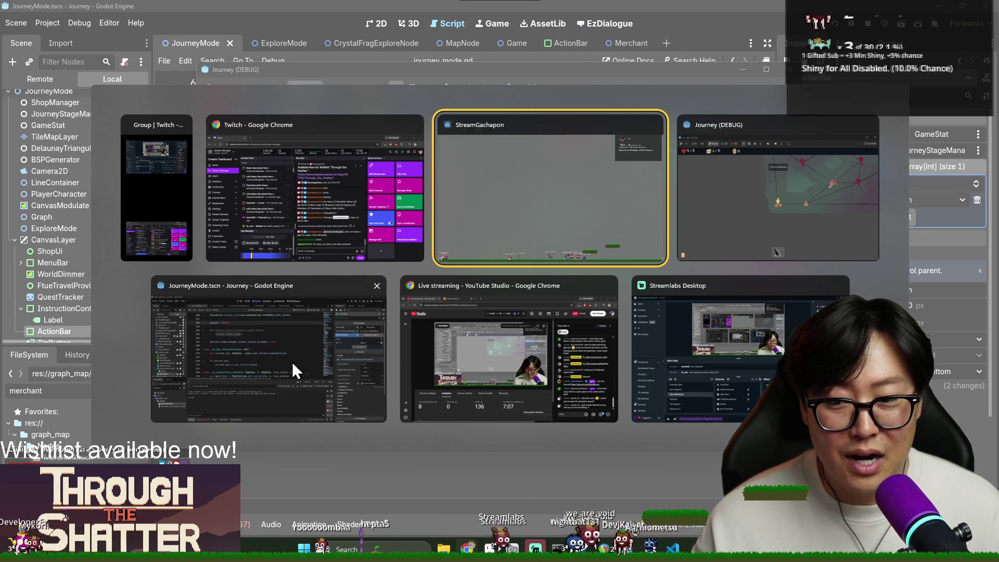
# Step: Return to the Godot editor and place the caret at lines 689 and 692 of journey_mode.gd
pyautogui.click(310, 346)
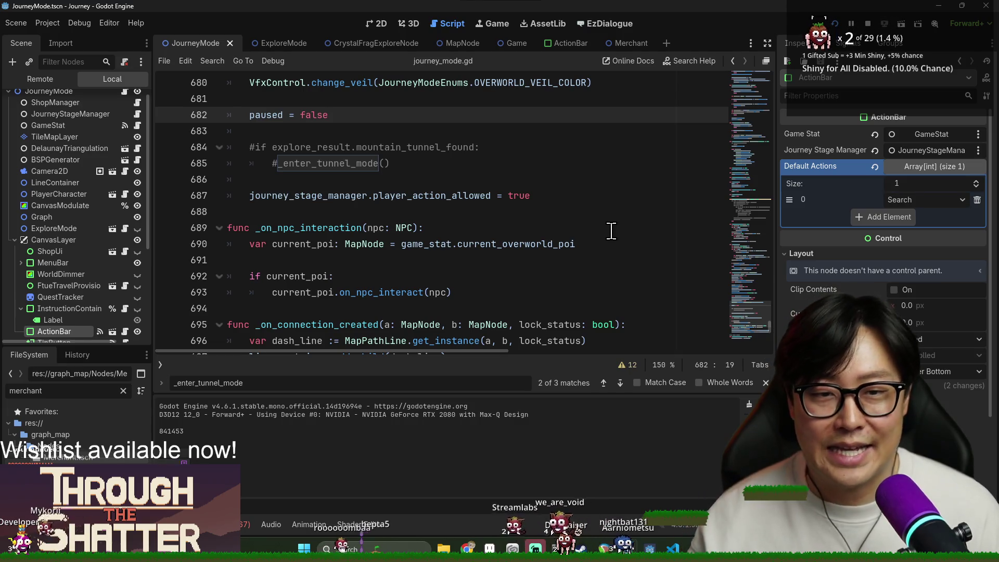
pyautogui.hotkey('alt', 'Tab')
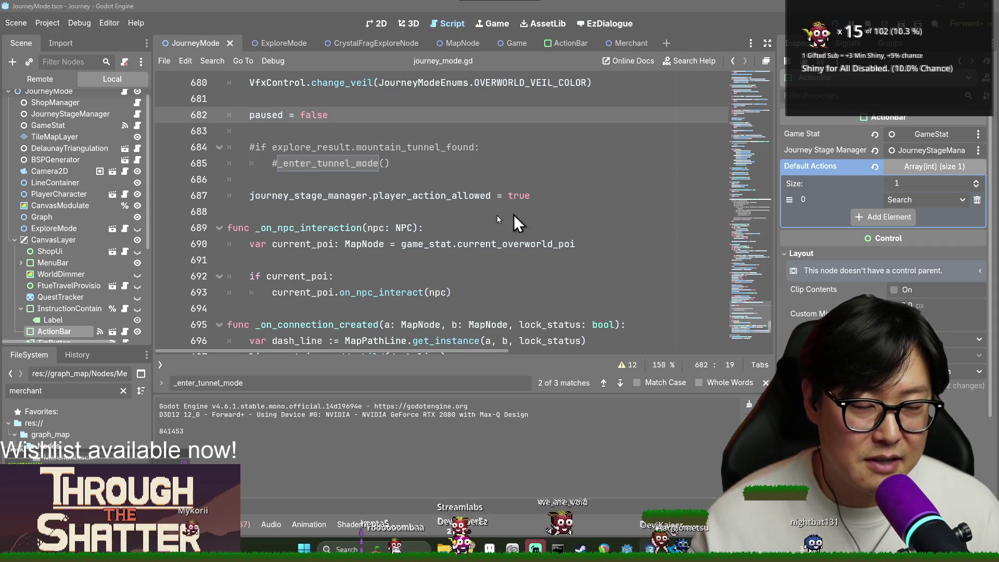
pyautogui.hotkey('alt', 'Tab')
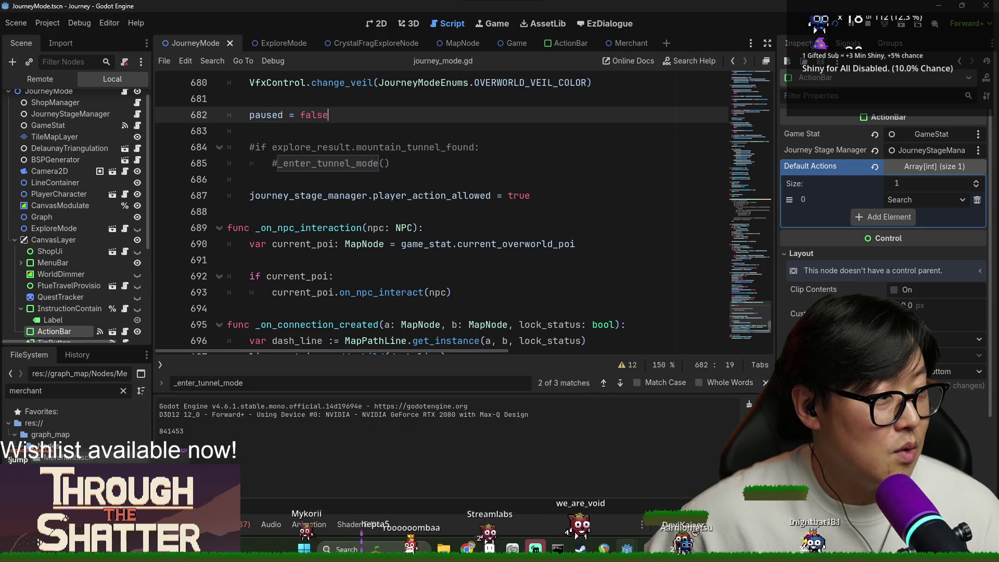
pyautogui.click(477, 222)
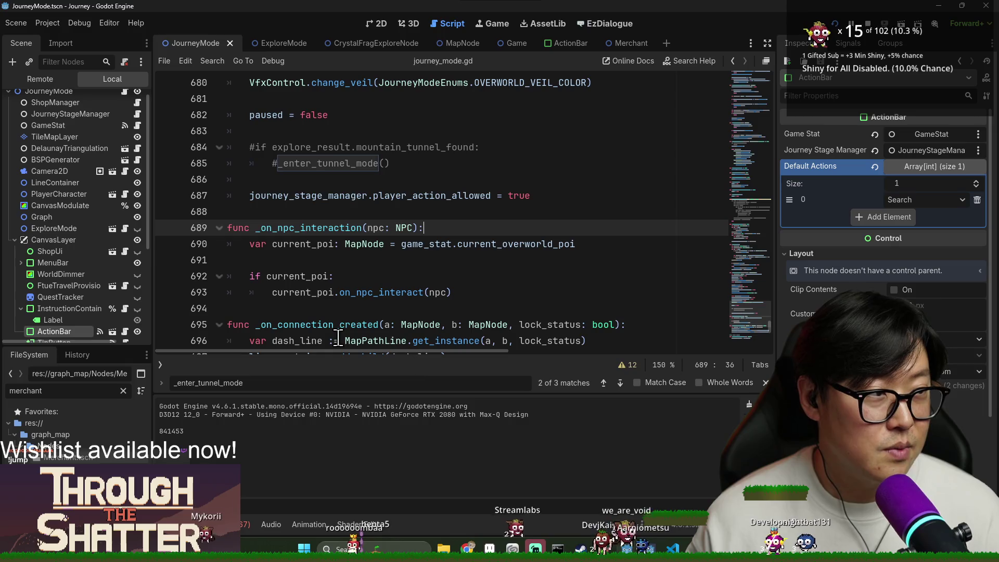
pyautogui.click(435, 275)
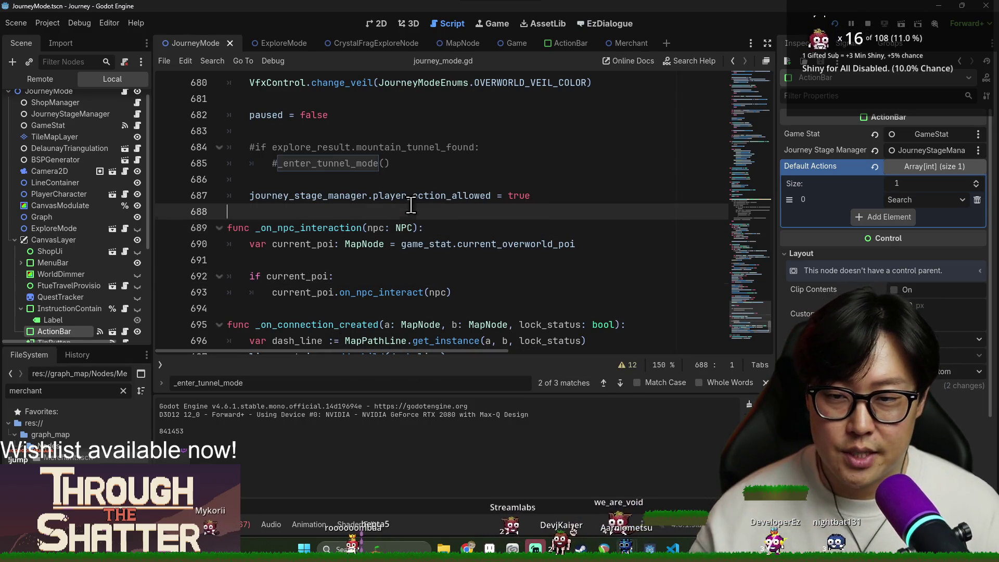
# Step: Trigger the Search action in the running Journey debug game
pyautogui.hotkey('alt', 'Tab')
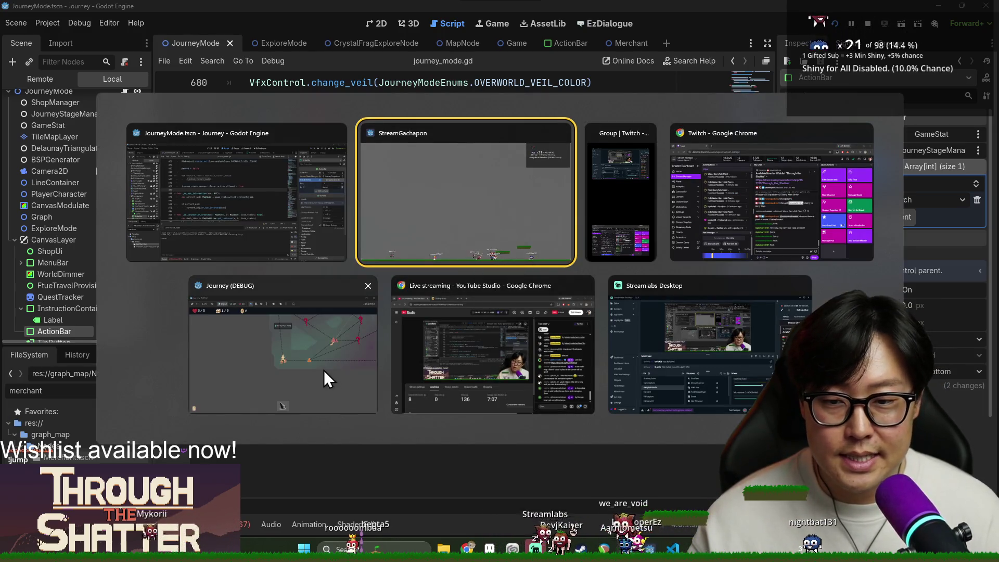
pyautogui.click(326, 371)
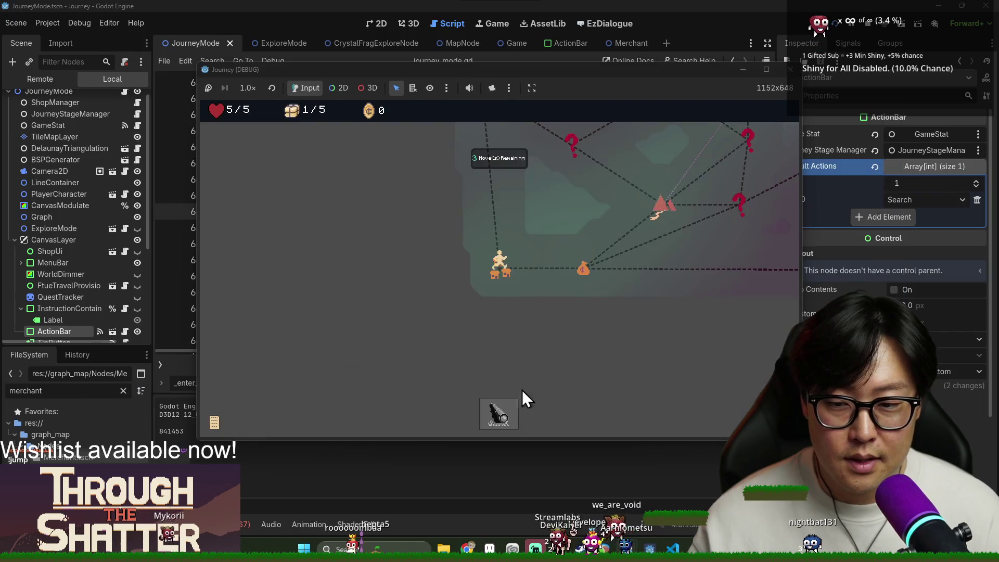
pyautogui.click(503, 417)
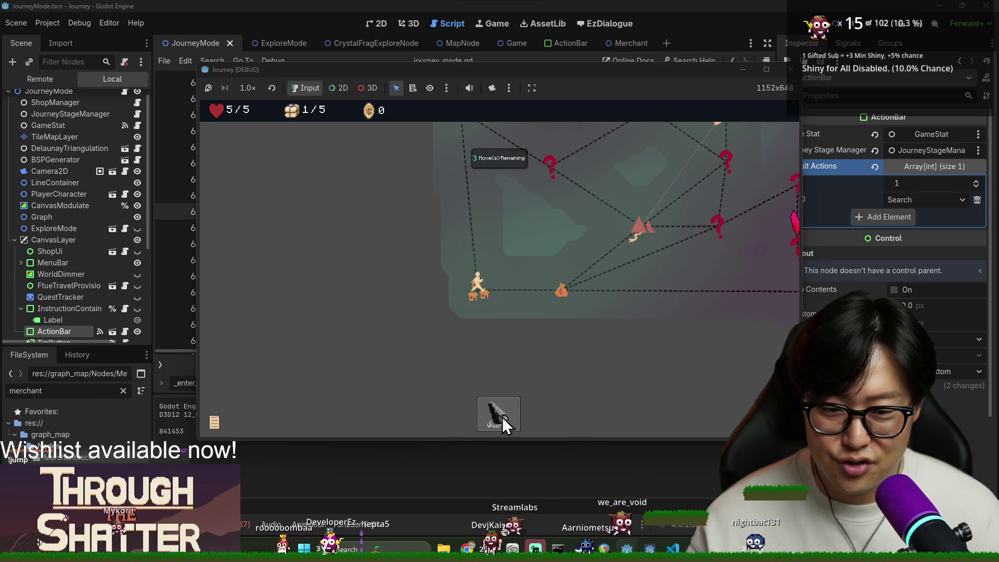
# Step: Back in the editor, open action_bar.gd and review the provision and health checks on lines 56–57
pyautogui.click(475, 444)
pyautogui.scroll(-20, 312, 313)
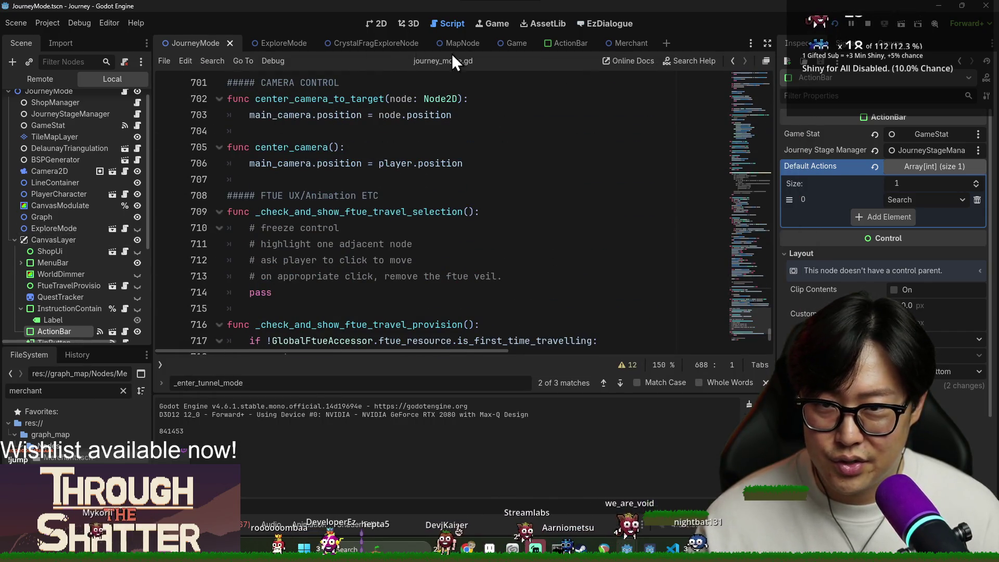
pyautogui.click(570, 43)
pyautogui.scroll(-1, 381, 265)
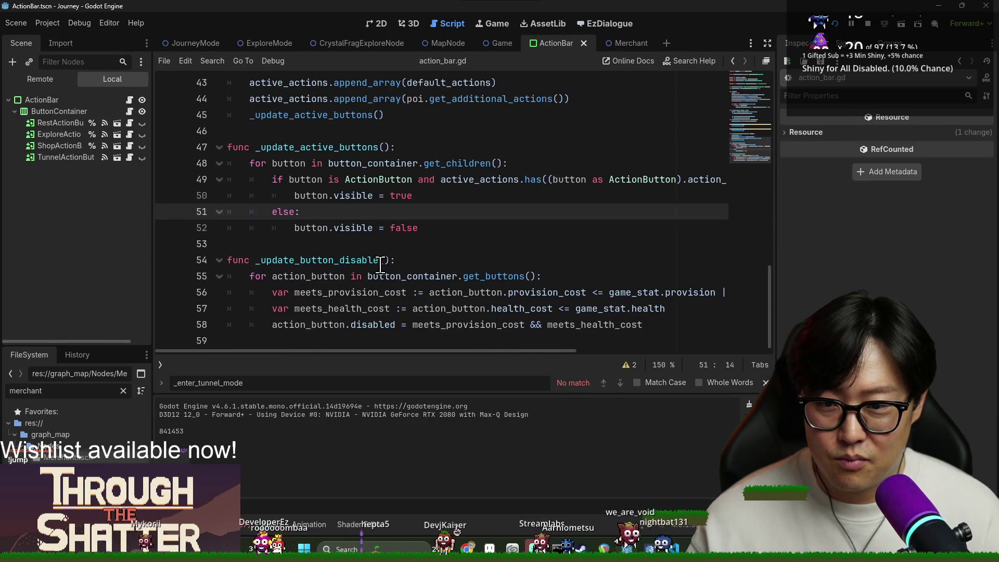
pyautogui.doubleClick(305, 292)
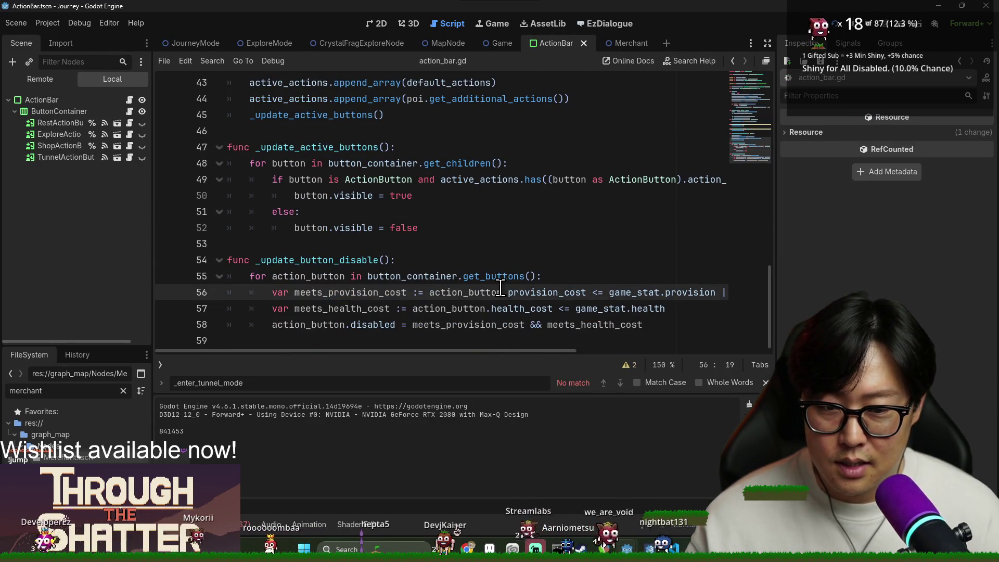
pyautogui.doubleClick(466, 291)
pyautogui.moveTo(558, 292)
pyautogui.mouseDown()
pyautogui.moveTo(508, 292)
pyautogui.moveTo(659, 293)
pyautogui.mouseUp()
pyautogui.hscroll(2, 585, 295)
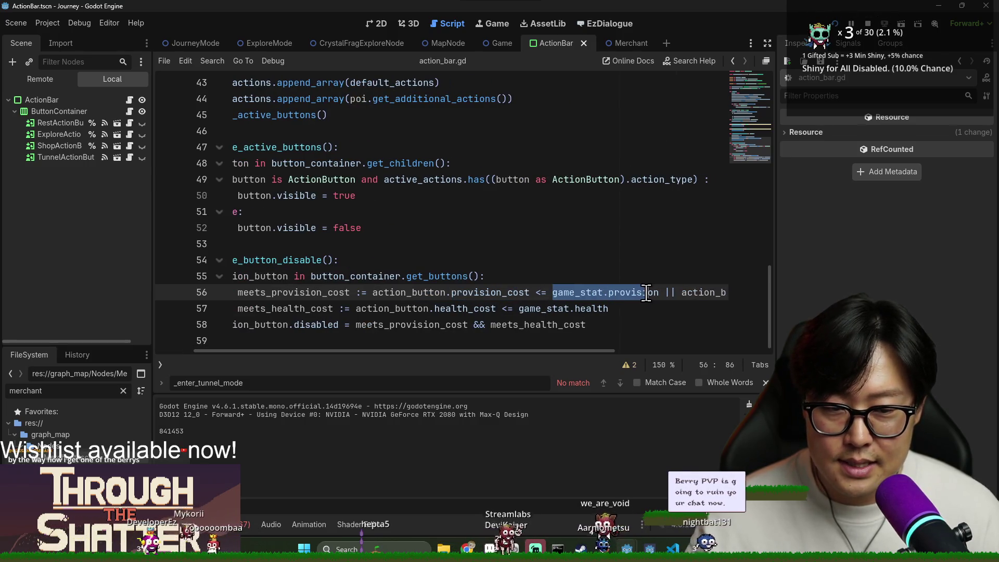
pyautogui.press('Right')
pyautogui.moveTo(579, 351)
pyautogui.mouseDown()
pyautogui.moveTo(708, 349)
pyautogui.moveTo(573, 355)
pyautogui.mouseUp()
pyautogui.click(450, 302)
pyautogui.doubleClick(450, 307)
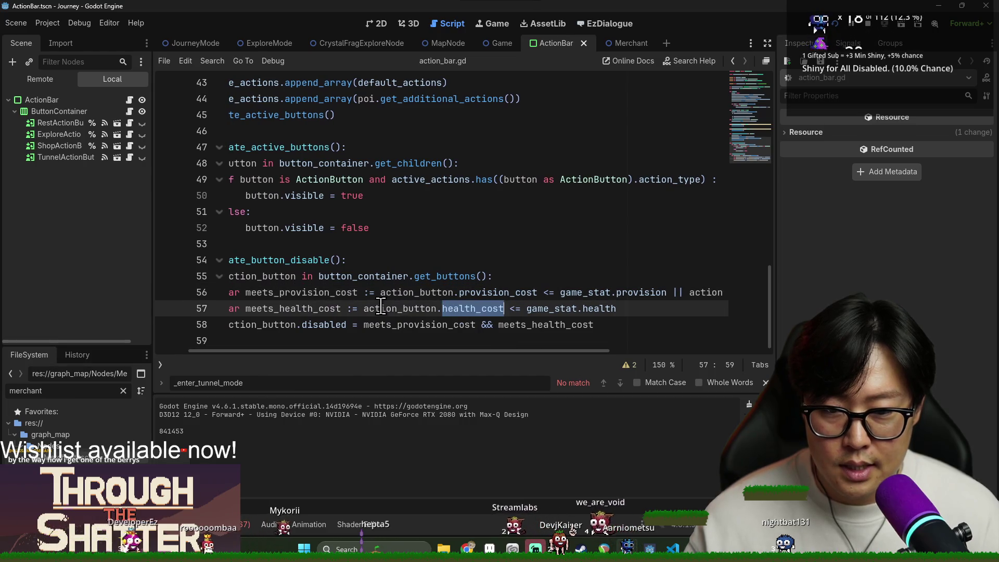
pyautogui.doubleClick(380, 307)
pyautogui.tripleClick(490, 309)
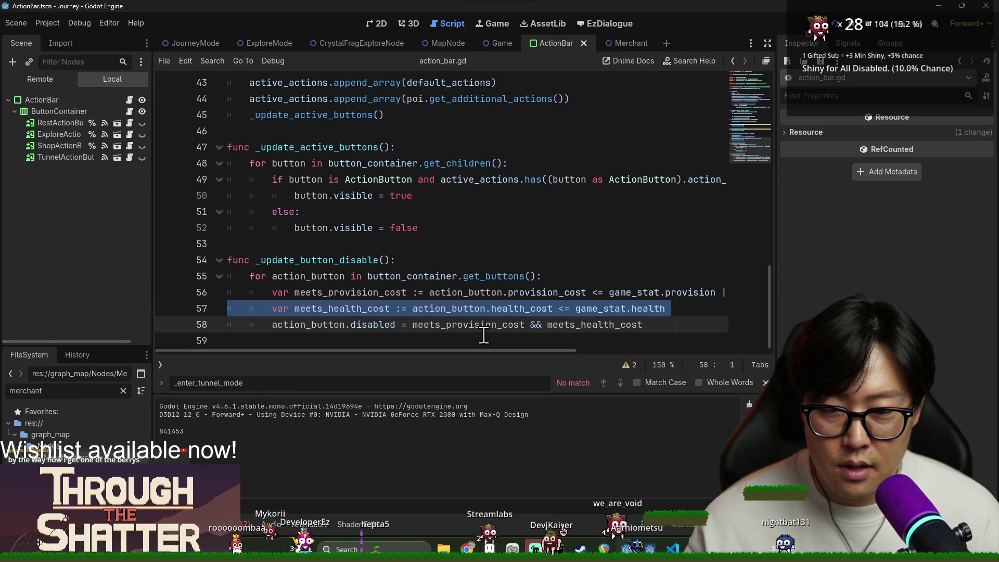
pyautogui.click(469, 309)
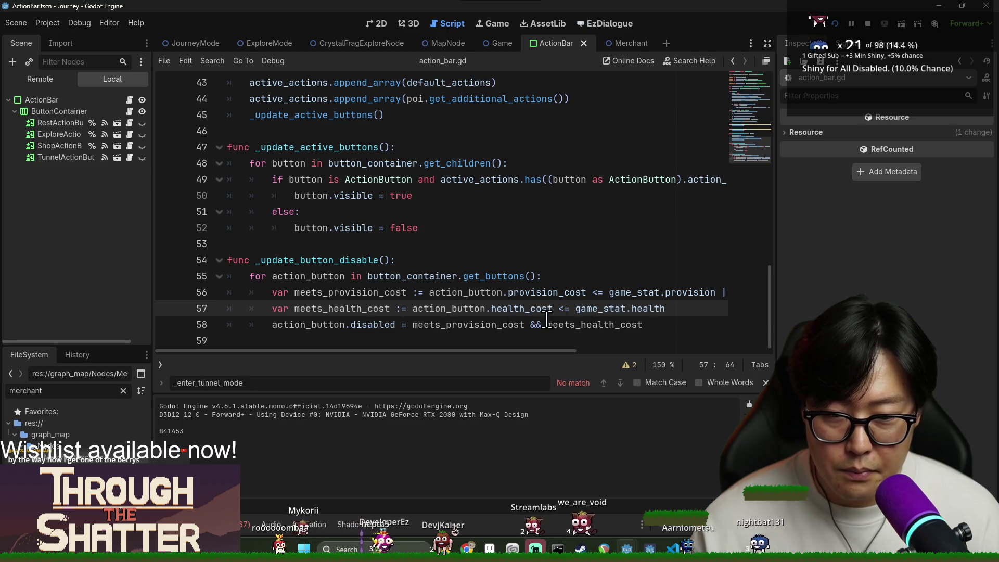
# Step: Insert '!(' before meets_provision_cost on line 58 to start negating the condition
pyautogui.doubleClick(442, 325)
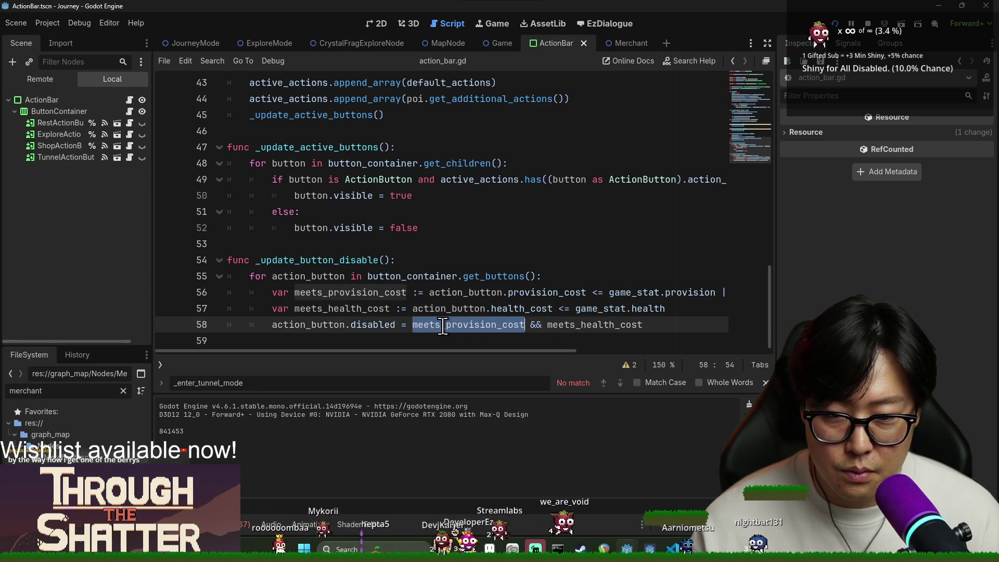
pyautogui.doubleClick(606, 325)
pyautogui.click(414, 324)
pyautogui.write('!')
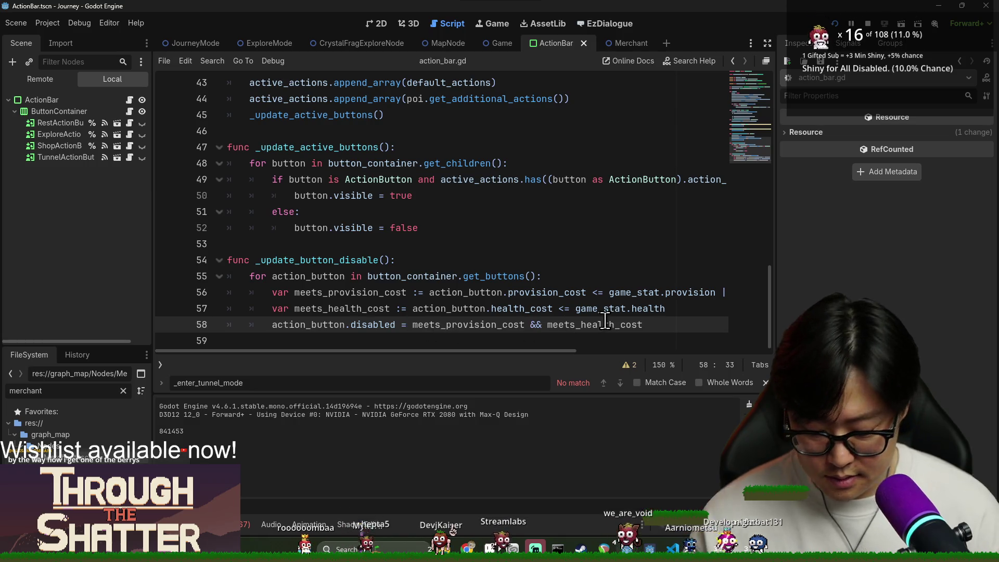
pyautogui.write('(')
pyautogui.click(691, 325)
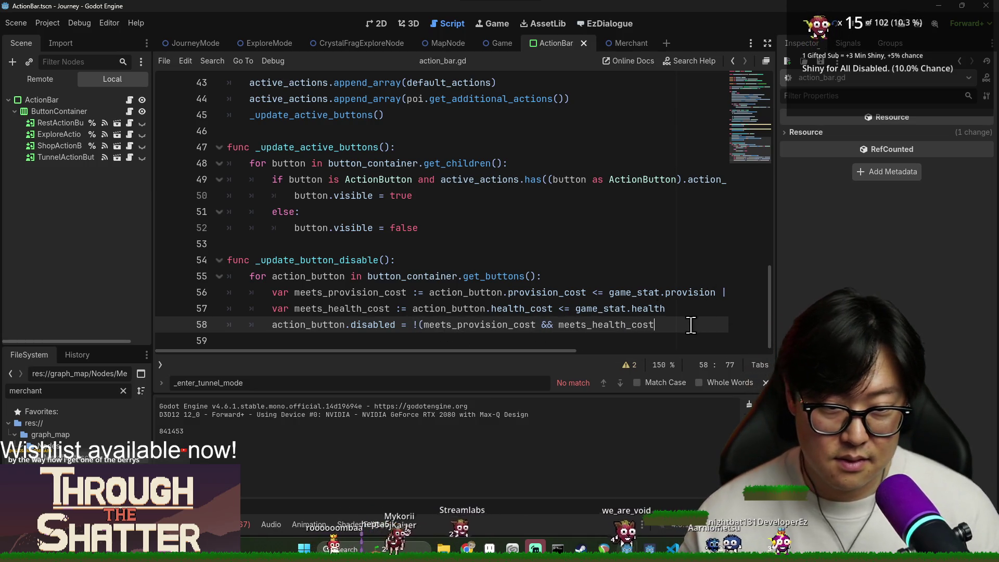
# Step: Rewrite line 58 as action_button.disabled = !meets_provision_cost || !meets_health_cost and save
pyautogui.write(')')
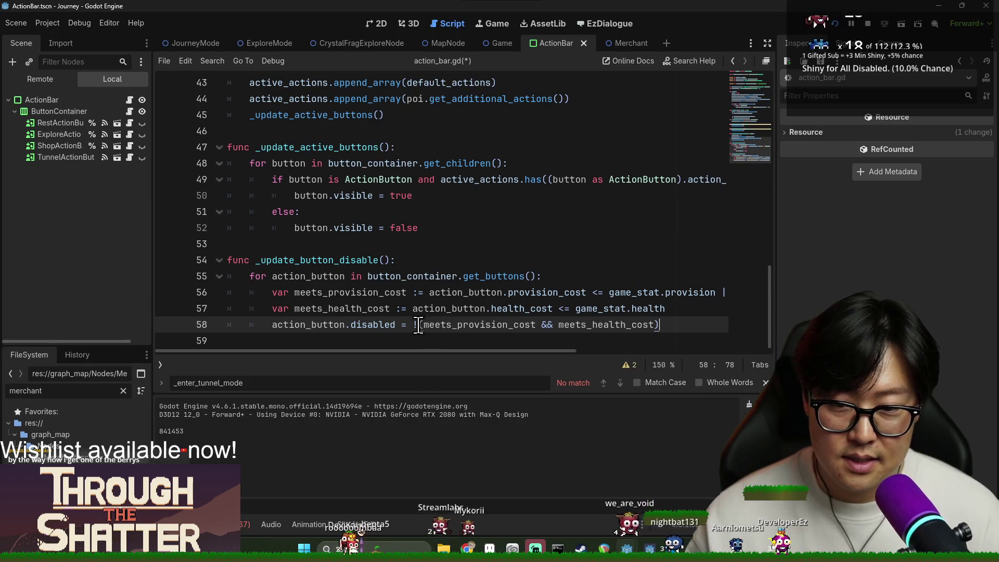
pyautogui.press('BackSpace')
pyautogui.press('BackSpace')
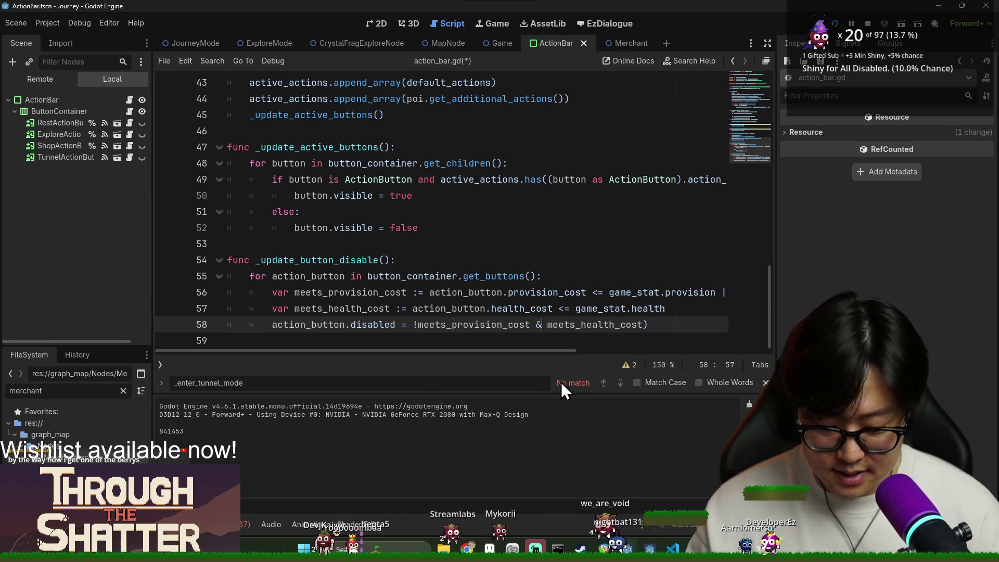
pyautogui.write('||')
pyautogui.press('Right')
pyautogui.write('!')
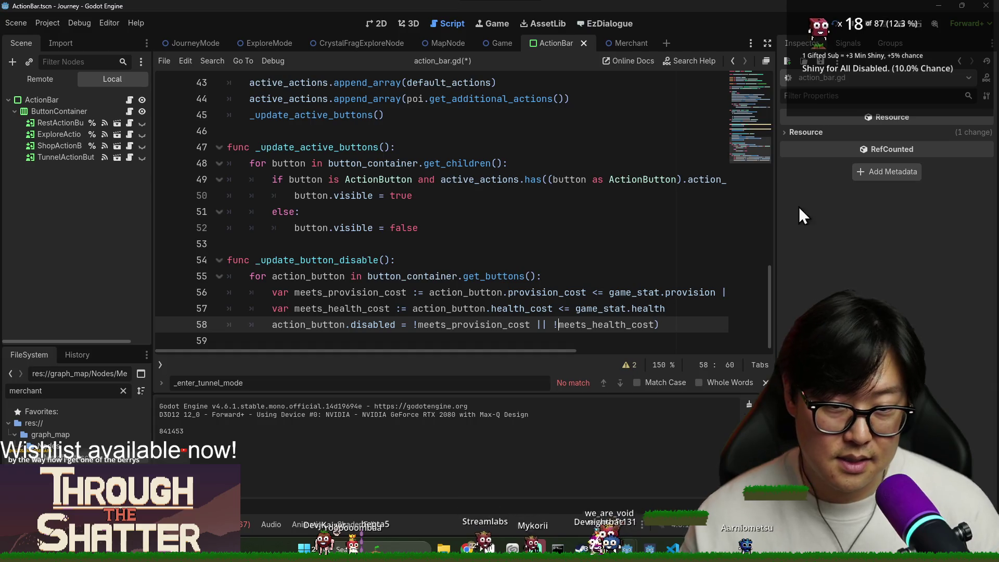
pyautogui.click(669, 325)
pyautogui.press('BackSpace')
pyautogui.click(477, 276)
pyautogui.hotkey('ctrl', 's')
# Step: Close the find bar and run the game with F5
pyautogui.click(765, 382)
pyautogui.press('Up')
pyautogui.press('Up')
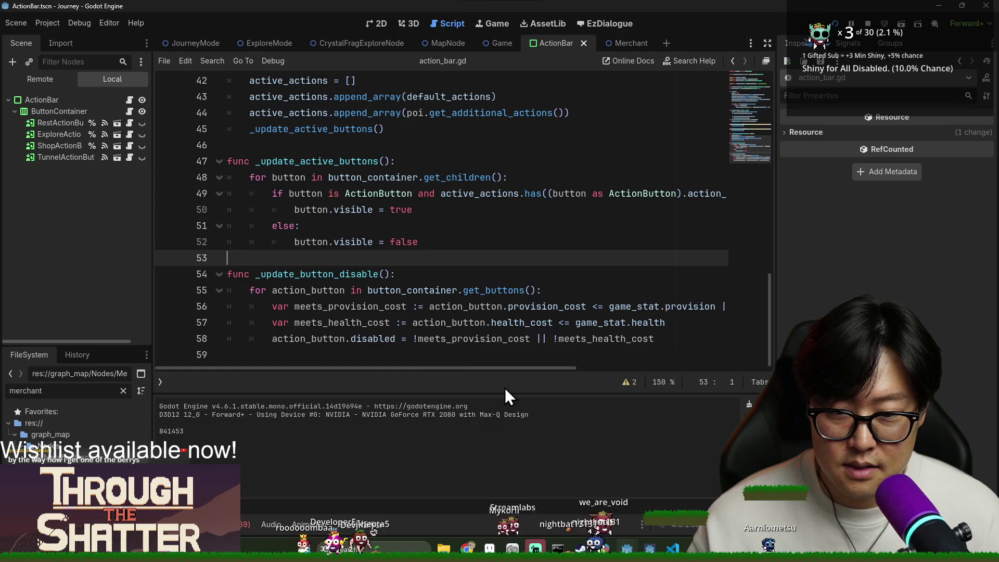
pyautogui.press('F5')
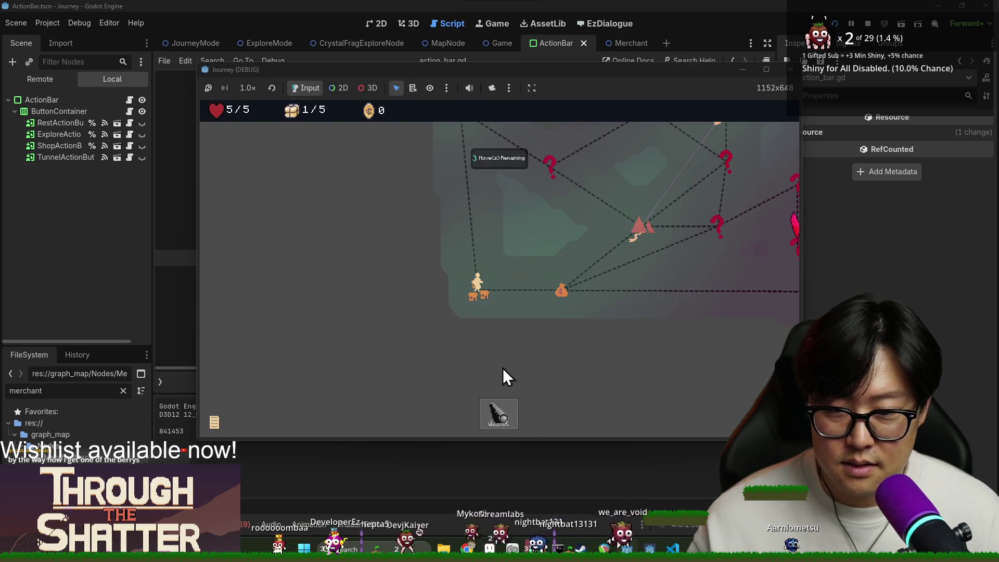
# Step: Search the starting spot, spending the last provision, and continue through the provision tutorial
pyautogui.click(507, 416)
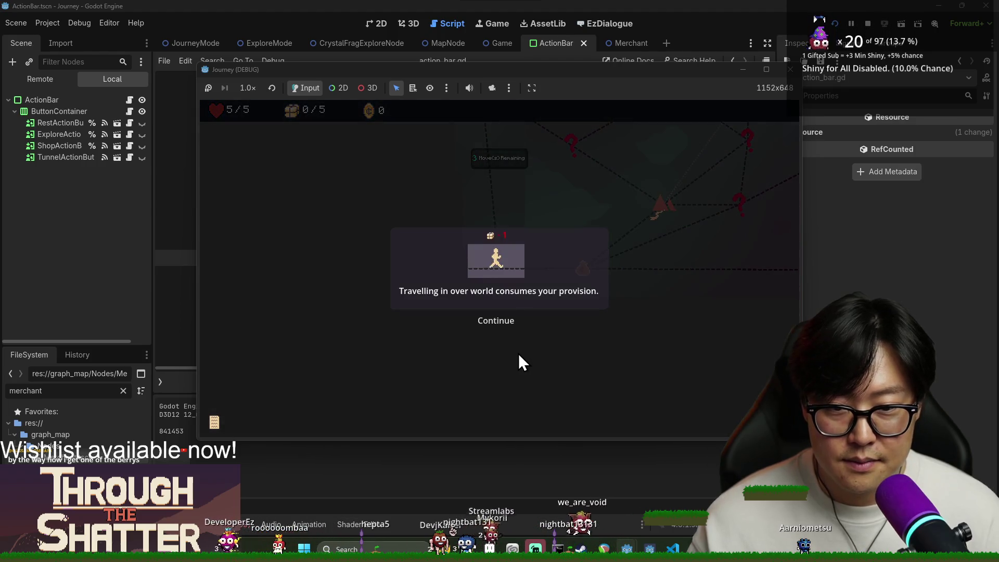
pyautogui.click(507, 325)
pyautogui.click(509, 328)
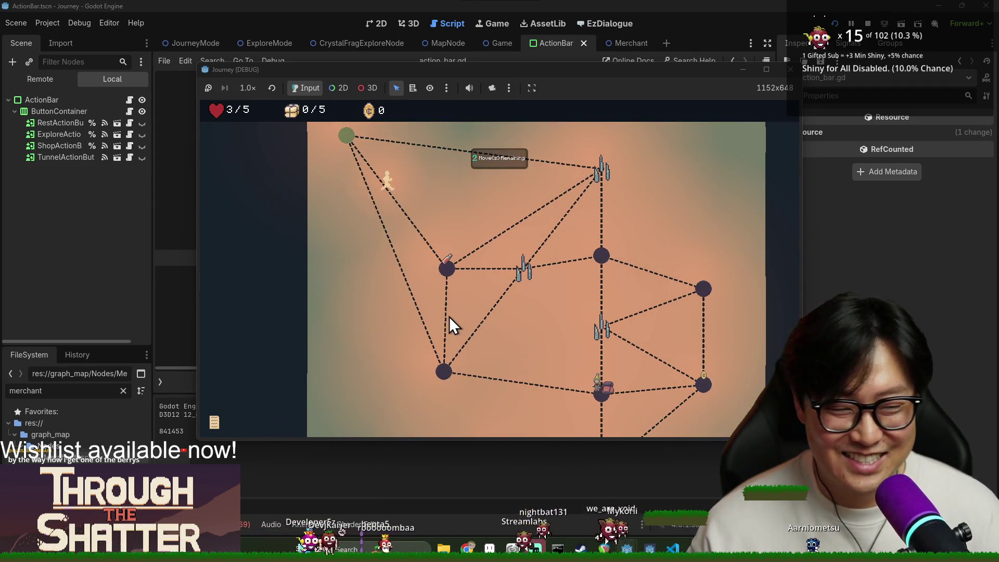
pyautogui.hotkey('alt', 'Tab')
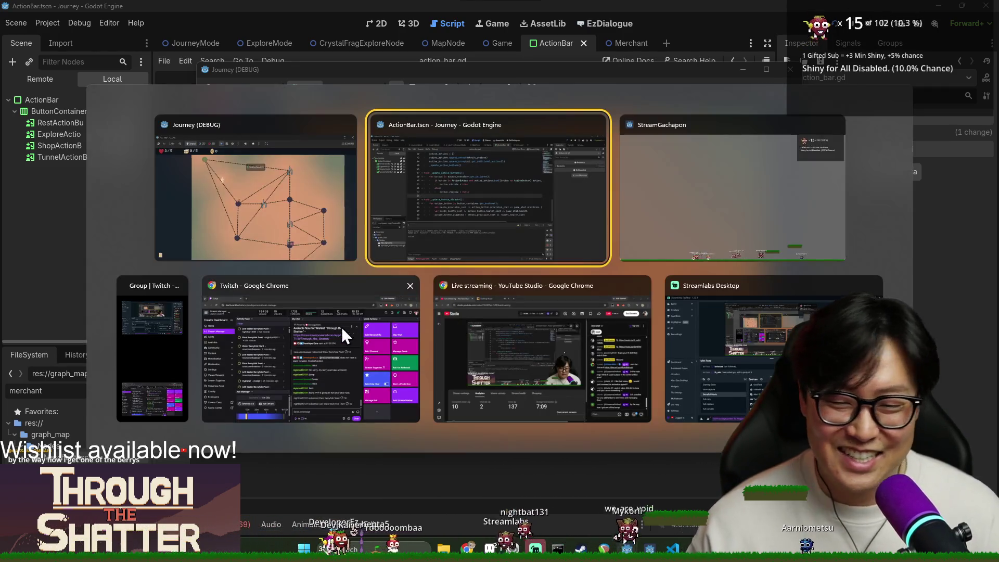
# Step: Dismiss the tutorial, walk the traveller via the lower node to the merchant, then return to action_bar.gd
pyautogui.hotkey('alt', 'Tab')
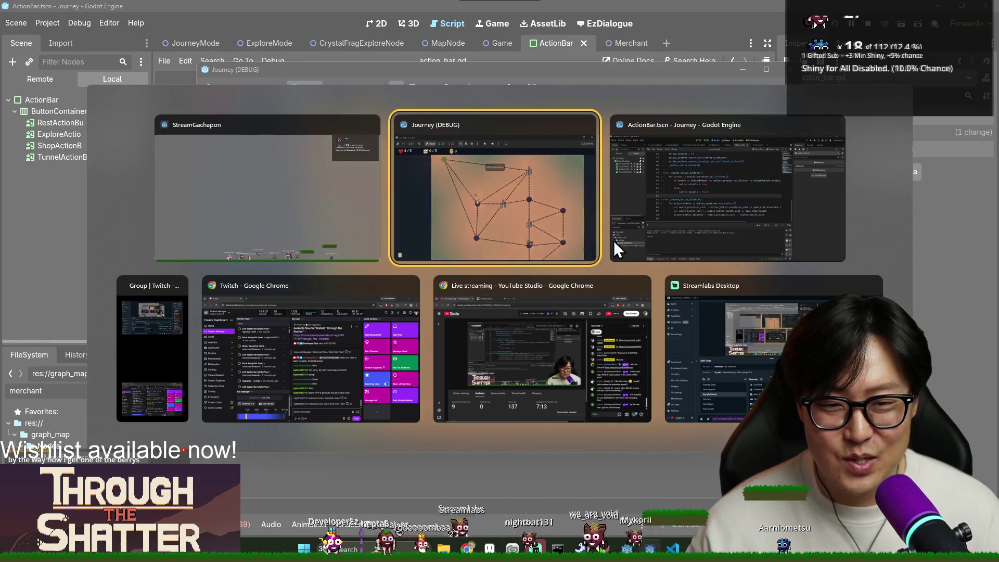
pyautogui.click(507, 273)
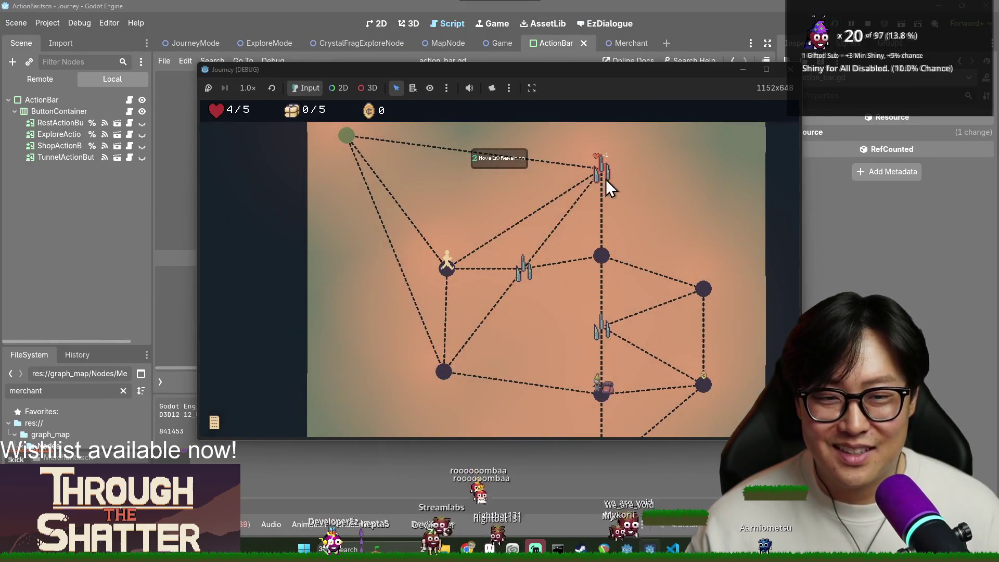
pyautogui.click(447, 372)
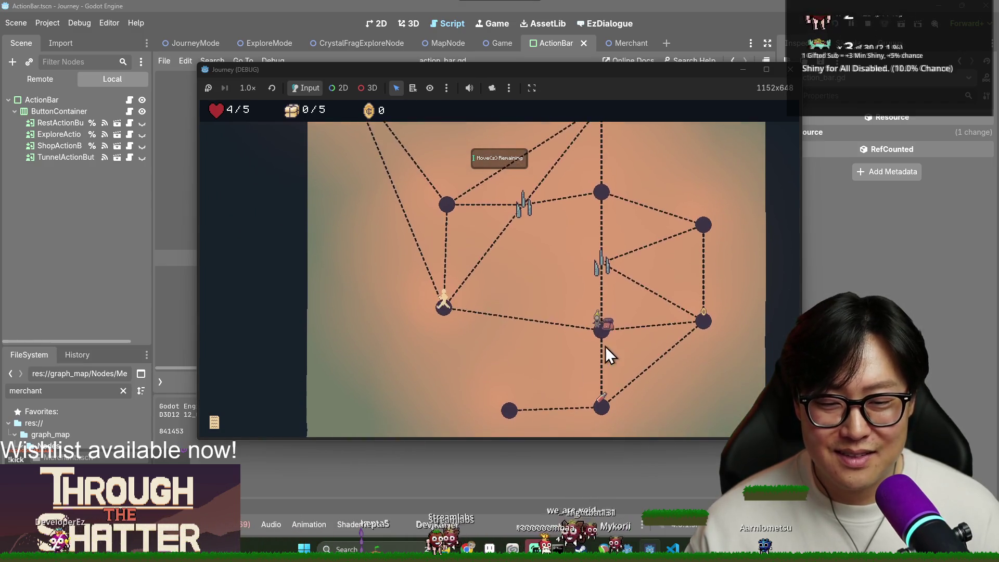
pyautogui.click(607, 331)
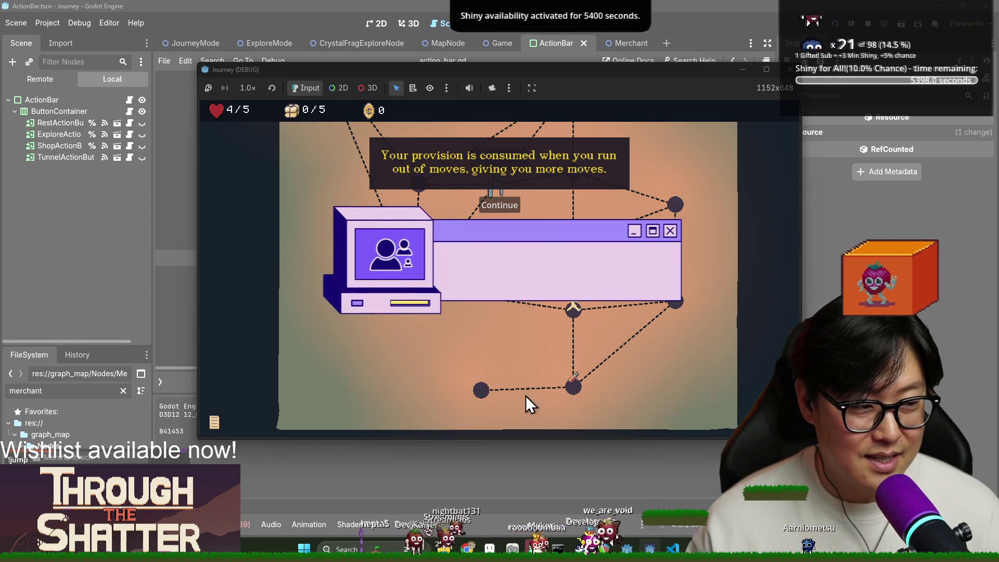
pyautogui.hotkey('alt', 'Tab')
pyautogui.click(688, 226)
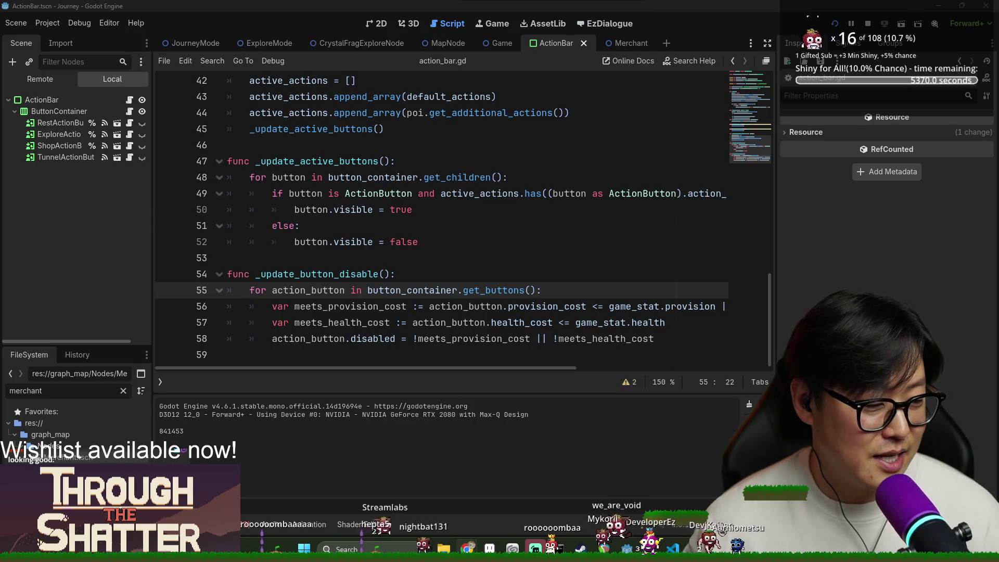
# Step: Save action_bar.gd and review _update_button_disable around lines 51–56, then switch to the Steam page
pyautogui.click(440, 312)
pyautogui.hotkey('ctrl', 's')
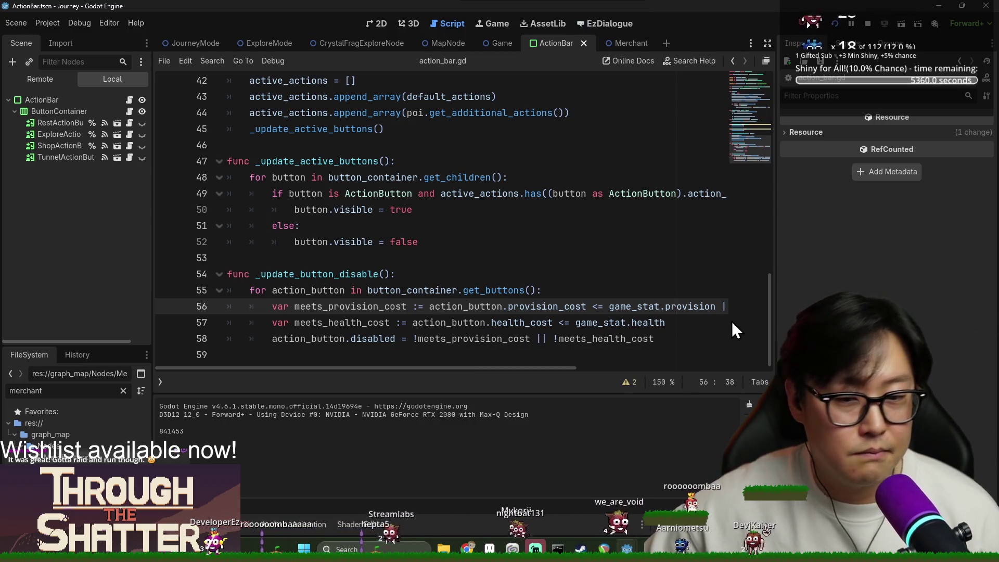
pyautogui.click(482, 263)
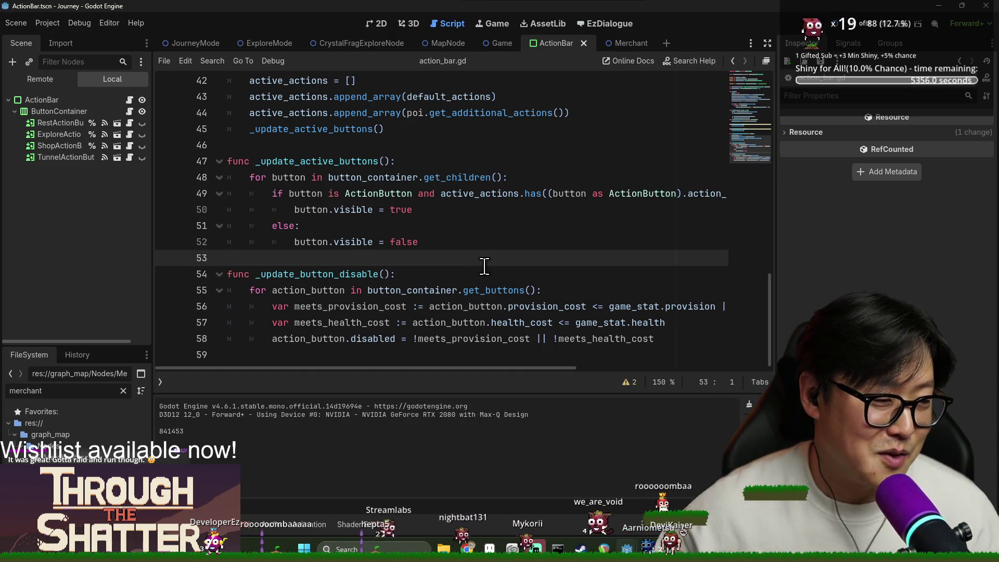
pyautogui.click(449, 246)
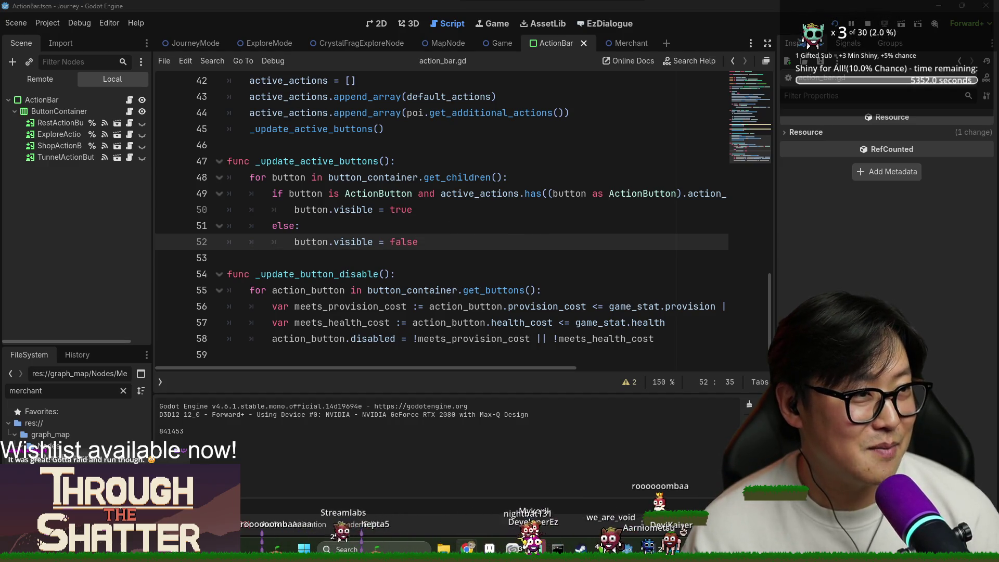
pyautogui.press('Up')
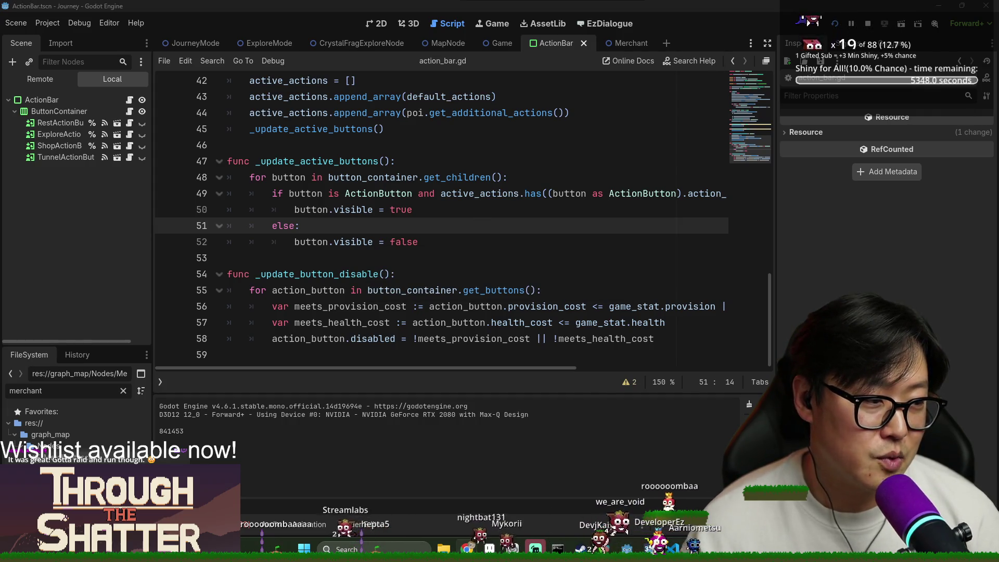
pyautogui.hotkey('alt', 'Tab')
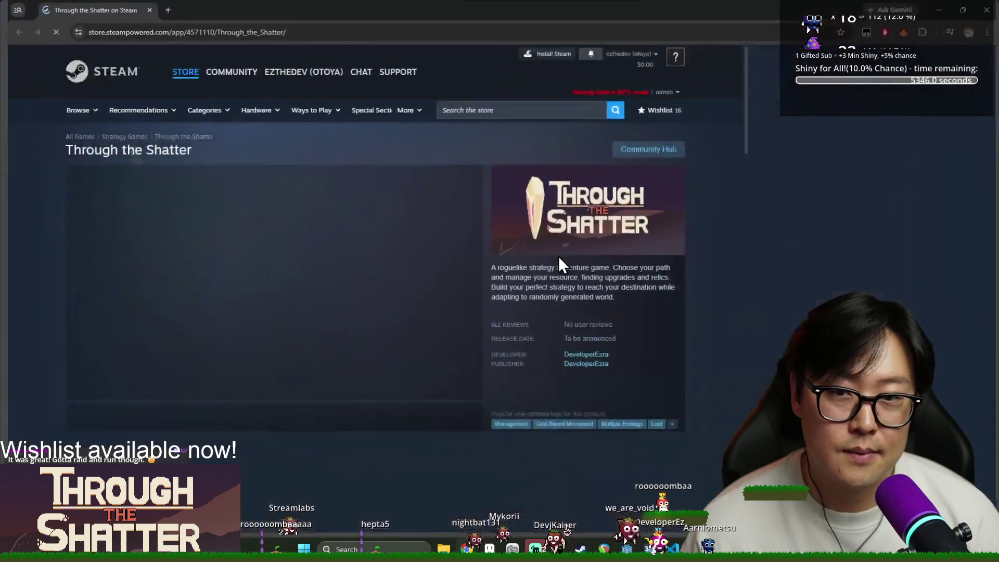
# Step: Browse the Through the Shatter store screenshots, including the red map image, then close the browser window
pyautogui.scroll(-3, 593, 249)
pyautogui.scroll(2, 593, 250)
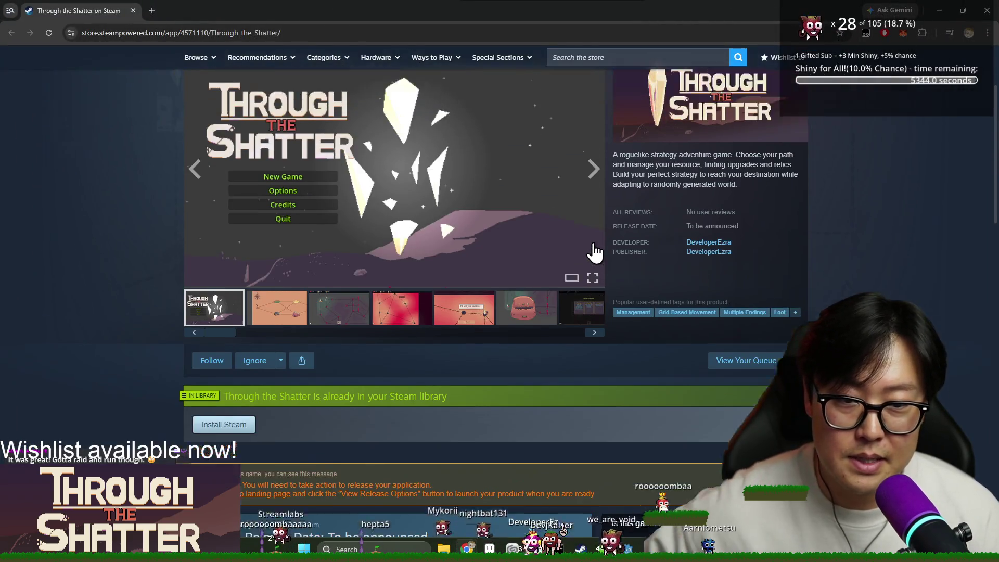
pyautogui.click(594, 234)
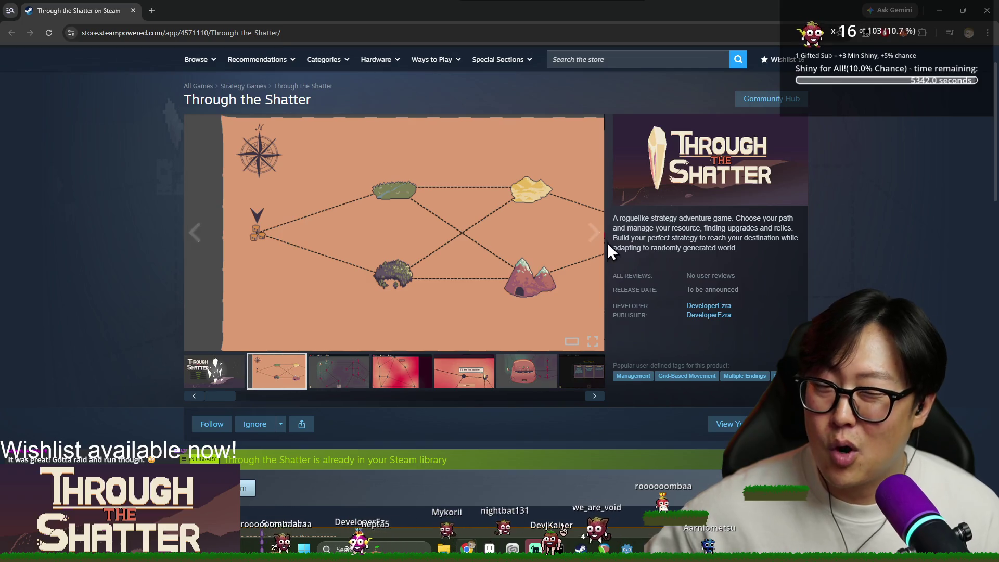
pyautogui.click(592, 234)
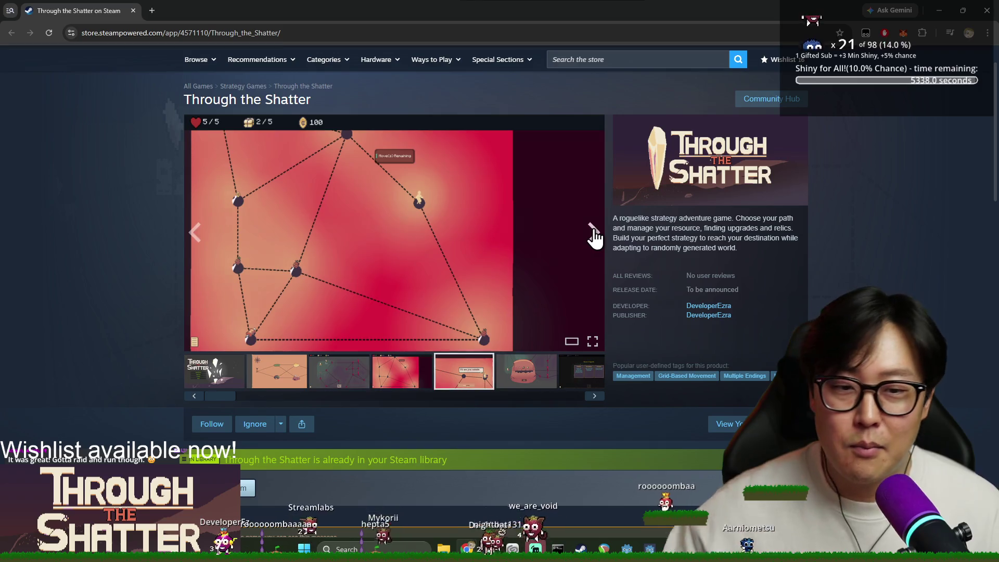
pyautogui.click(594, 237)
pyautogui.click(218, 274)
pyautogui.click(208, 271)
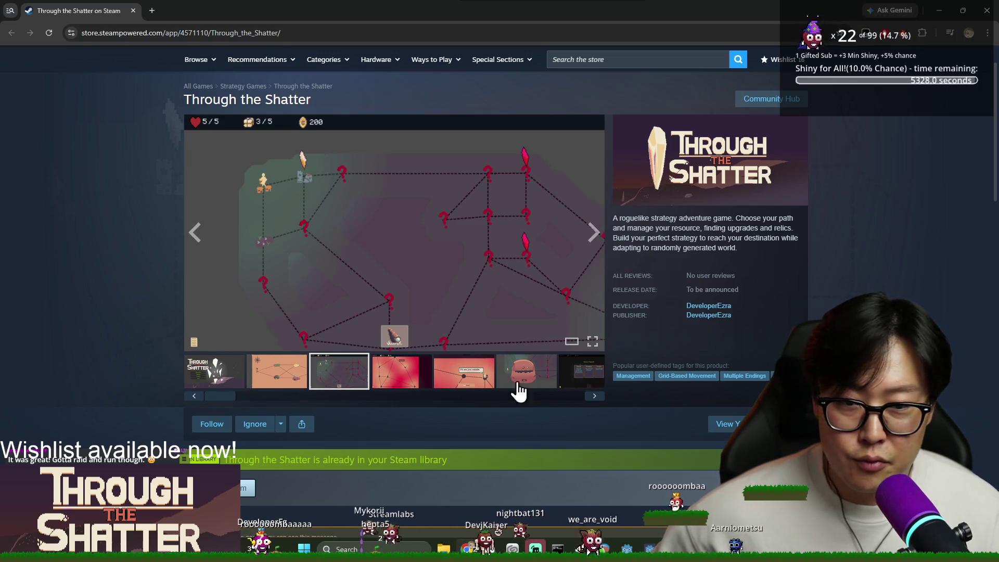
pyautogui.click(401, 385)
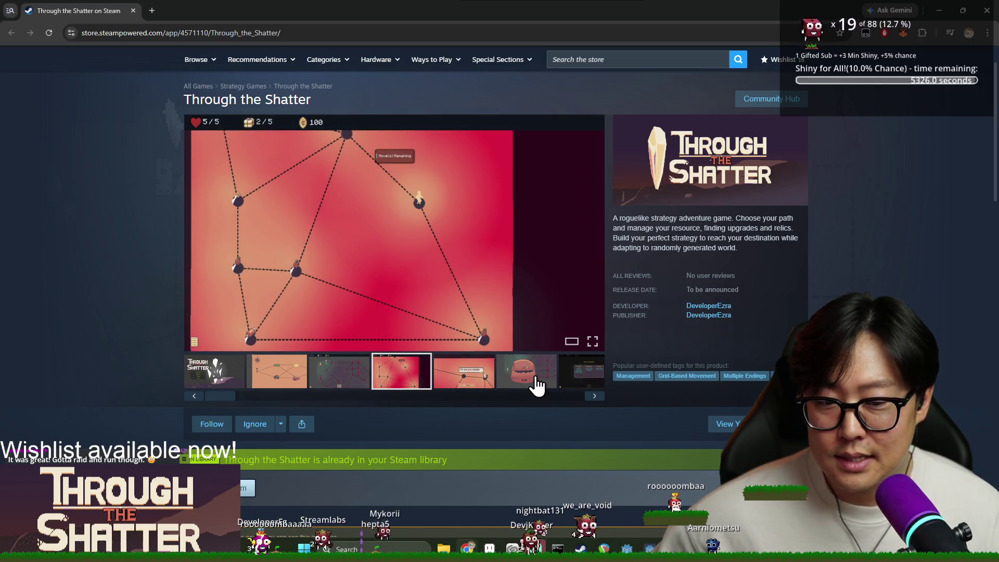
pyautogui.click(536, 380)
pyautogui.click(575, 385)
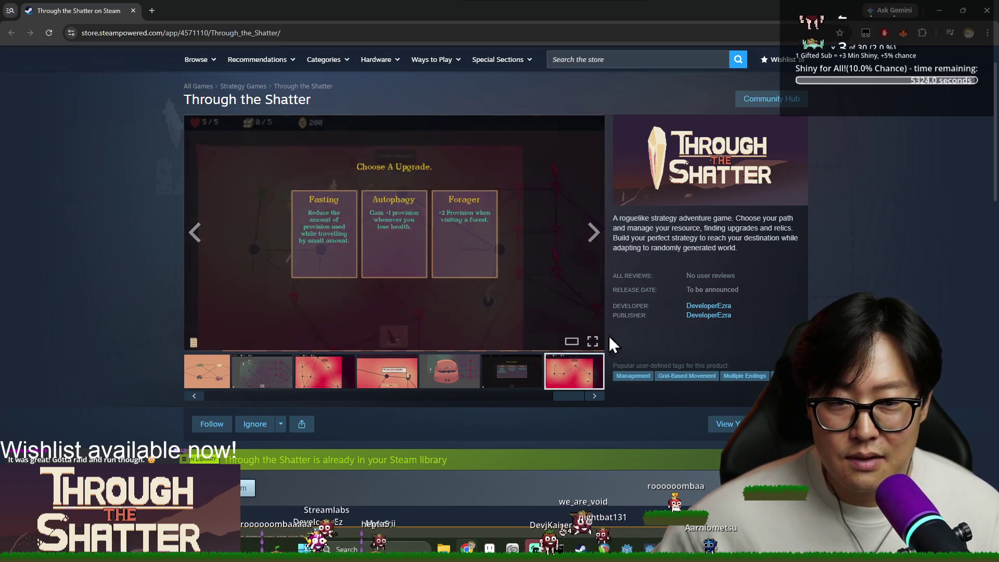
pyautogui.click(987, 11)
pyautogui.hotkey('alt', 'Tab')
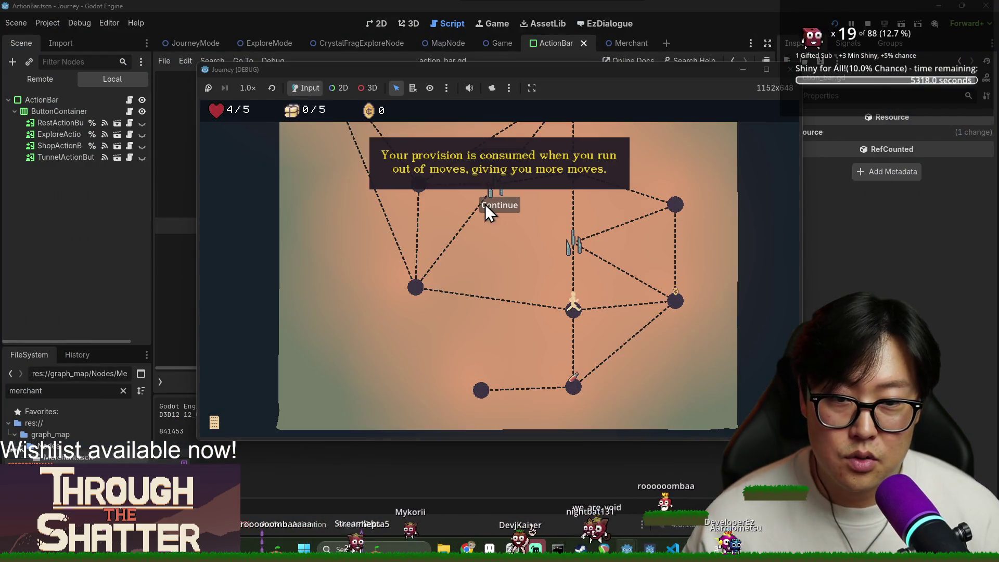
# Step: Dismiss the provision and exit tips, then walk the exploration nodes collecting 100 coins toward the entrance
pyautogui.click(484, 204)
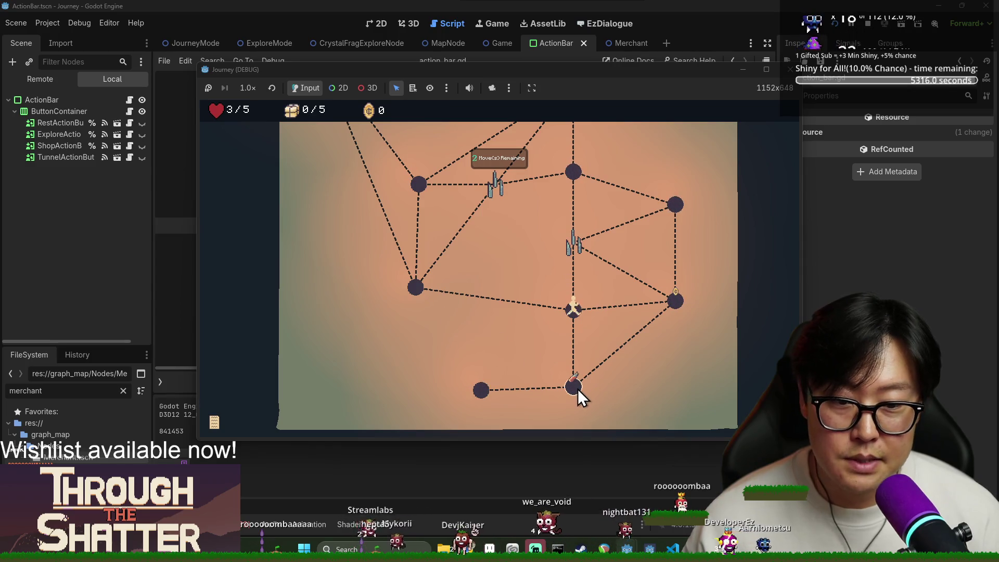
pyautogui.click(669, 306)
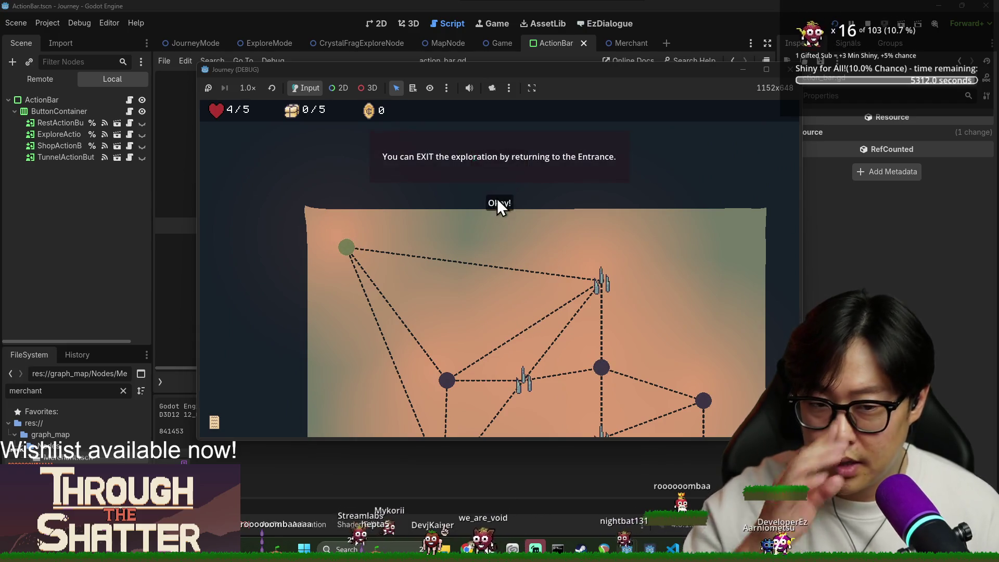
pyautogui.click(497, 203)
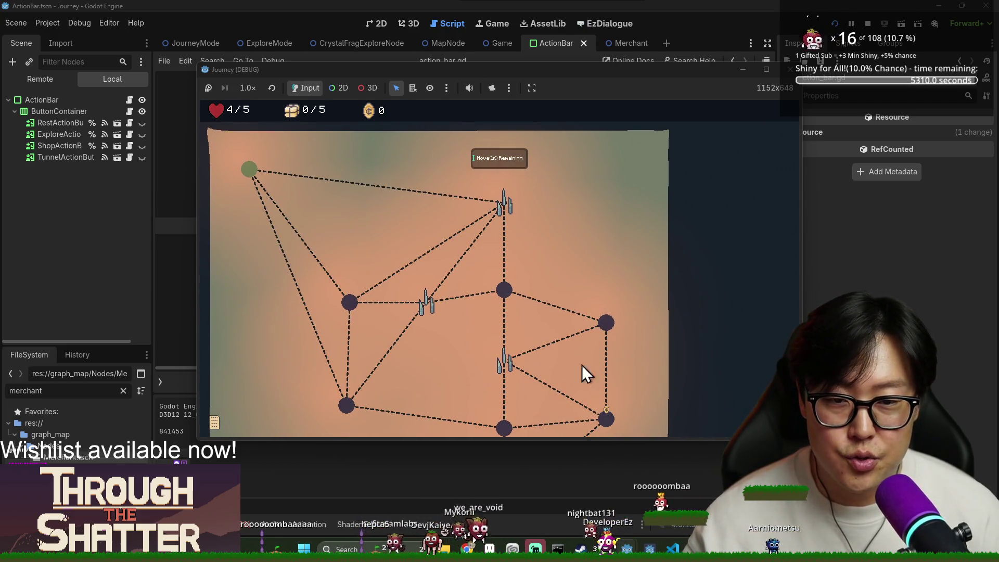
pyautogui.scroll(-5, 551, 332)
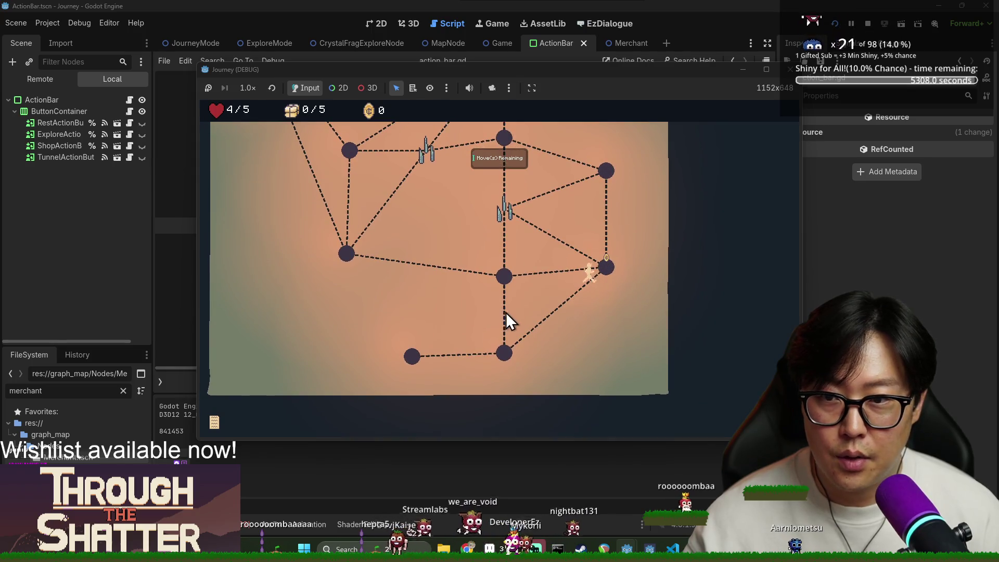
pyautogui.click(506, 283)
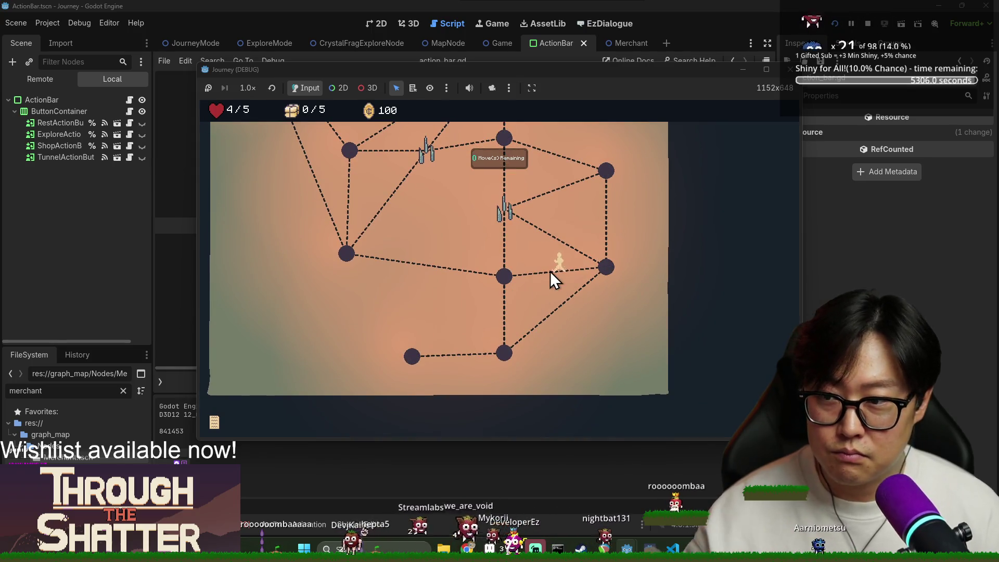
pyautogui.click(356, 253)
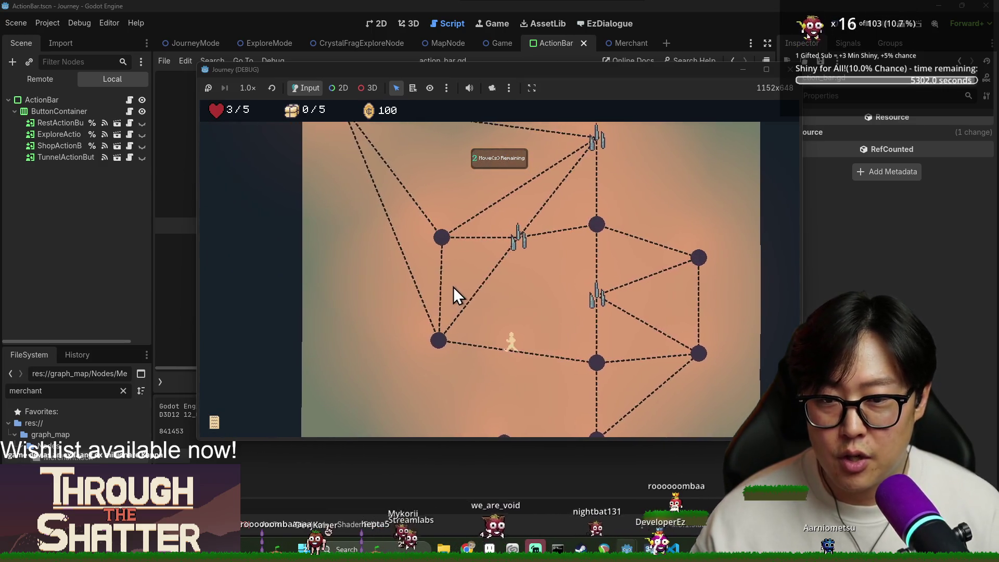
pyautogui.click(449, 243)
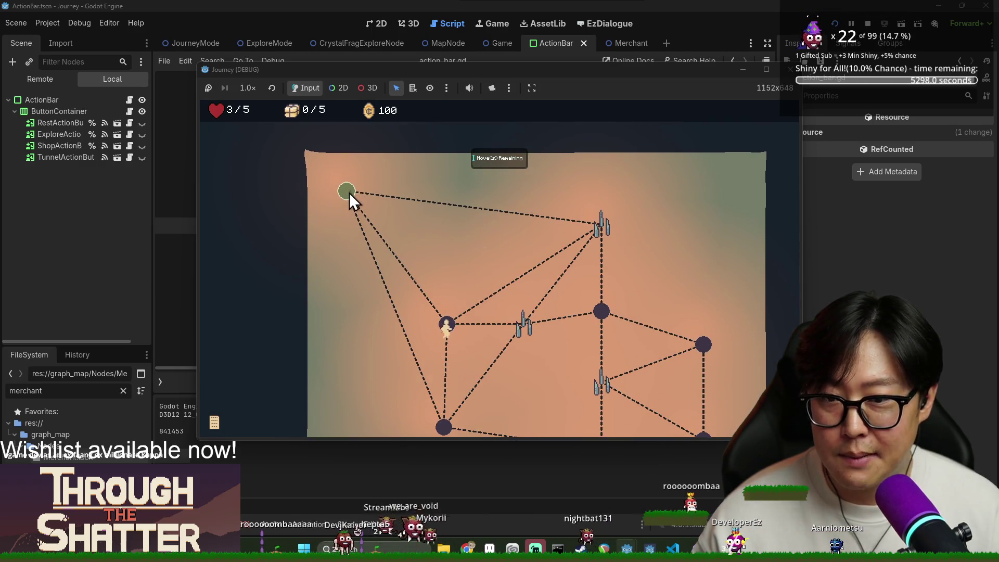
pyautogui.click(349, 193)
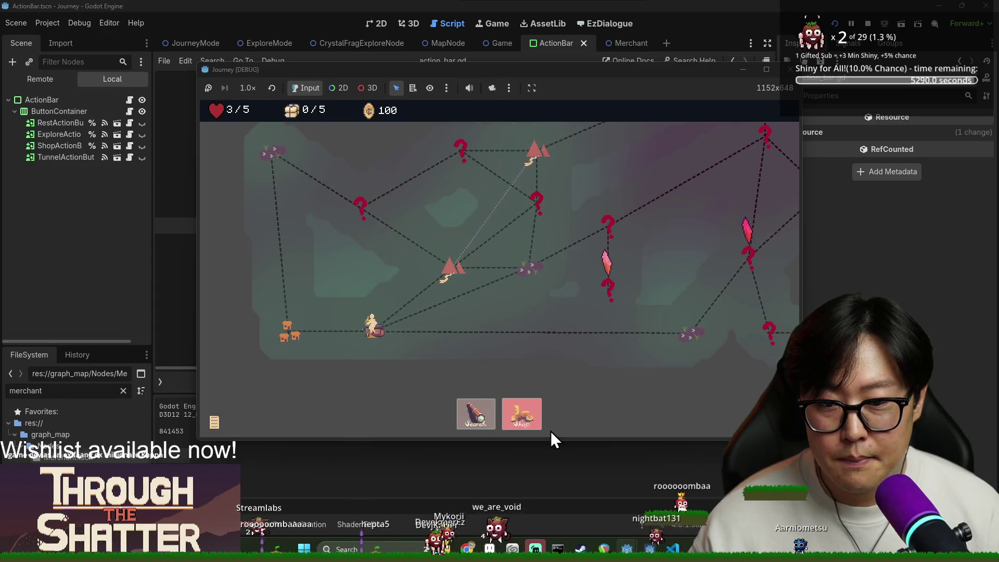
# Step: Leave the exploration, close the shop, and search at the house node until game over, then restart
pyautogui.click(525, 416)
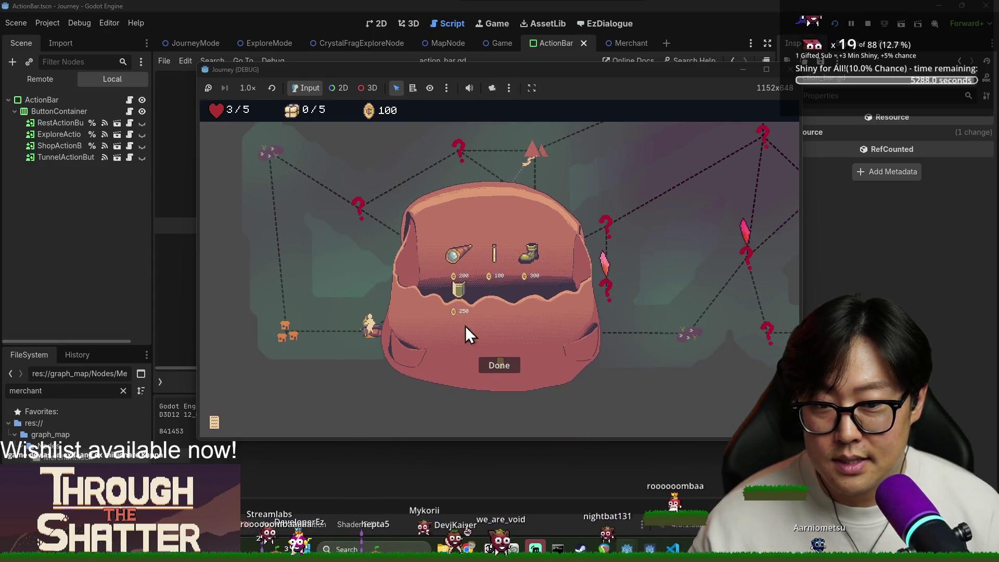
pyautogui.click(499, 357)
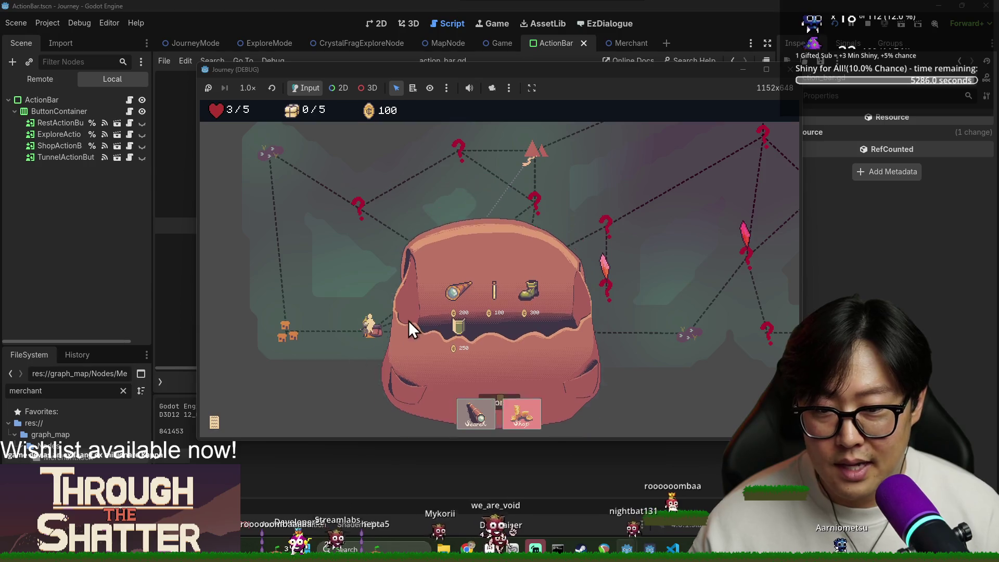
pyautogui.click(294, 334)
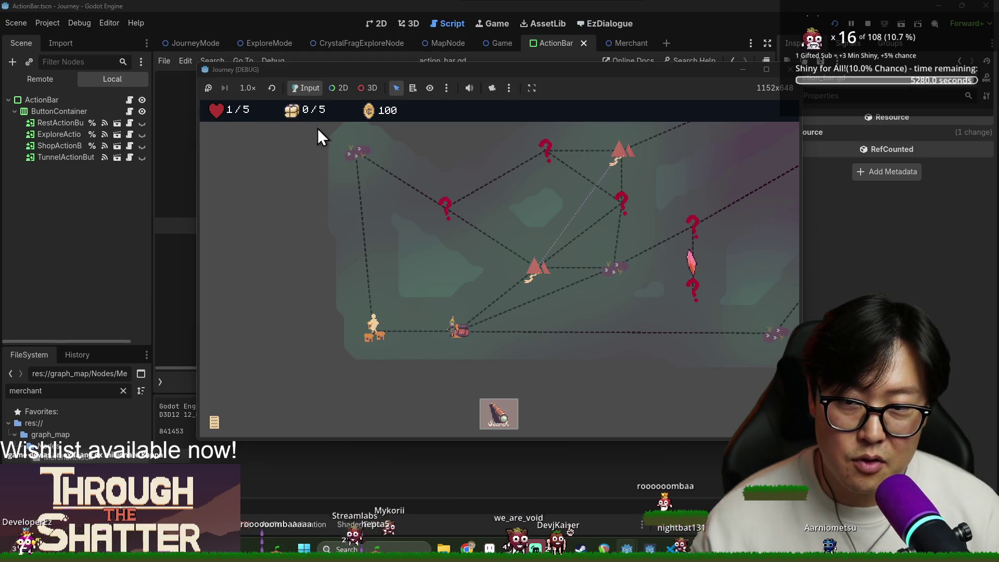
pyautogui.click(496, 417)
pyautogui.click(492, 279)
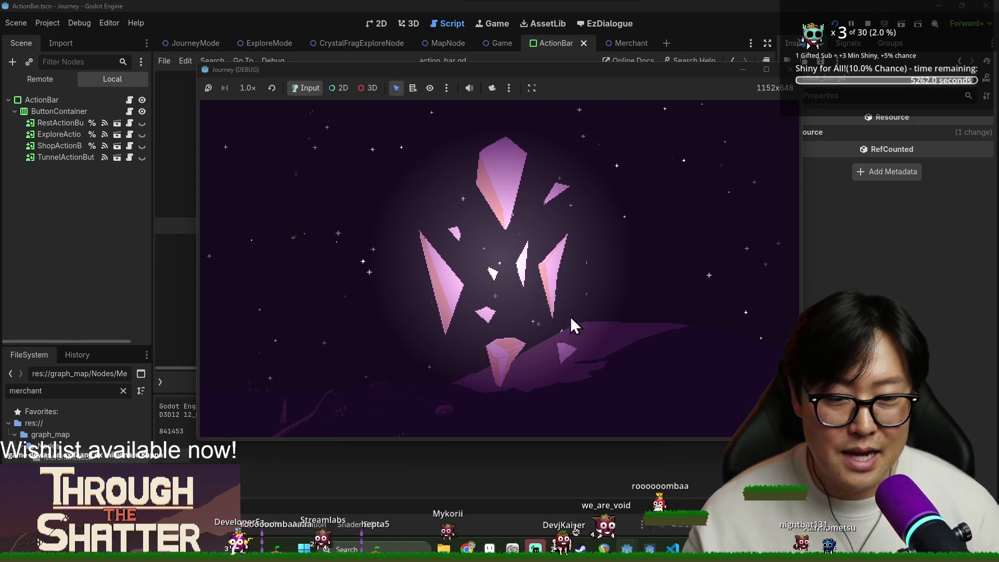
# Step: Start a new game and walk past the coin bag and rest site to the bottom-left node
pyautogui.click(357, 274)
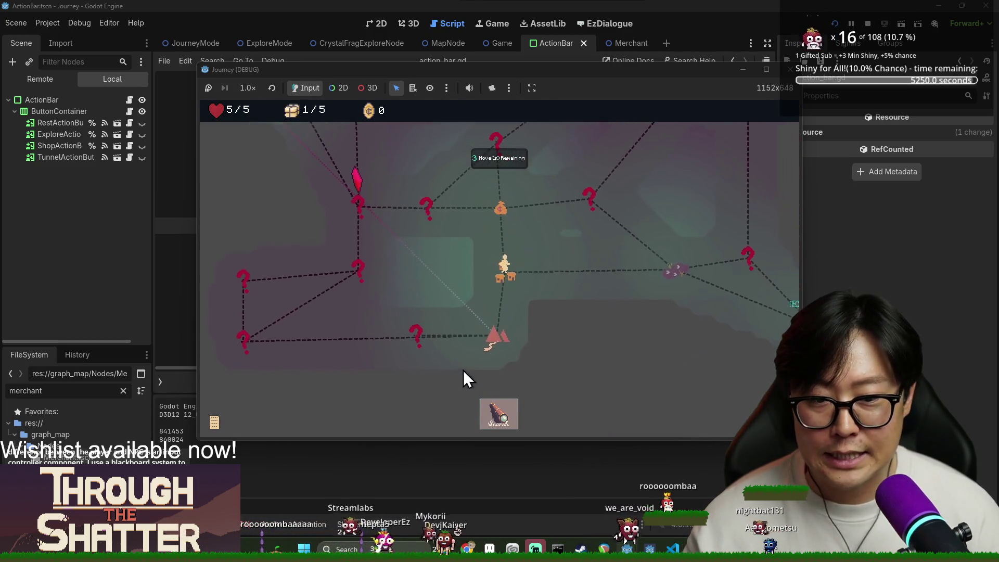
pyautogui.click(497, 206)
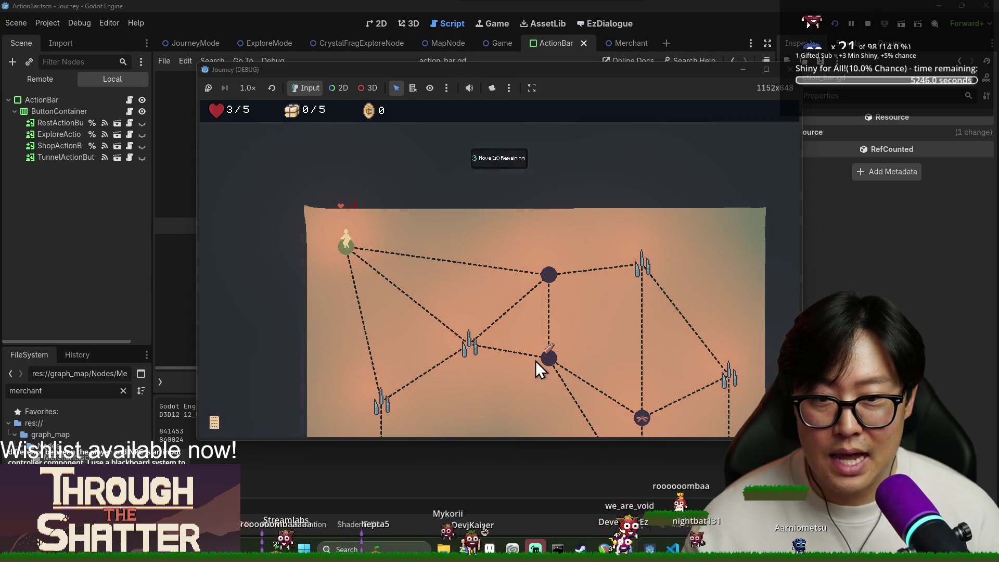
pyautogui.click(552, 191)
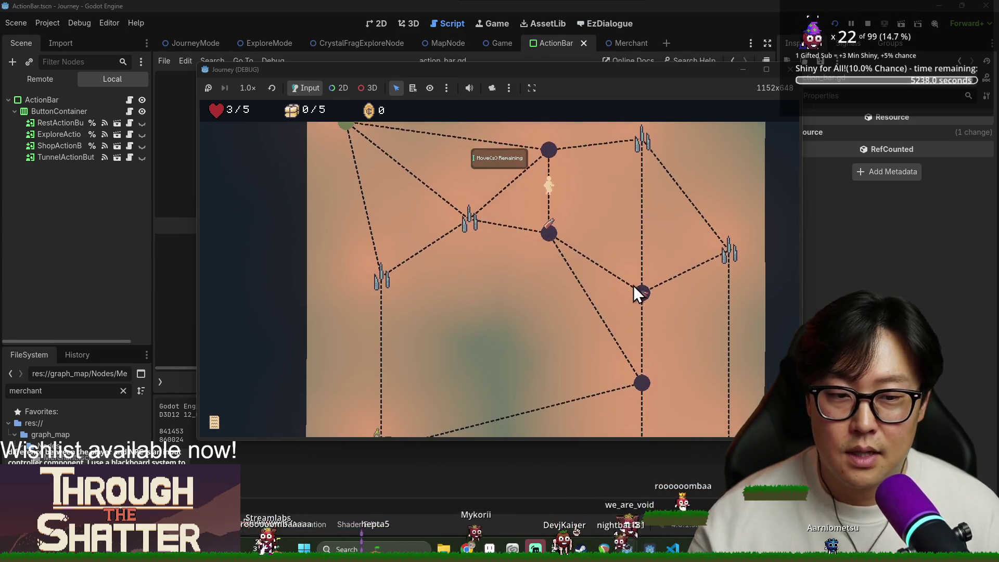
pyautogui.click(642, 224)
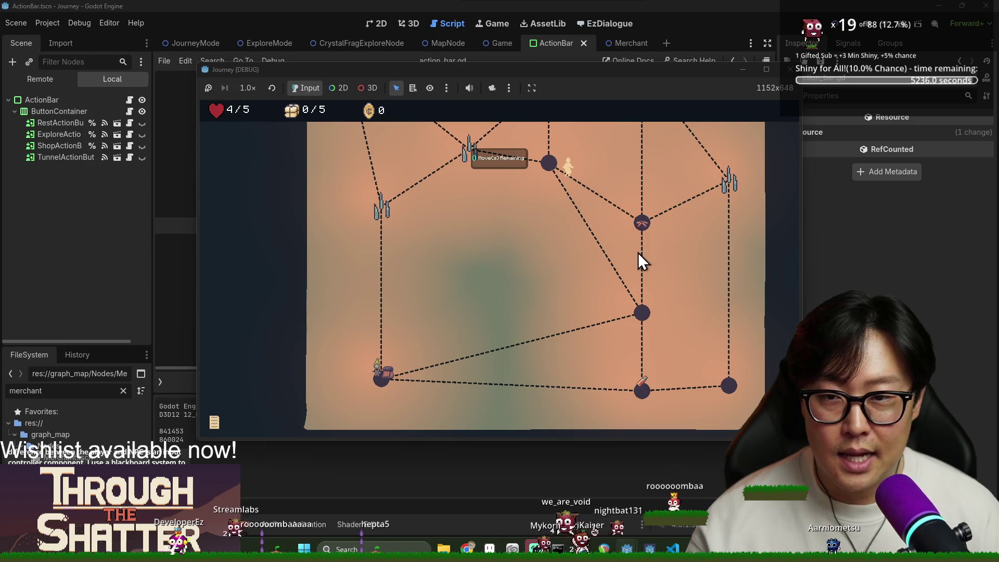
pyautogui.click(643, 312)
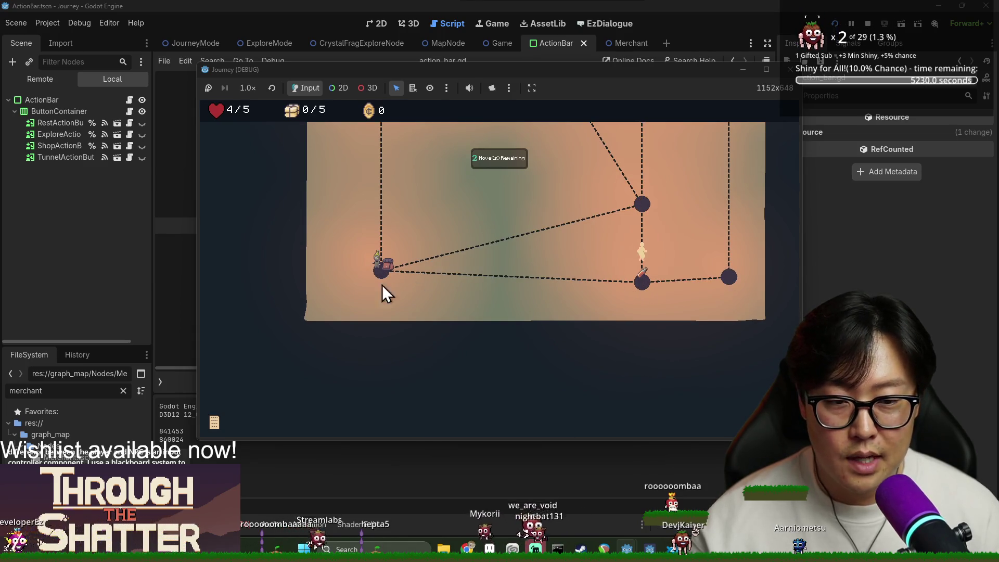
pyautogui.click(392, 271)
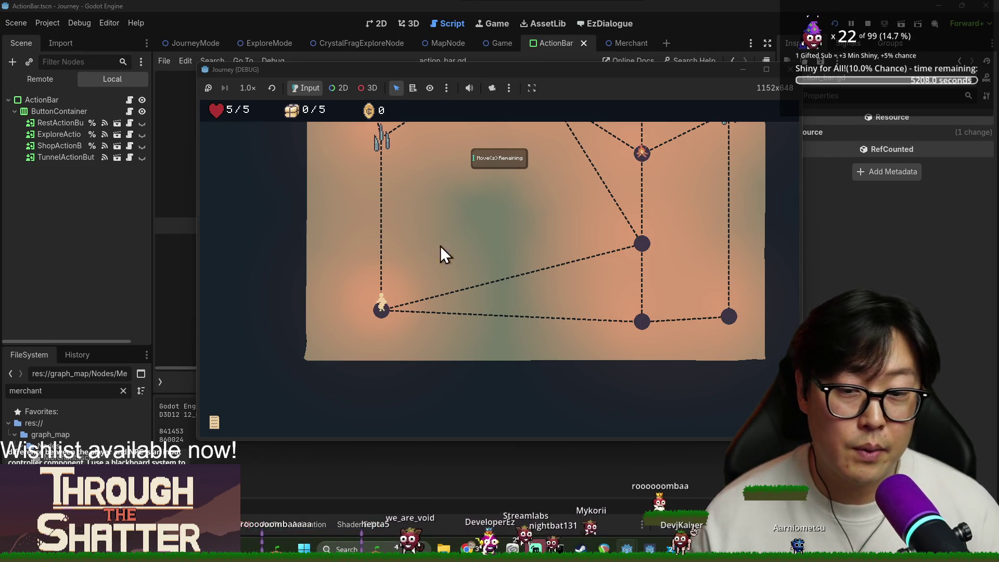
# Step: Bring the upper map into view and walk back to the green entrance node
pyautogui.scroll(2, 365, 213)
pyautogui.moveTo(381, 204); pyautogui.dragTo(376, 262)
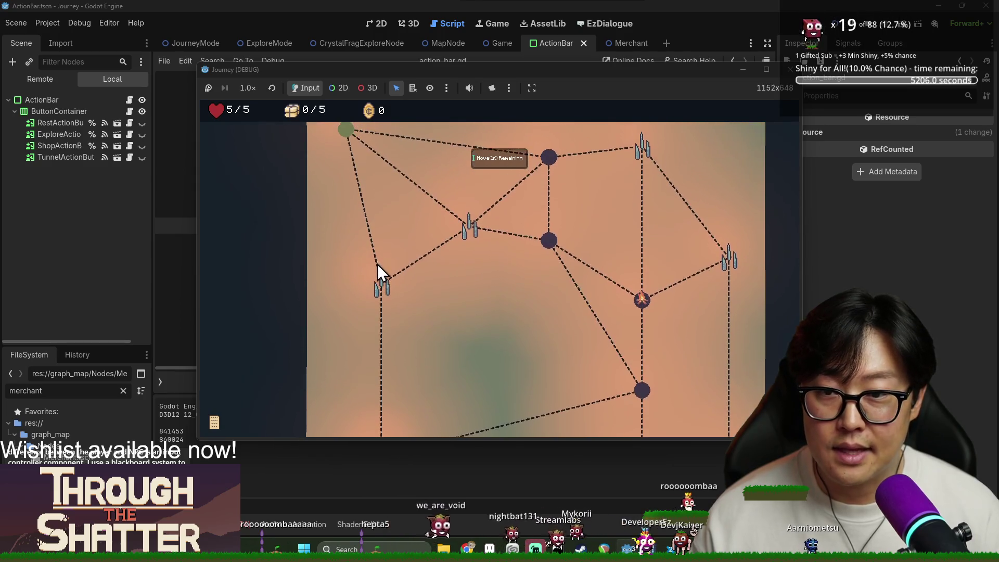
pyautogui.click(383, 289)
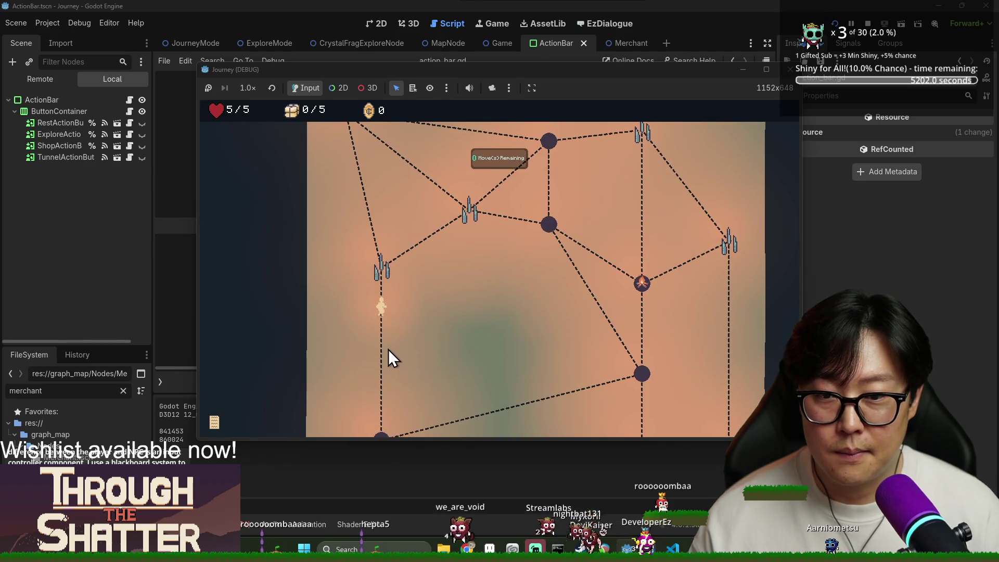
pyautogui.click(349, 220)
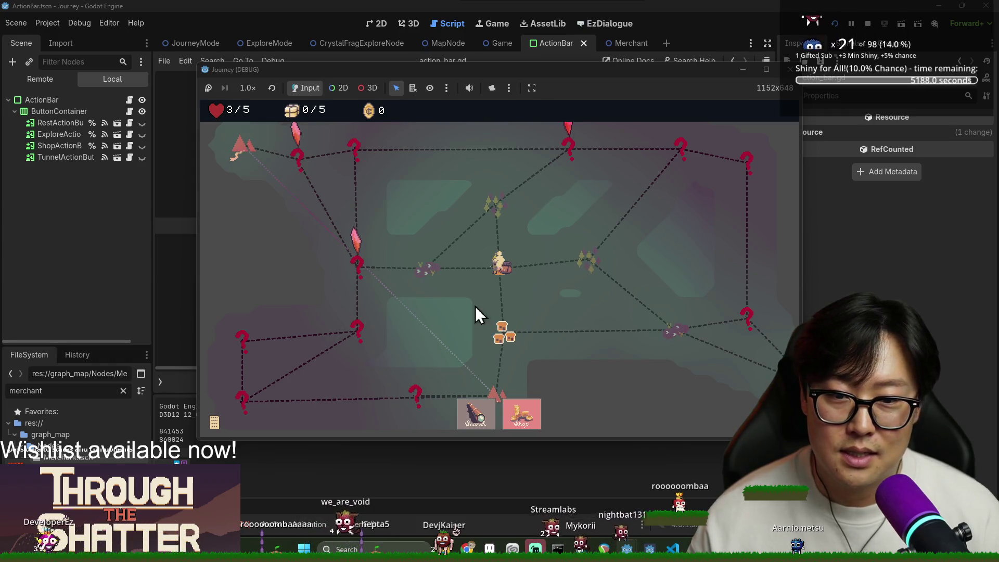
# Step: Search for one heart, walk past the purple node toward the crystal, then relaunch with F5
pyautogui.click(474, 419)
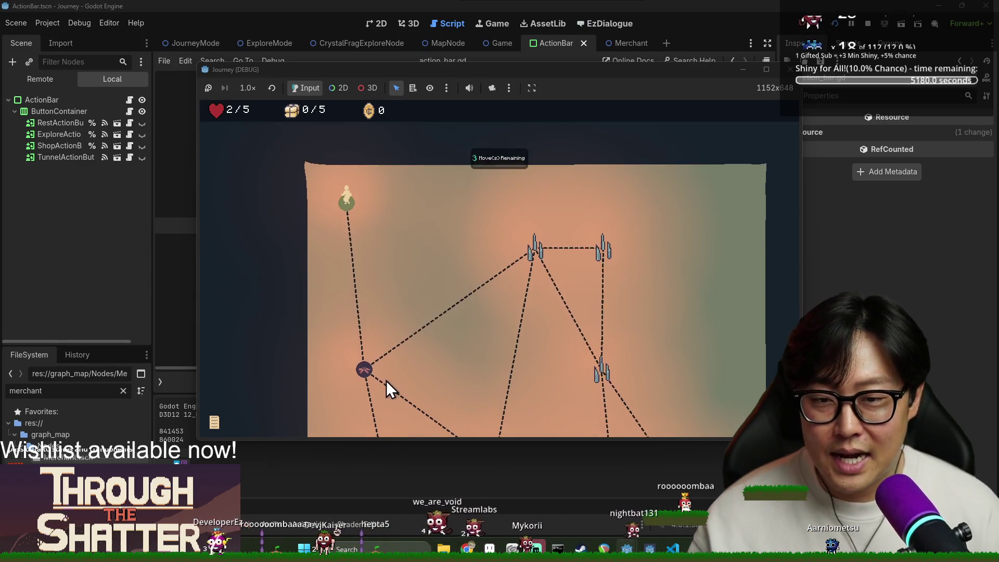
pyautogui.click(363, 331)
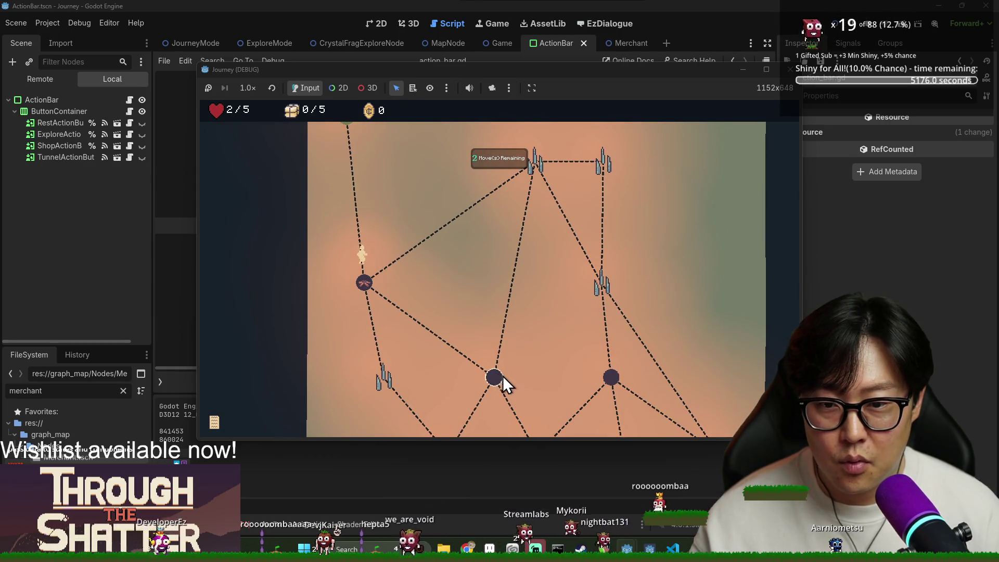
pyautogui.click(490, 377)
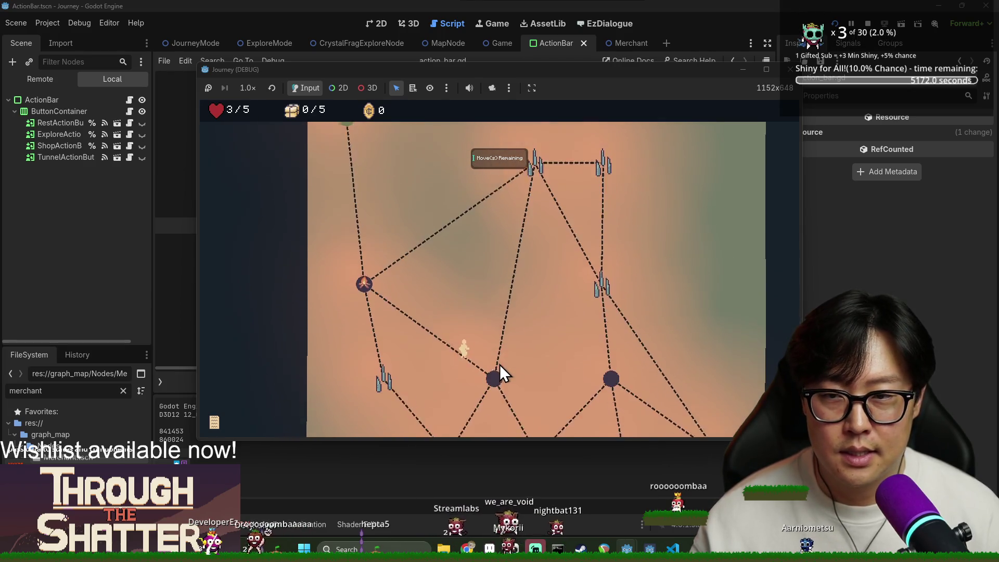
pyautogui.click(536, 367)
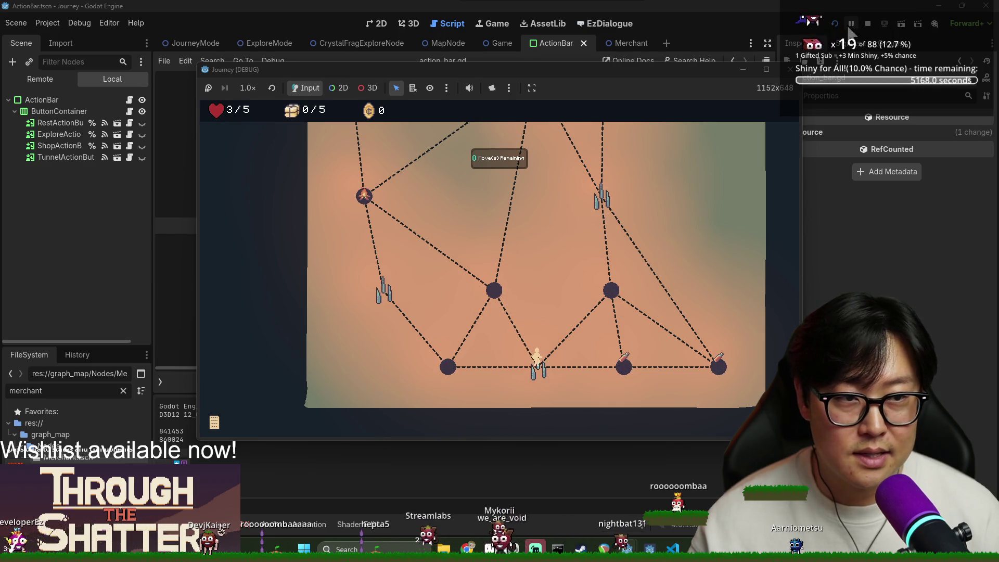
pyautogui.press('F5')
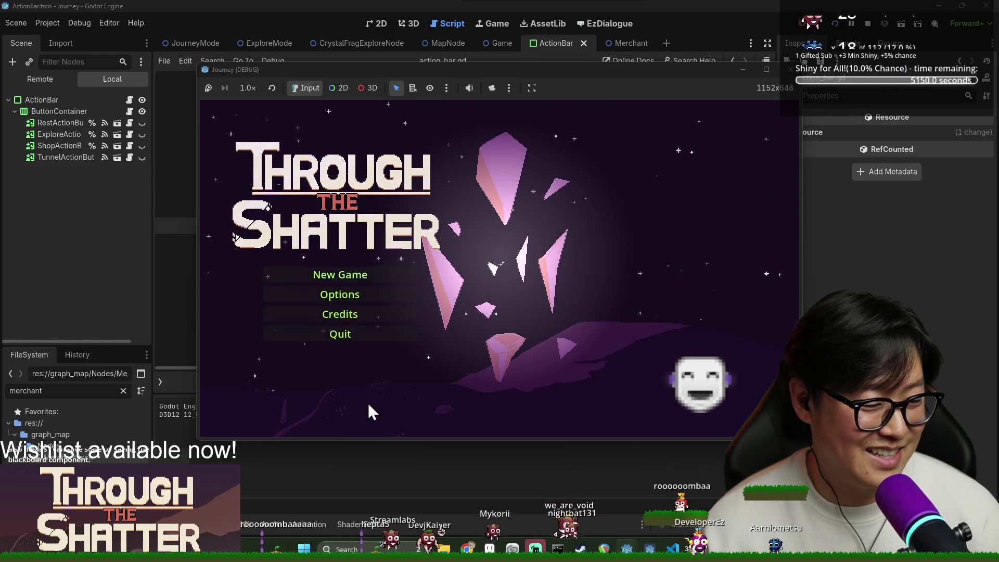
# Step: Start a new game and launch a Search that spends the single provision
pyautogui.click(355, 270)
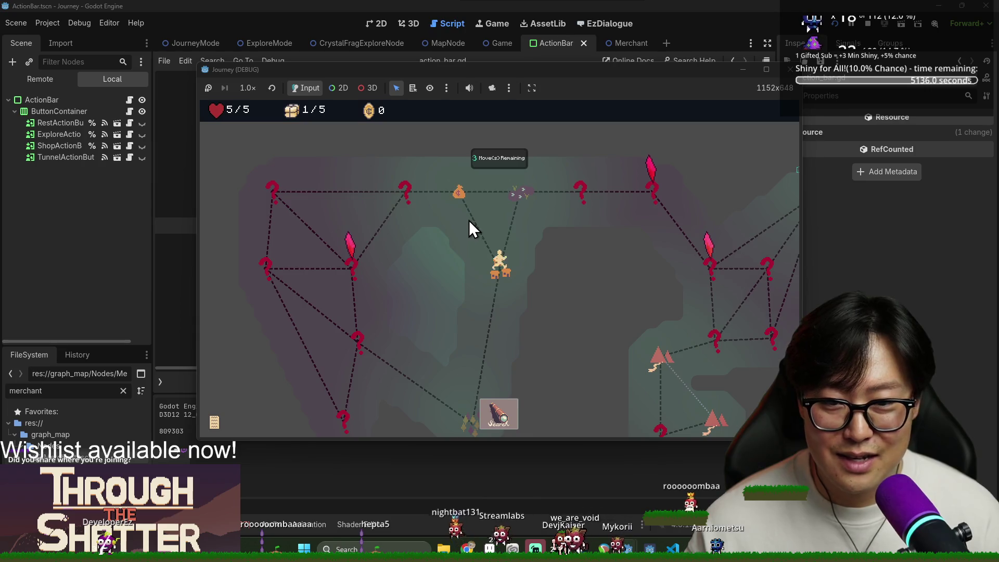
pyautogui.click(496, 426)
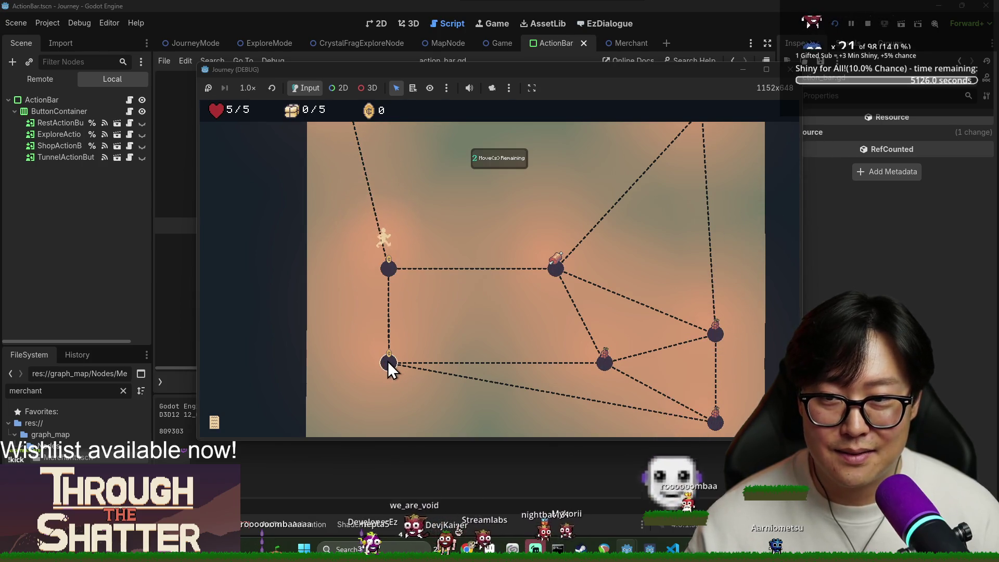
# Step: Dismiss the limited-moves tip and walk to the lower and bottom-right nodes
pyautogui.click(497, 271)
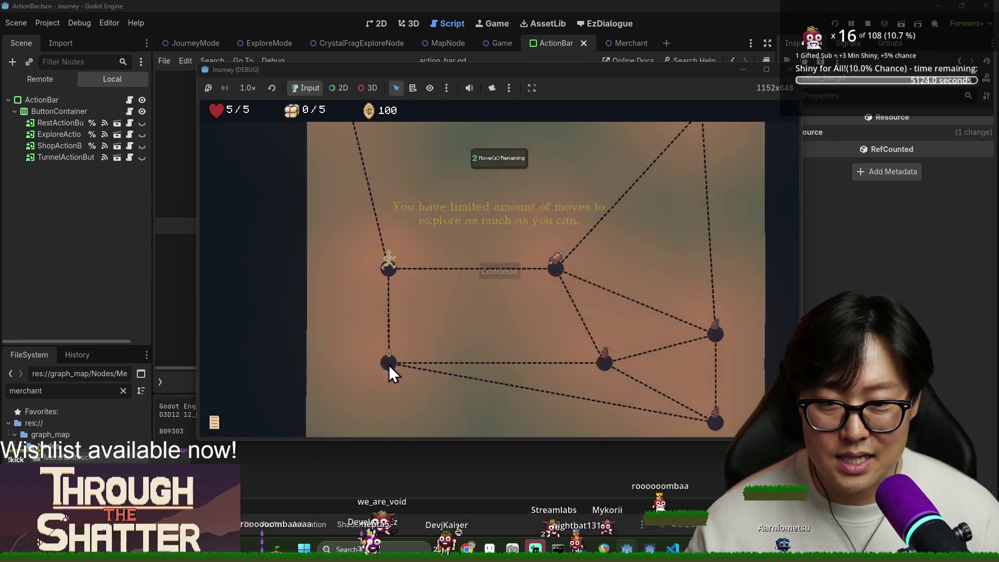
pyautogui.click(394, 363)
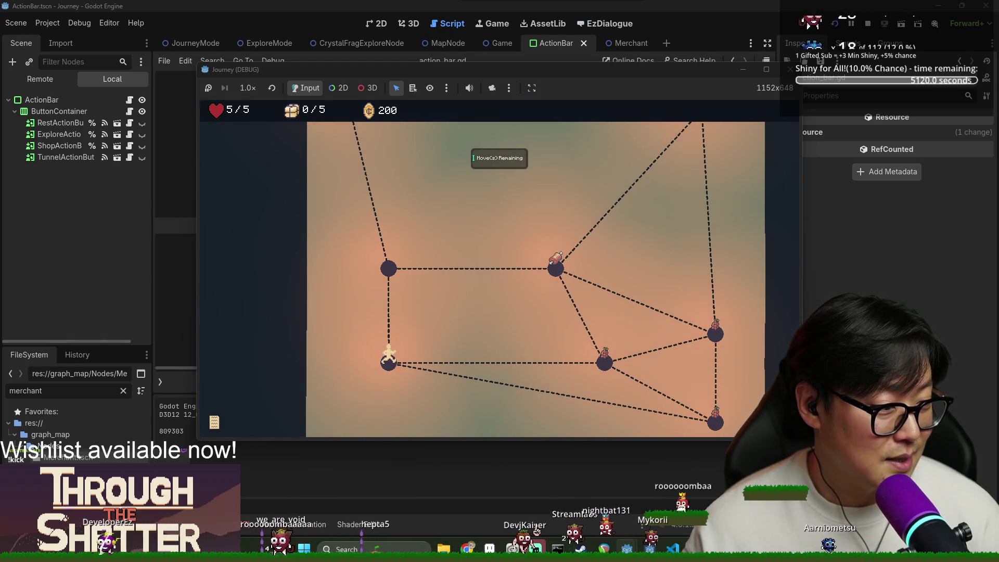
pyautogui.moveTo(666, 412)
pyautogui.mouseDown()
pyautogui.moveTo(603, 410)
pyautogui.moveTo(588, 397)
pyautogui.mouseUp()
pyautogui.click(616, 422)
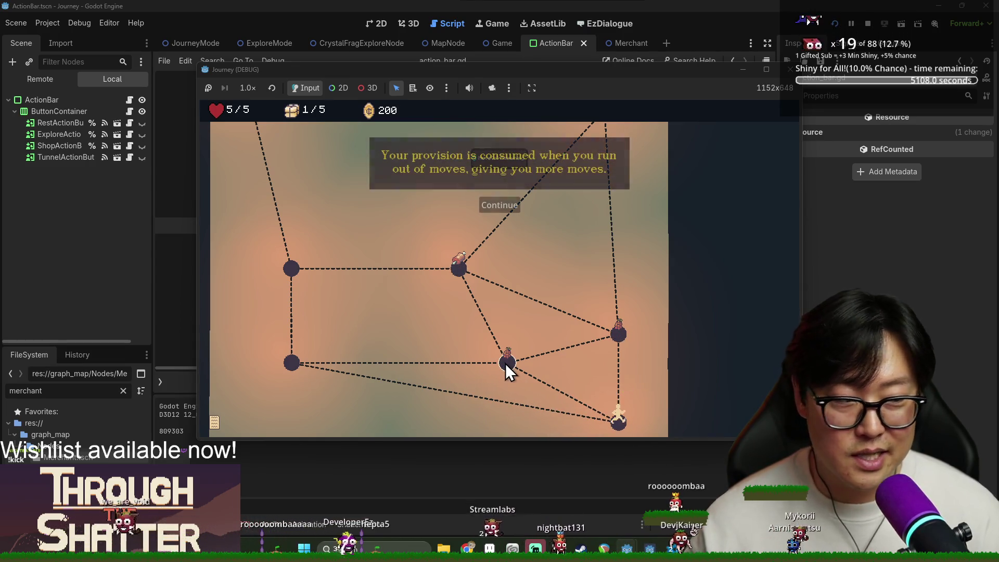
# Step: Clear the provision and exit tips, collect coins to 200, and return to the entrance
pyautogui.click(515, 208)
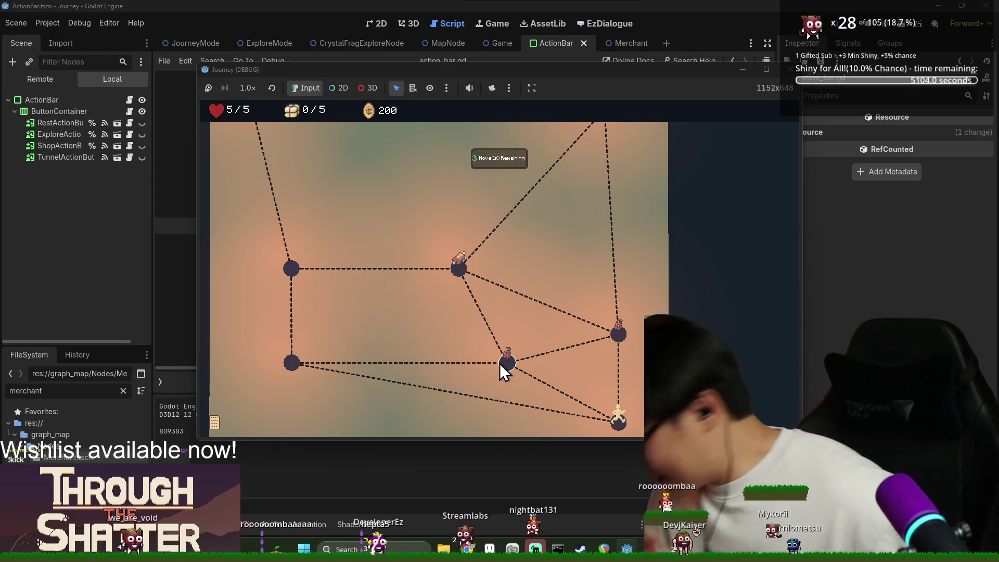
pyautogui.click(501, 362)
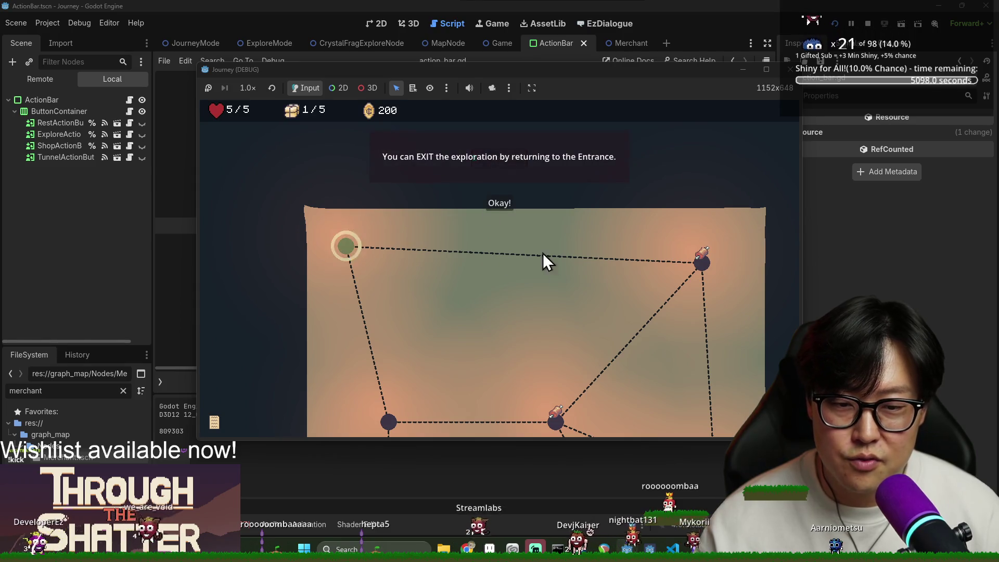
pyautogui.click(499, 203)
pyautogui.click(706, 315)
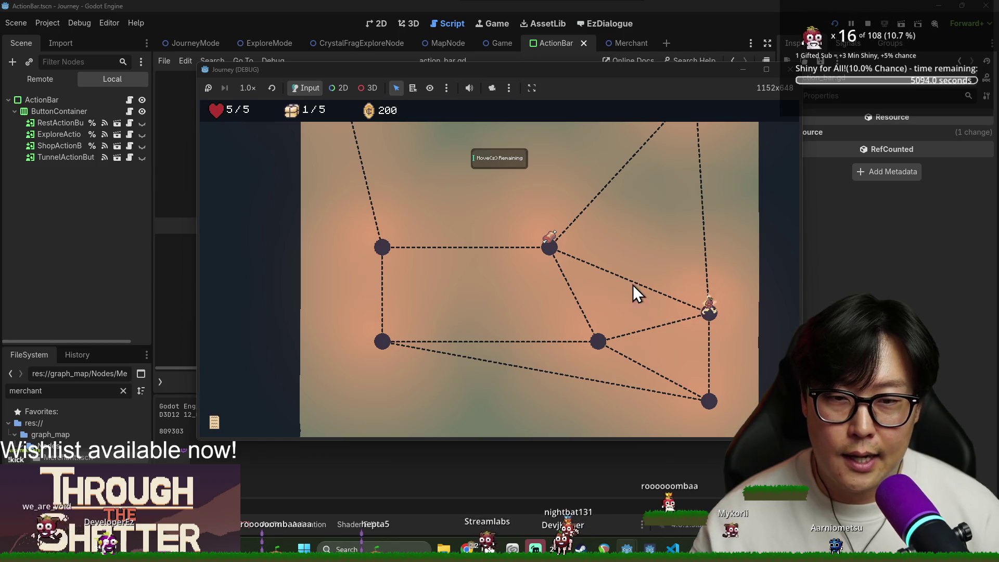
pyautogui.click(550, 248)
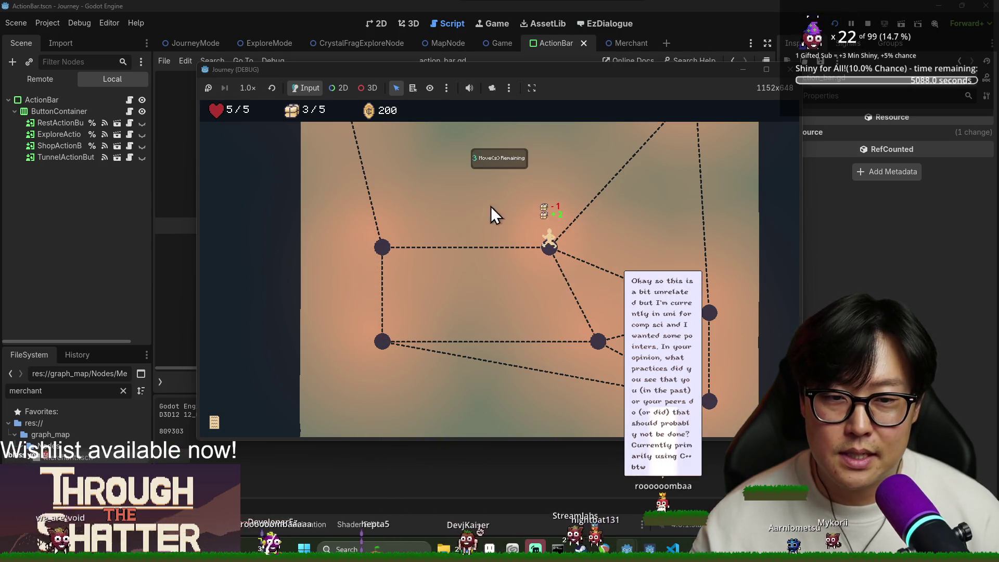
pyautogui.click(607, 202)
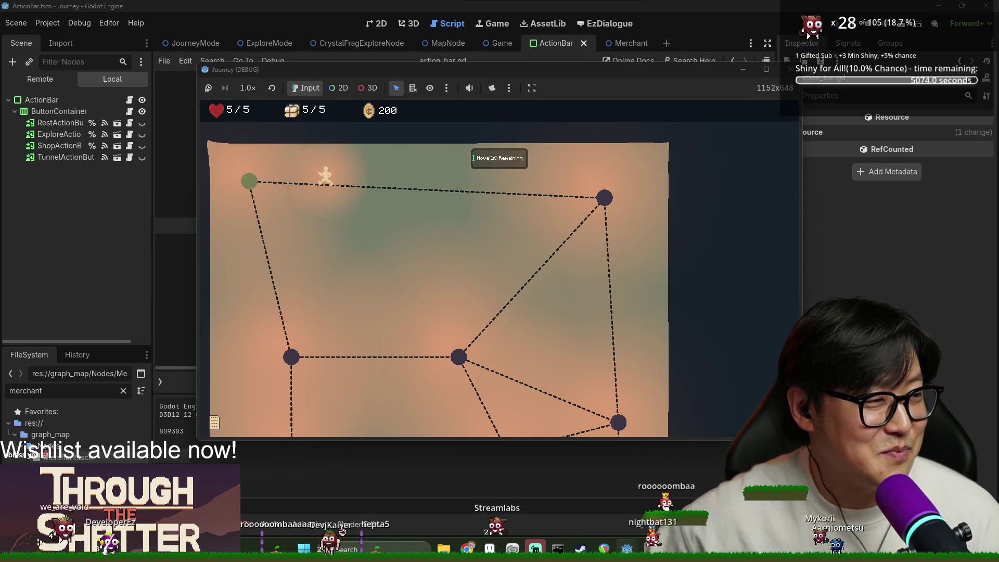
pyautogui.click(302, 176)
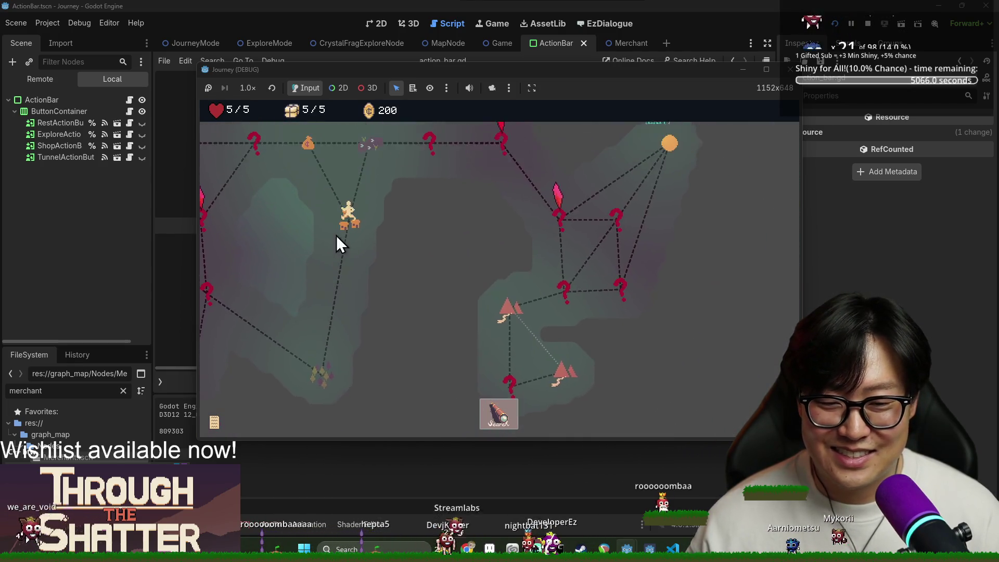
# Step: Start a provision-costing search, dismissing the health-consumed notice along the way
pyautogui.click(308, 201)
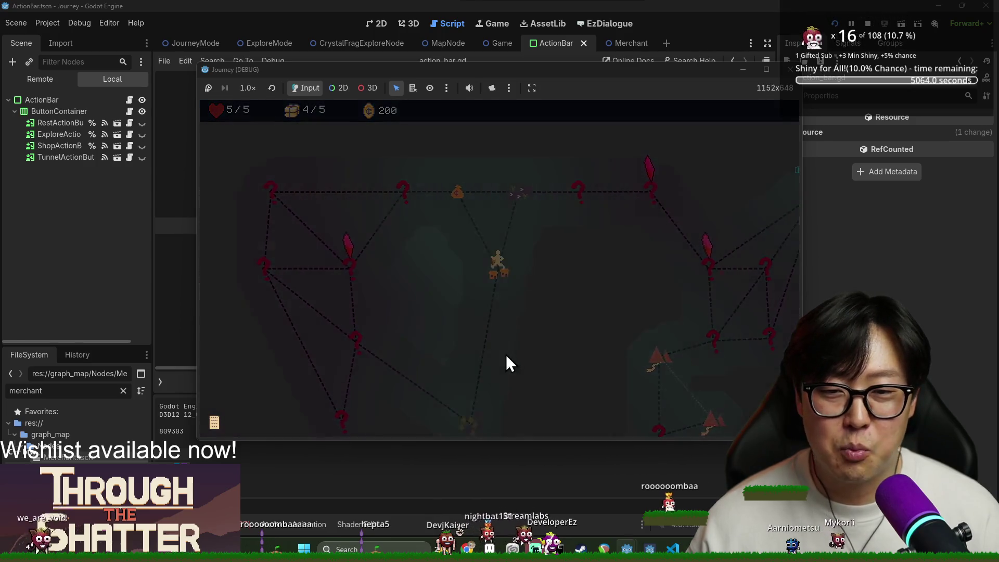
pyautogui.click(498, 322)
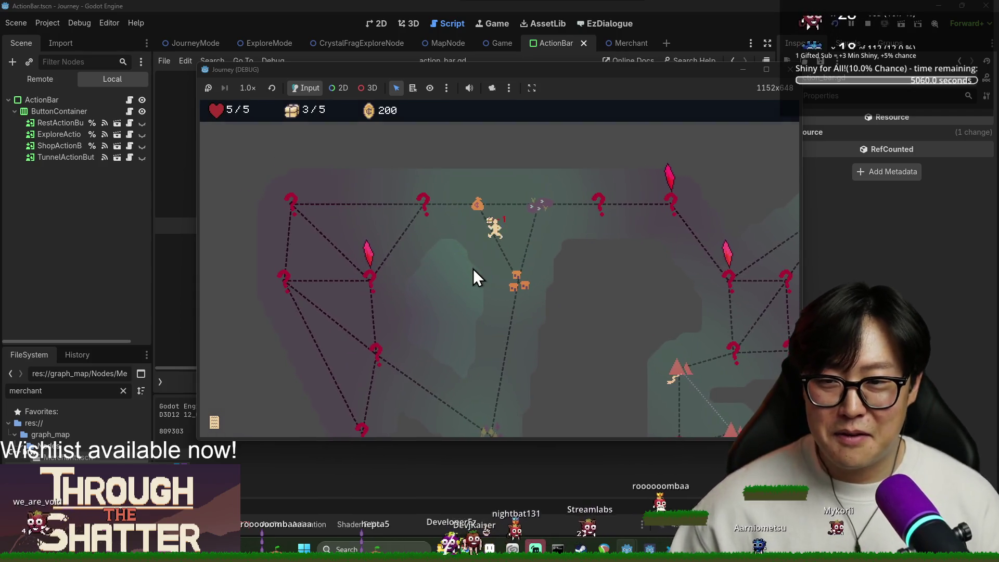
pyautogui.click(497, 414)
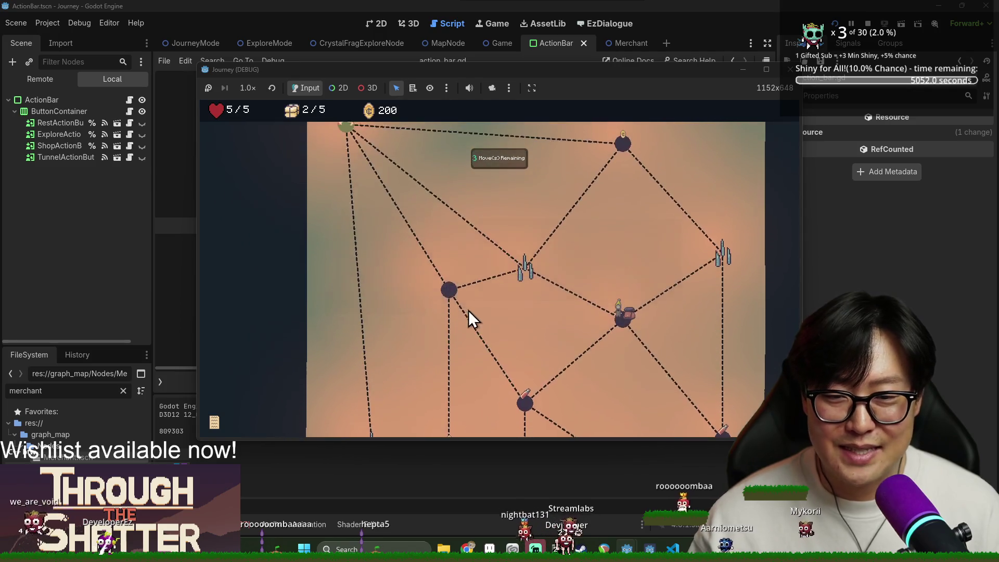
# Step: Walk past the crystal, coin and merchant nodes to reach 400 coins, then return to the entrance
pyautogui.click(453, 302)
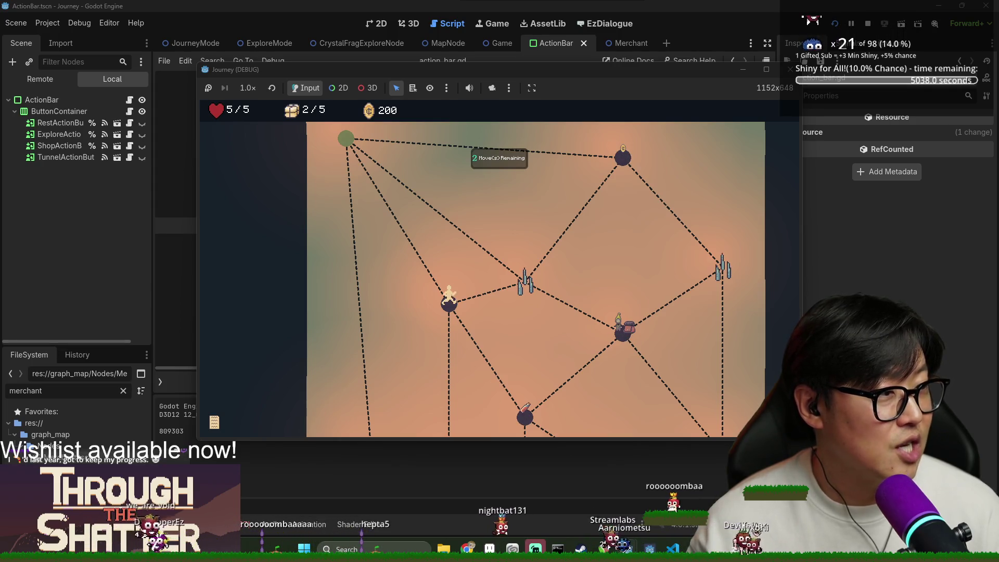
pyautogui.scroll(-5, 488, 310)
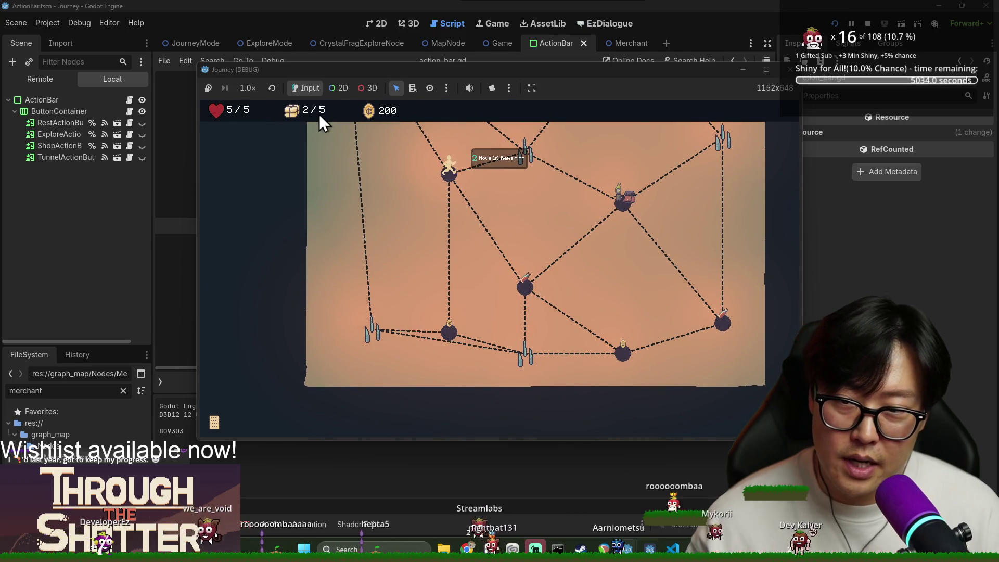
pyautogui.click(451, 334)
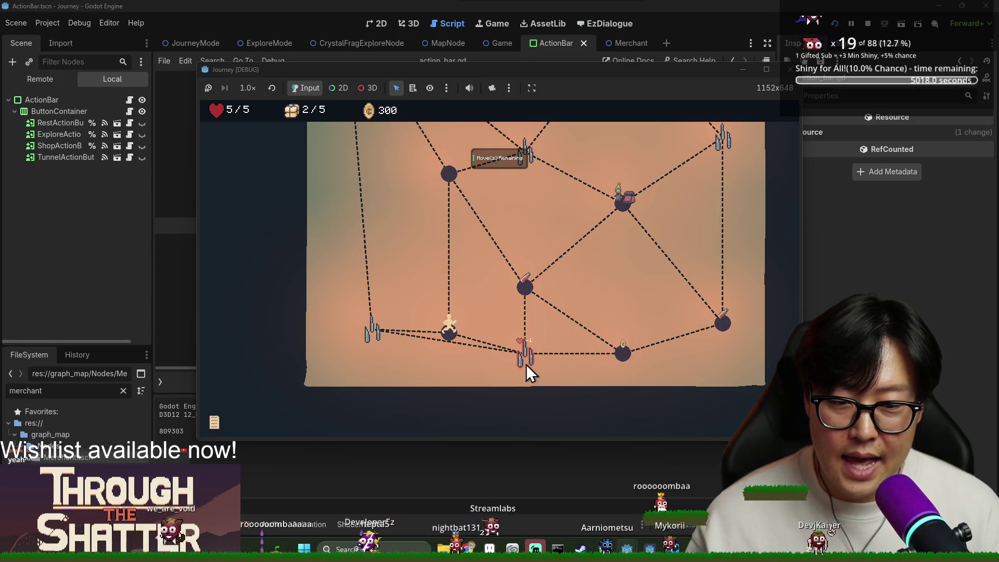
pyautogui.click(526, 351)
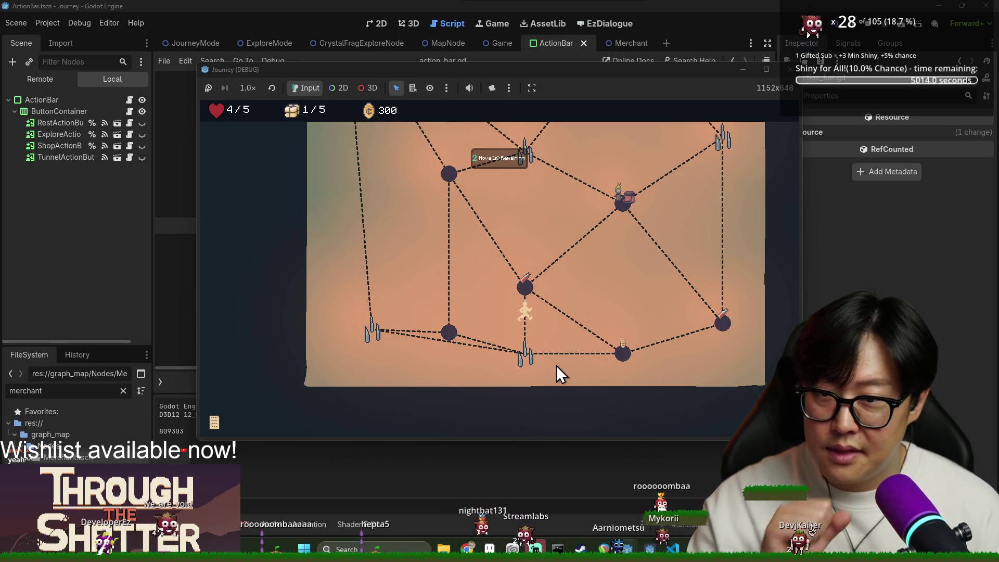
pyautogui.click(624, 352)
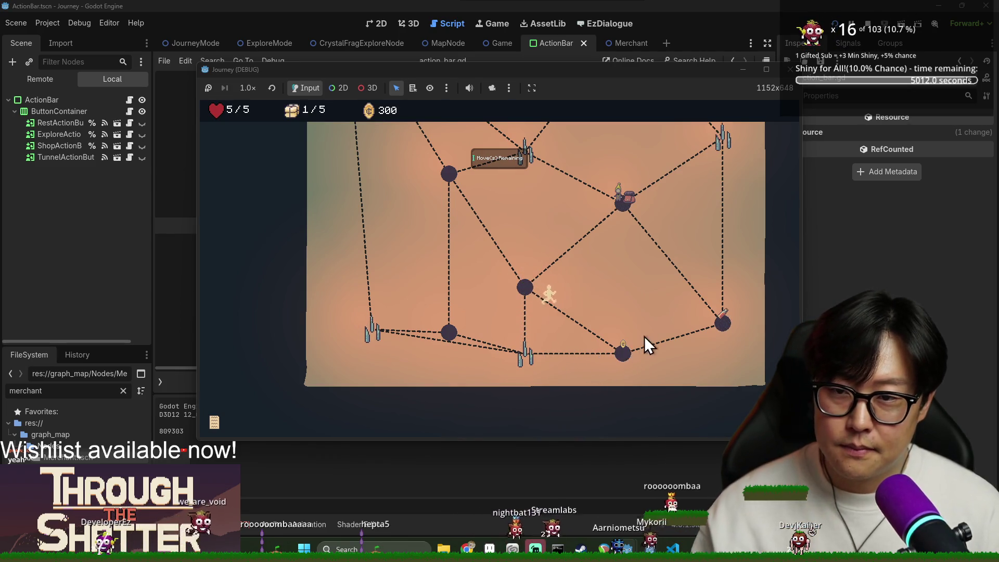
pyautogui.click(722, 323)
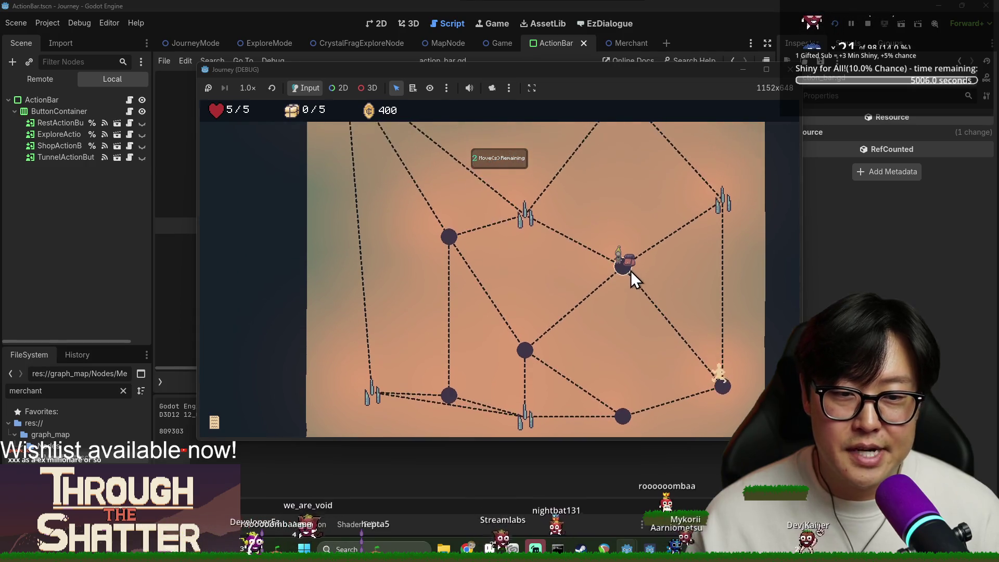
pyautogui.click(626, 268)
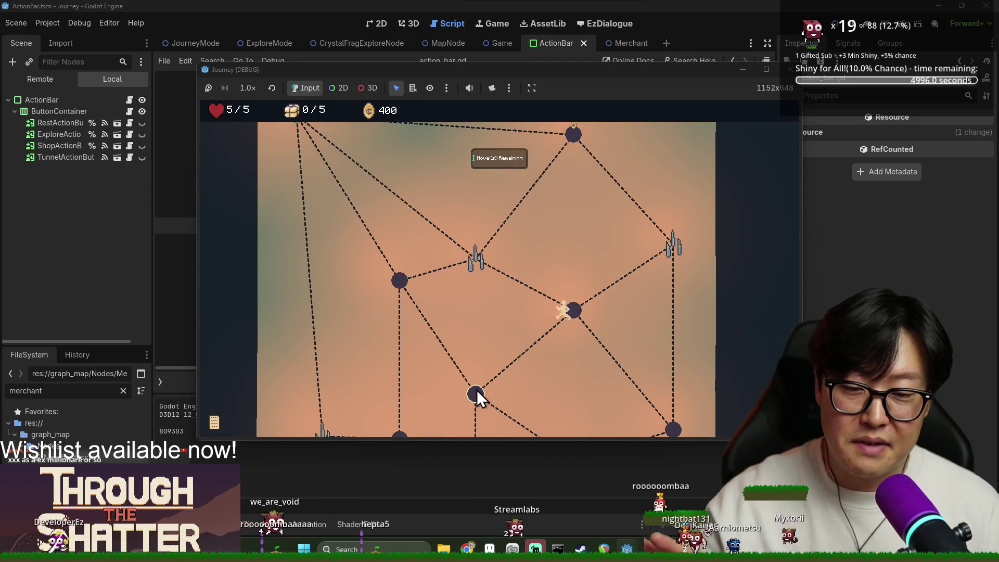
pyautogui.click(475, 391)
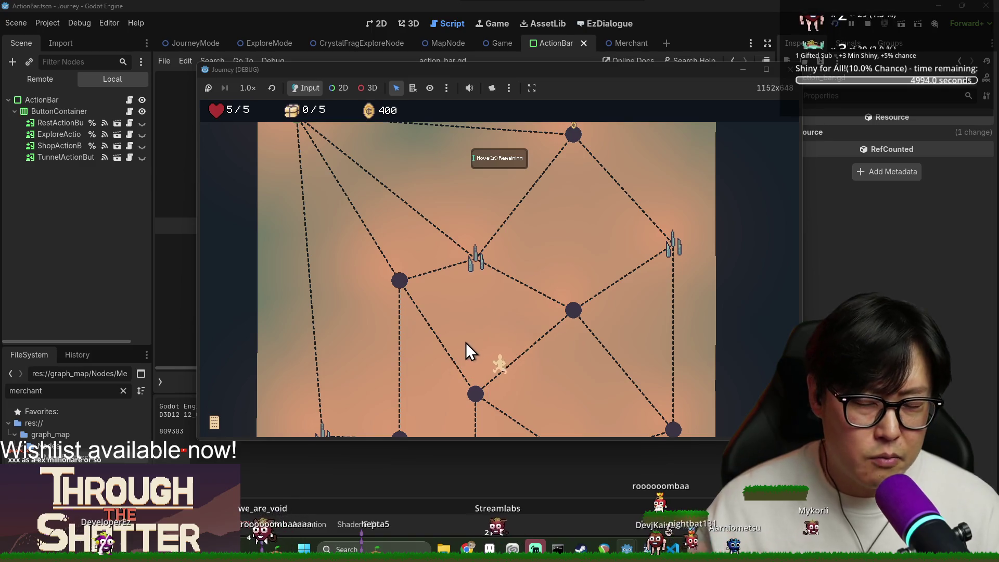
pyautogui.click(398, 276)
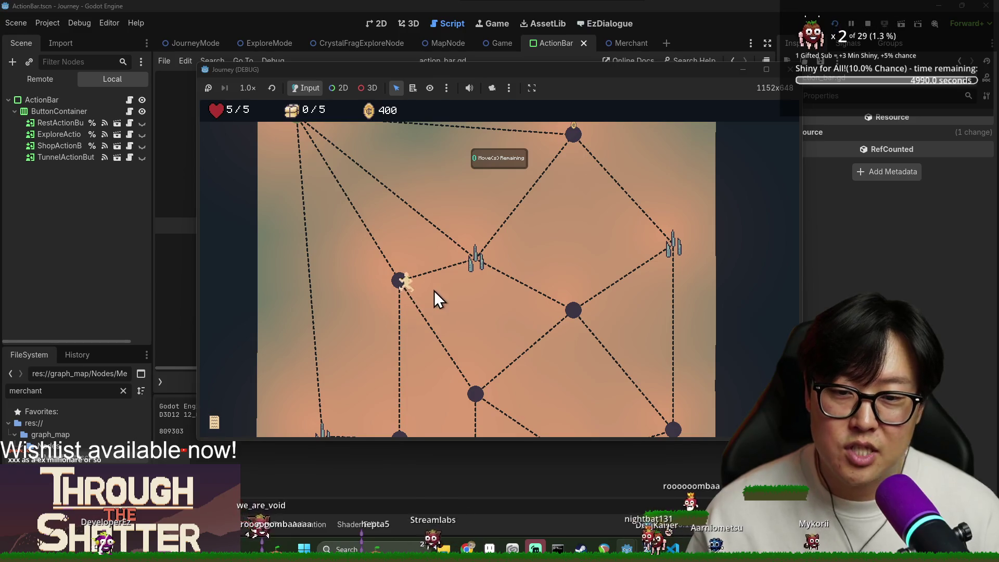
pyautogui.click(300, 244)
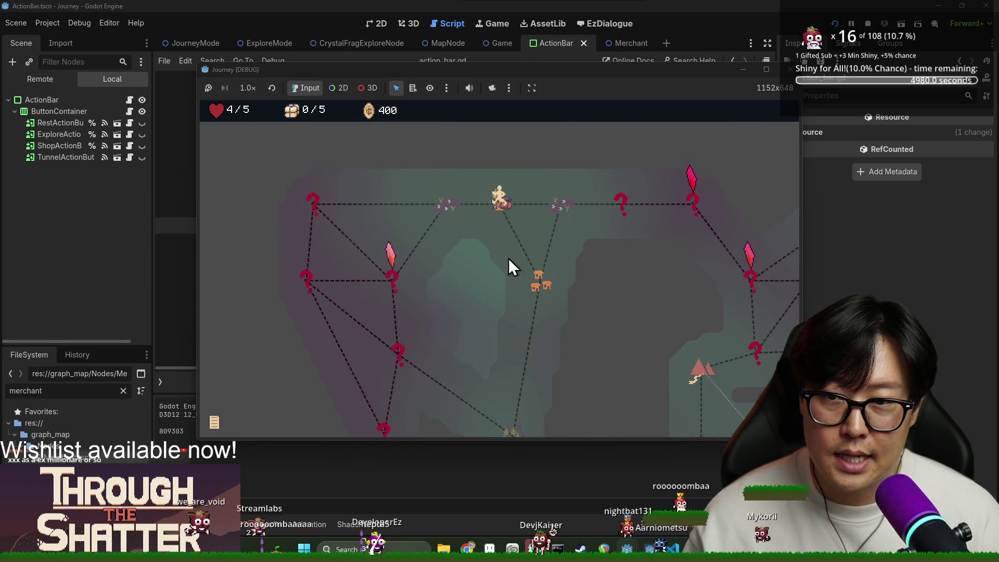
# Step: Buy the Sight Scope for 200 gold, leave the shop, and search at a health cost down to 1/5
pyautogui.click(457, 247)
pyautogui.click(498, 359)
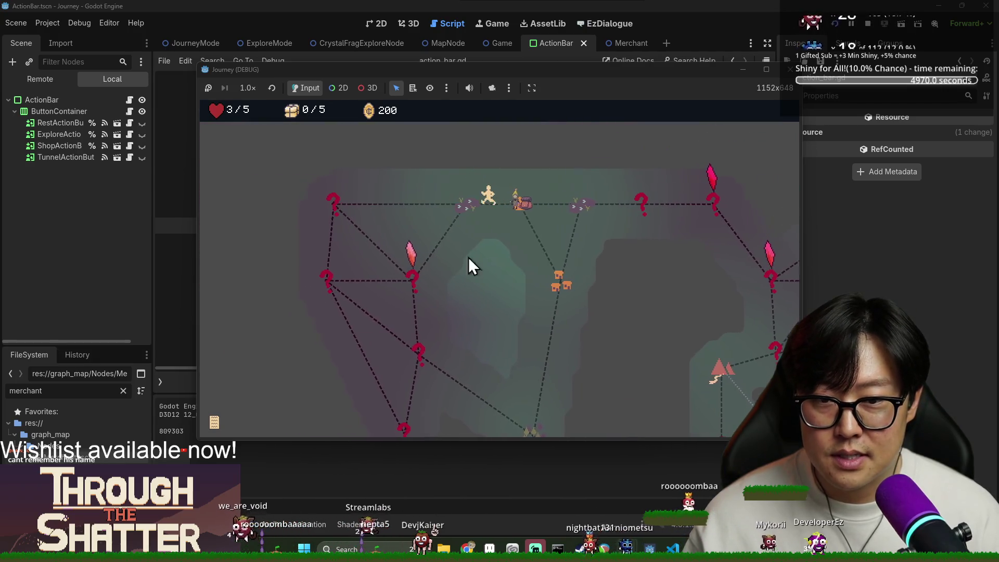
pyautogui.click(501, 409)
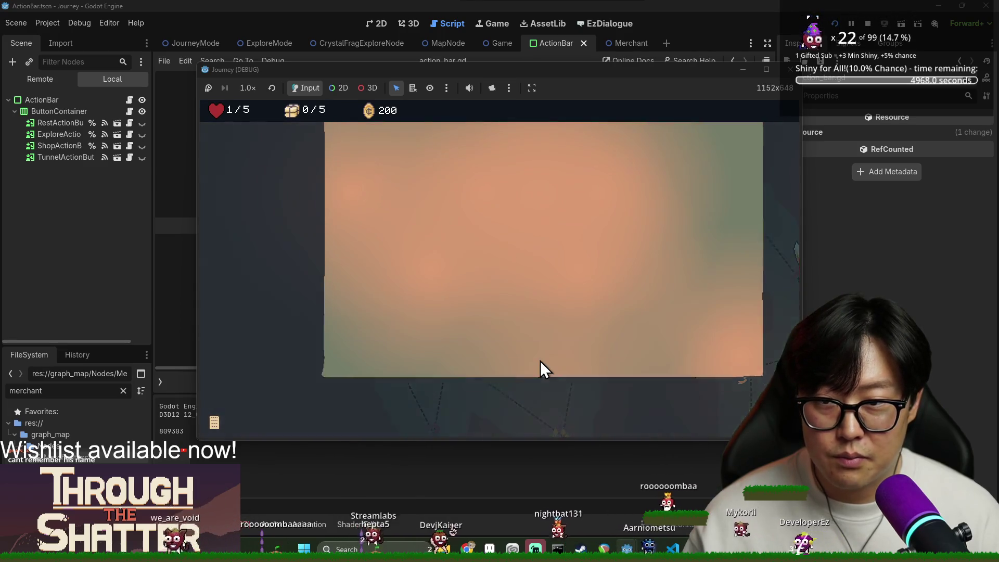
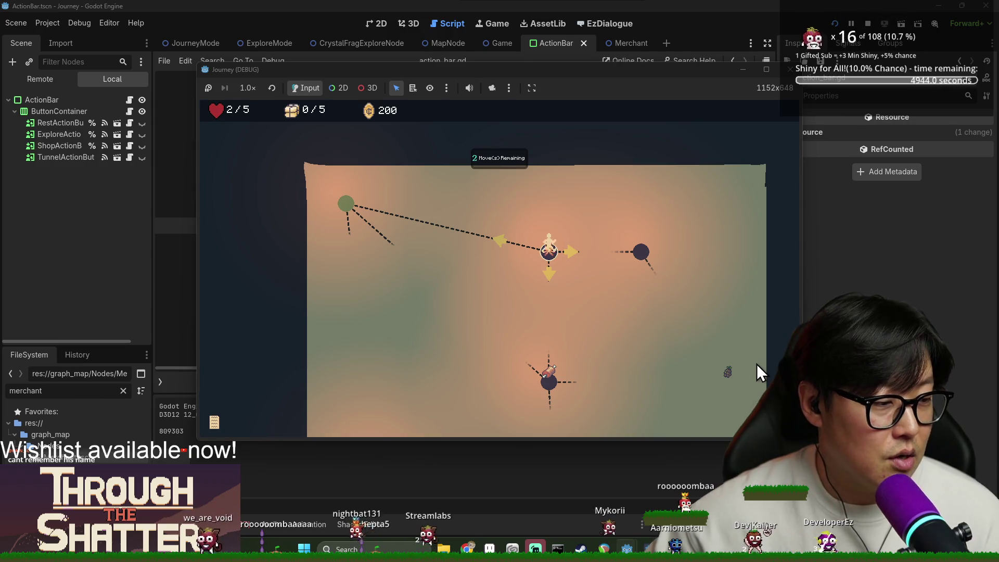
# Step: Travel the player down to the lower node, then up the up-left path
pyautogui.scroll(-1, 573, 357)
pyautogui.scroll(-2, 562, 333)
pyautogui.click(551, 311)
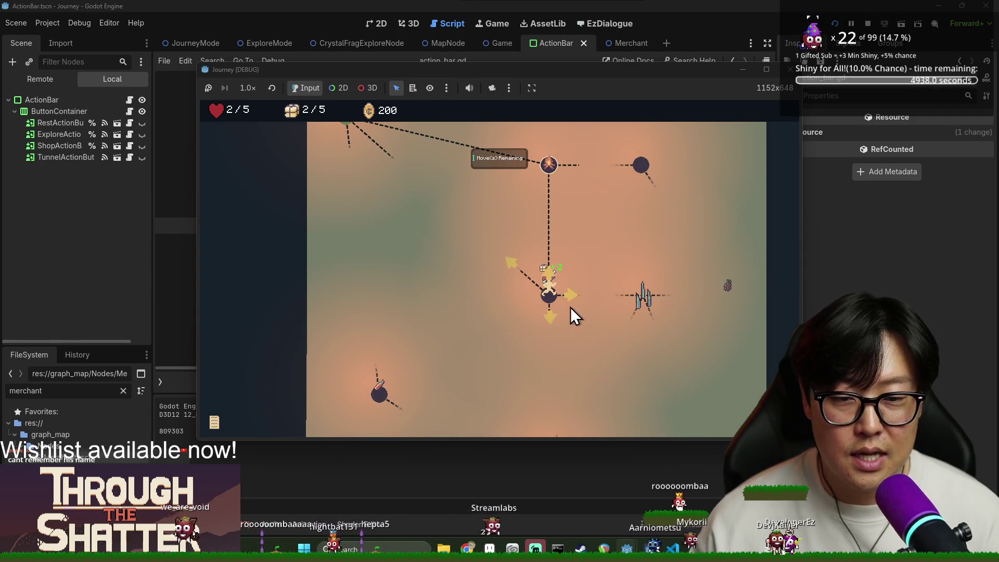
pyautogui.scroll(-3, 557, 316)
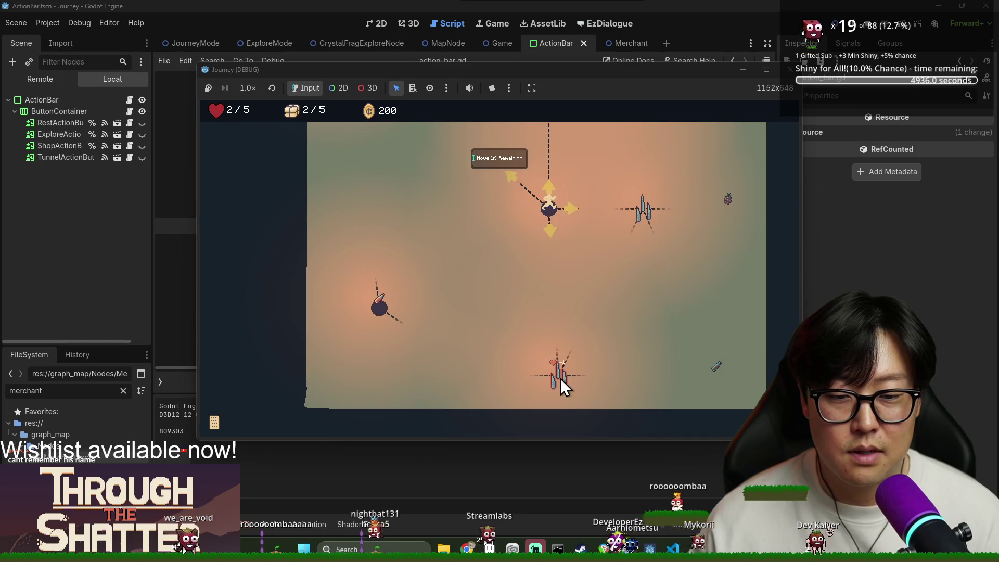
pyautogui.scroll(5, 515, 285)
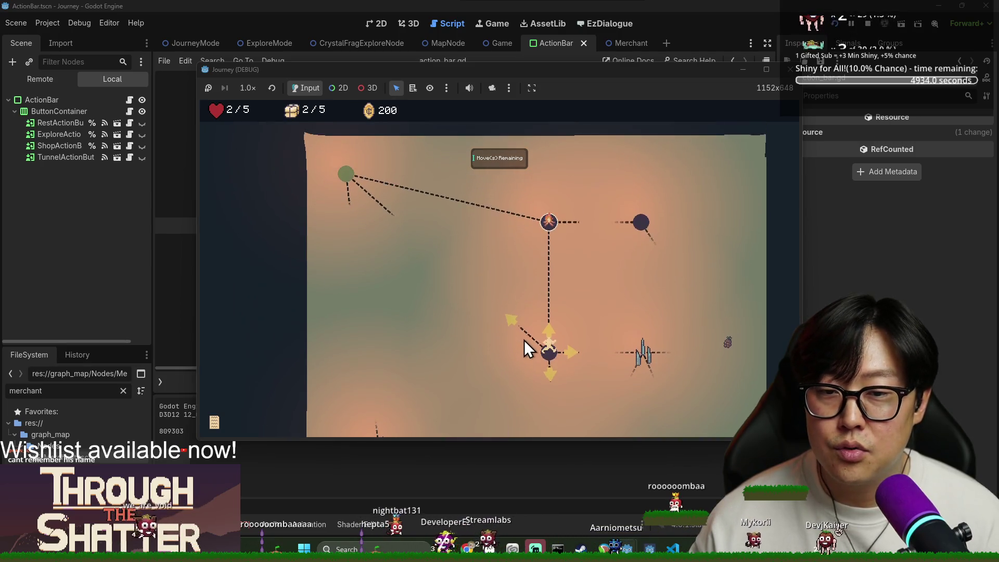
pyautogui.click(507, 326)
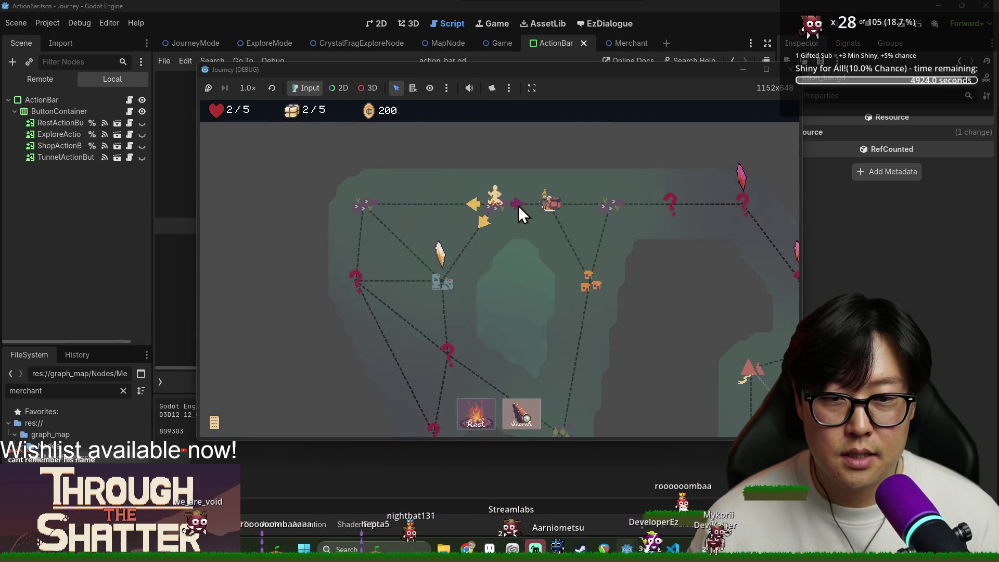
# Step: Move to the stone node, end the journey at 9 of 20 locations, and restart
pyautogui.click(442, 291)
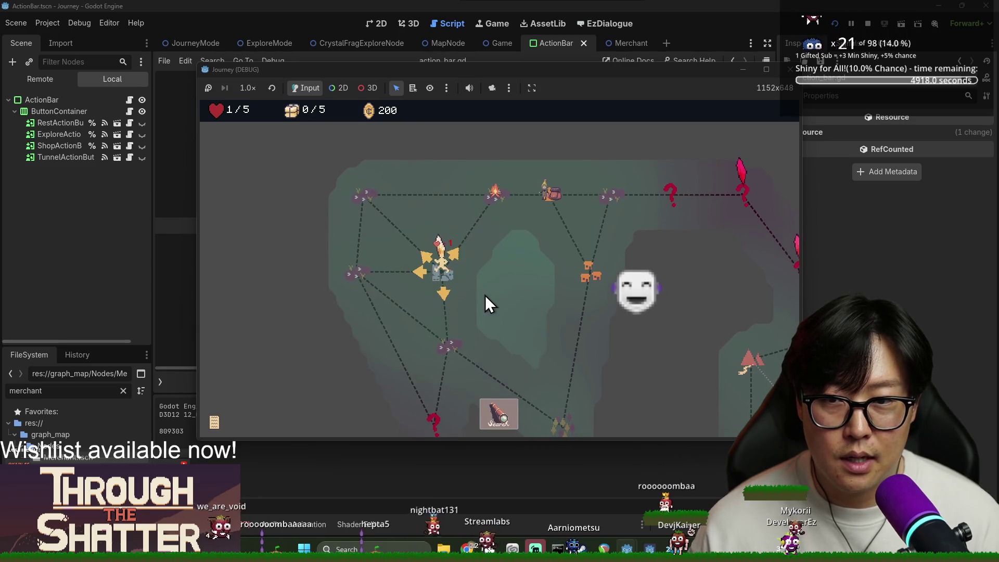
pyautogui.click(499, 423)
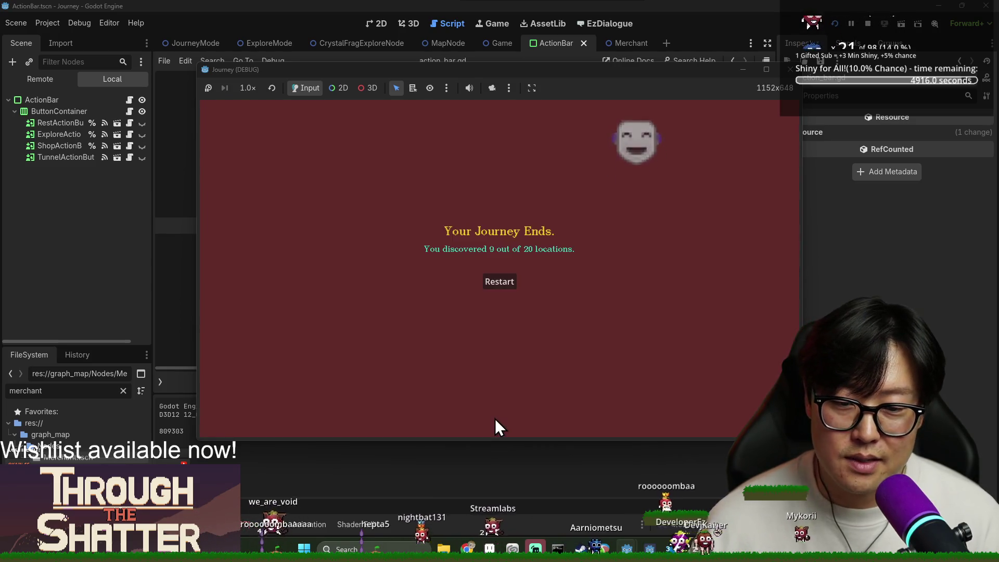
pyautogui.click(502, 282)
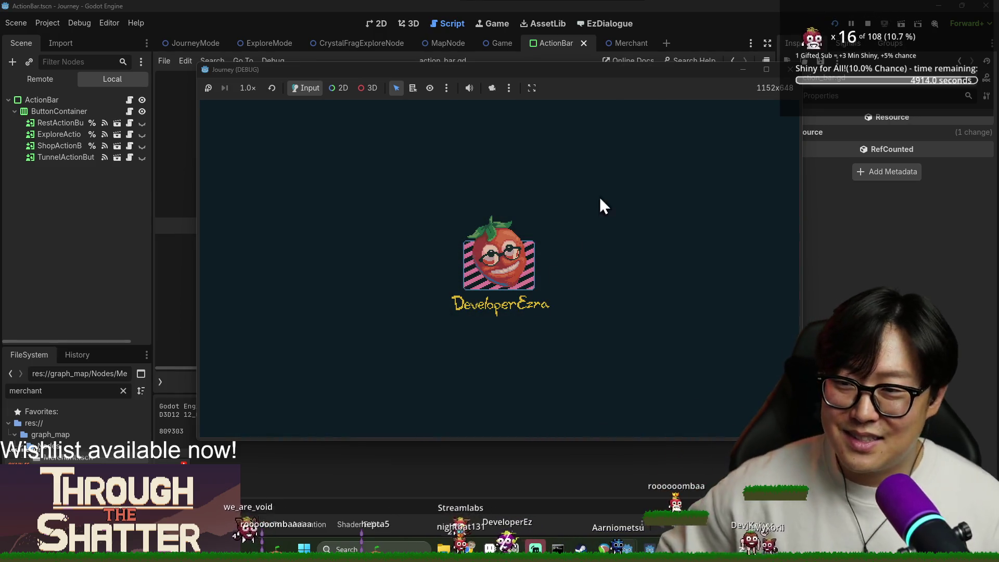
# Step: Stop the finished Journey run and relaunch the project with F5
pyautogui.click(867, 23)
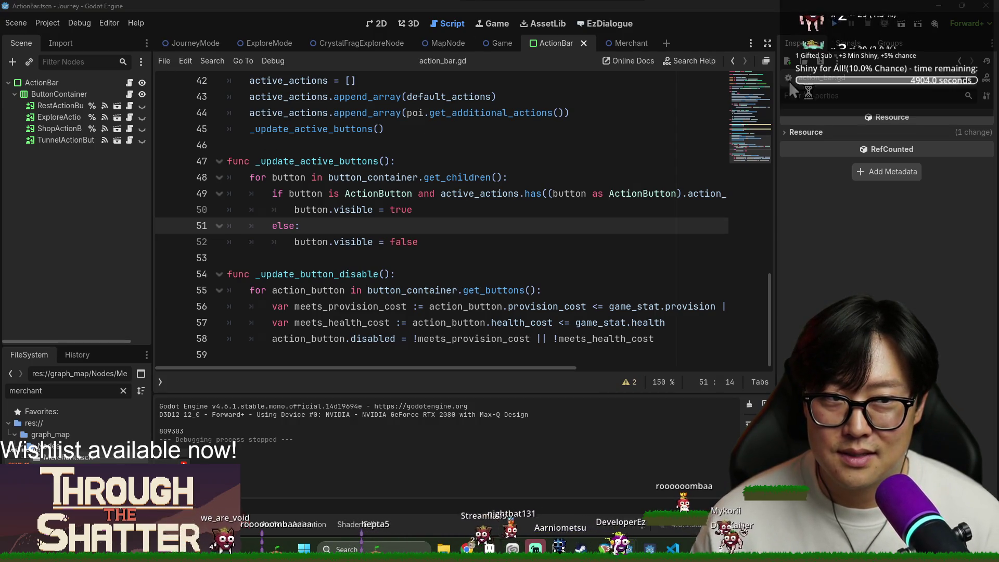
pyautogui.press('F5')
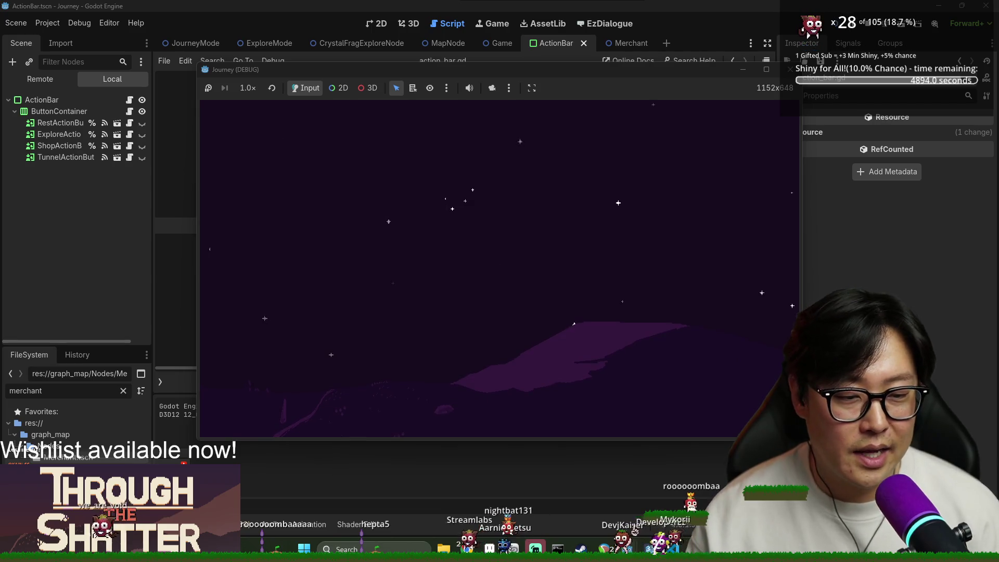
# Step: Maximize the Journey (DEBUG) window and choose New Game from the title menu
pyautogui.doubleClick(543, 70)
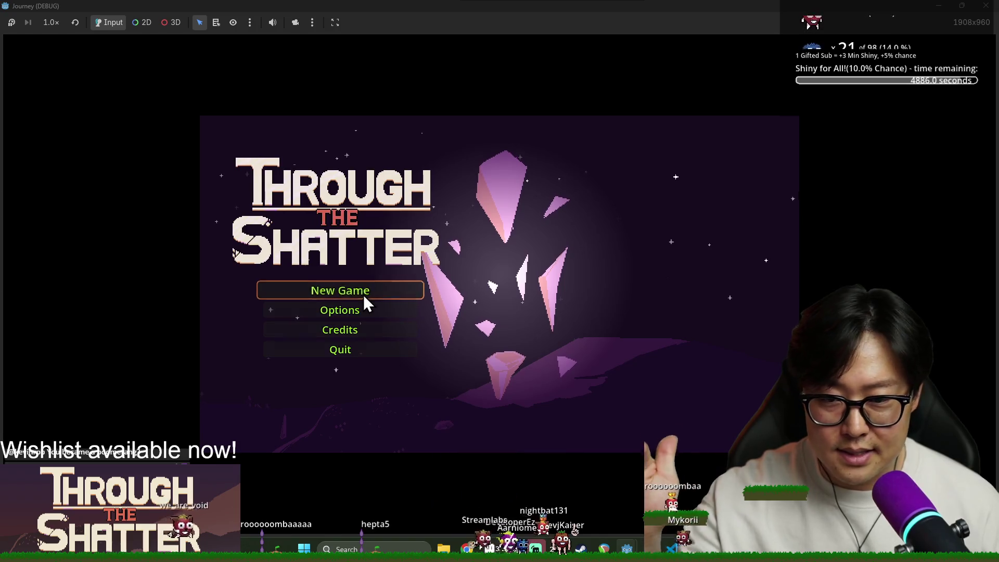
pyautogui.click(363, 294)
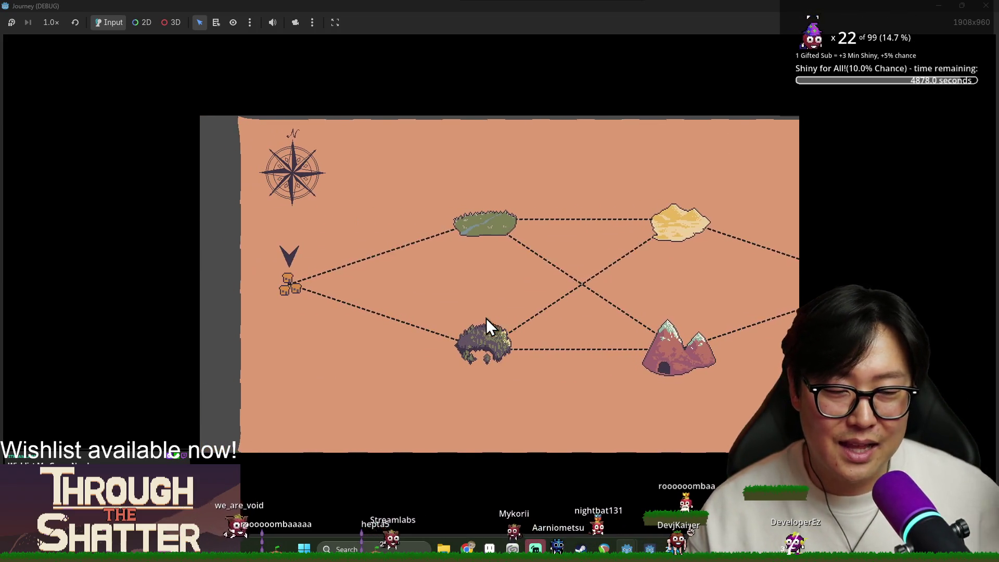
# Step: Enter the dark forest, walk to the meat node, dismiss the tutorial, and head right
pyautogui.click(486, 318)
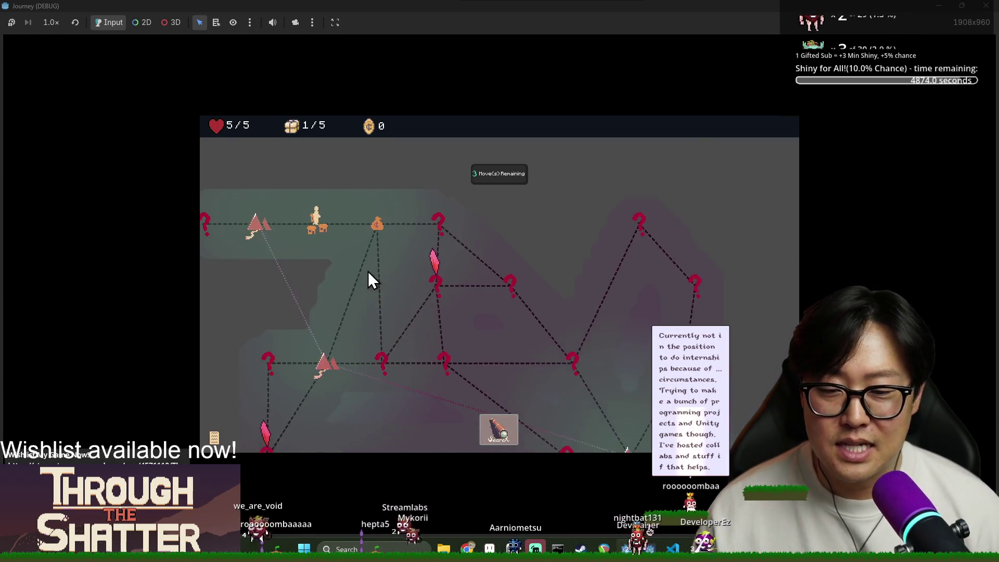
pyautogui.click(502, 427)
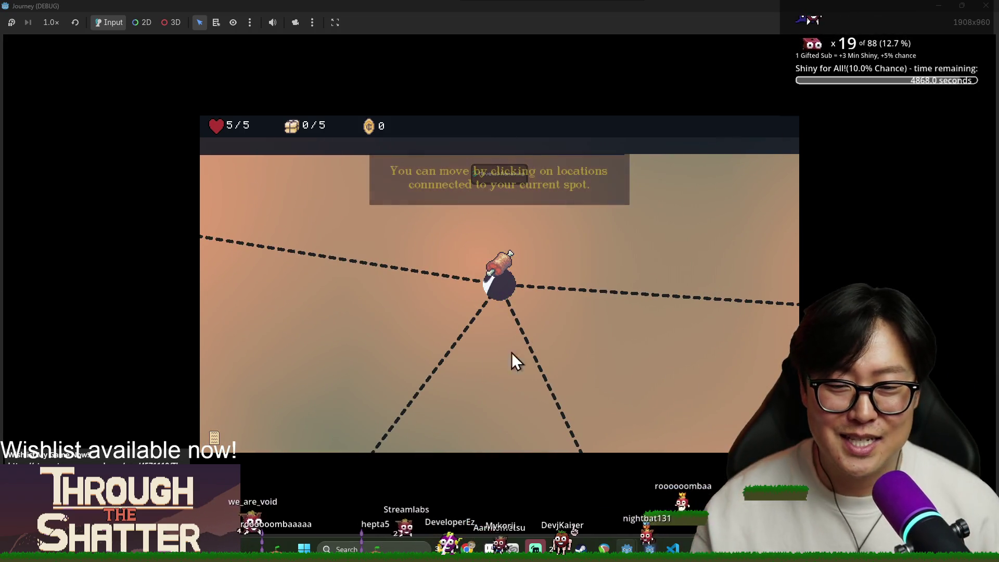
pyautogui.click(509, 278)
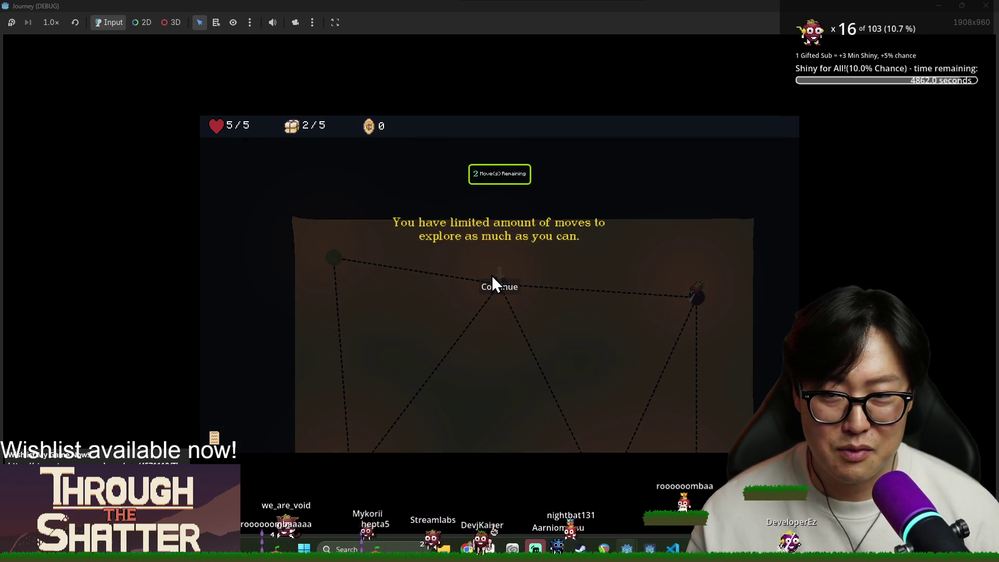
pyautogui.click(512, 289)
pyautogui.click(691, 299)
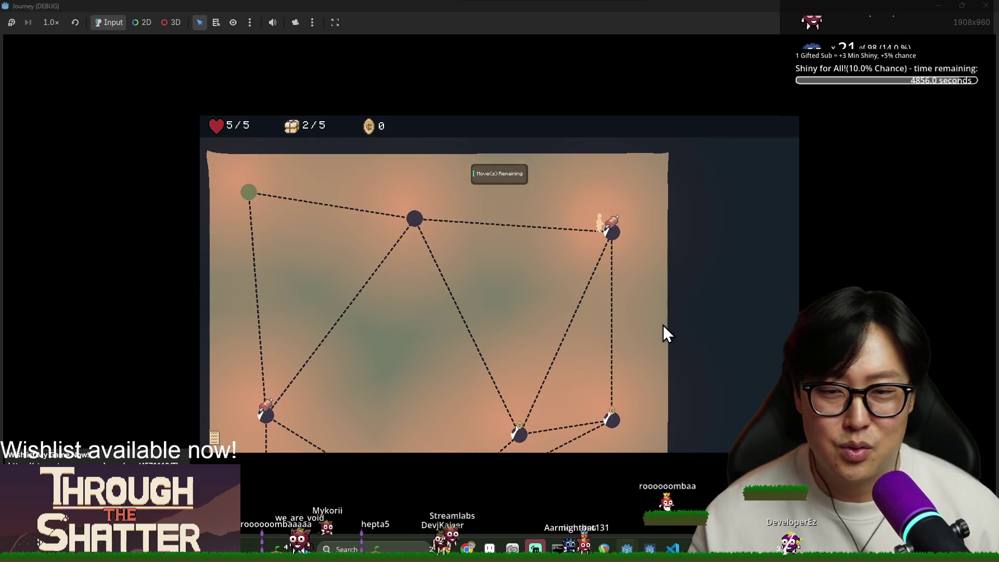
# Step: Dismiss the provision tutorial and travel onward to the upper-left node
pyautogui.scroll(-2, 610, 420)
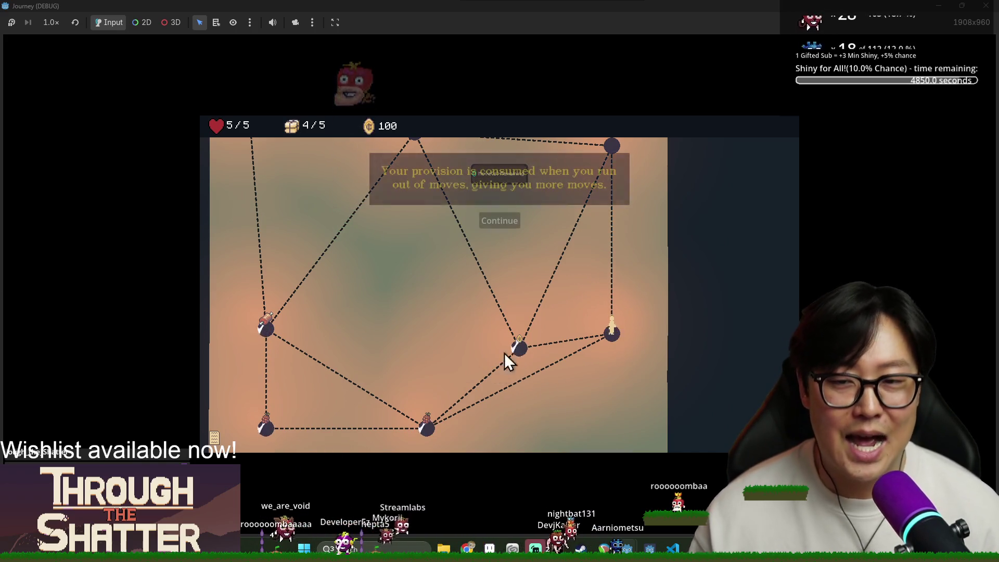
pyautogui.click(500, 219)
pyautogui.click(513, 348)
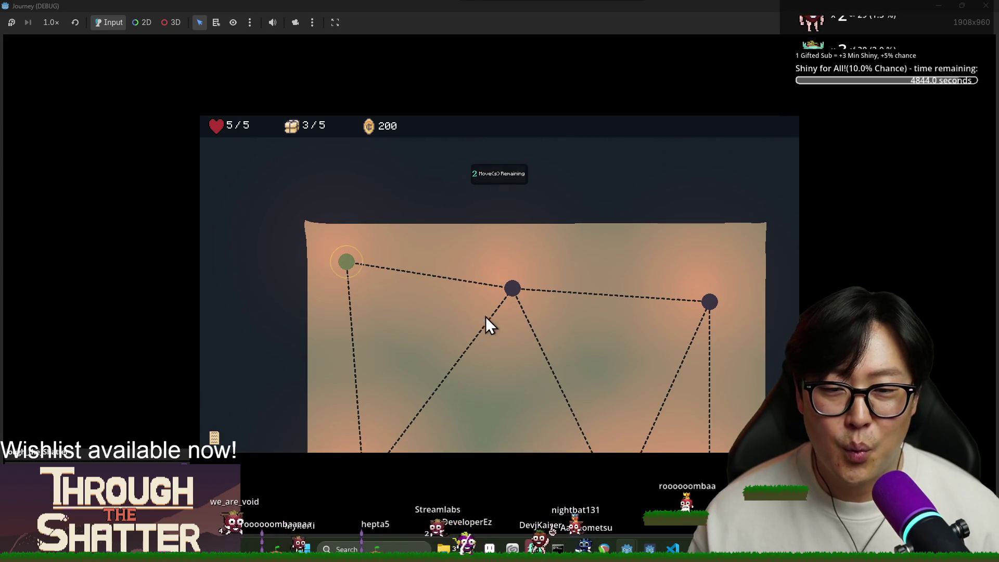
pyautogui.click(535, 412)
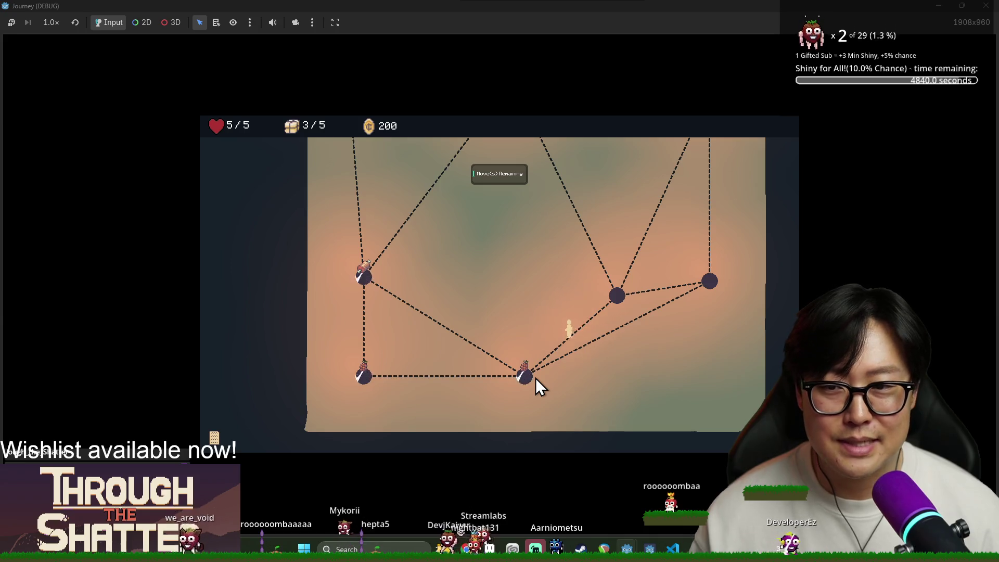
pyautogui.click(365, 276)
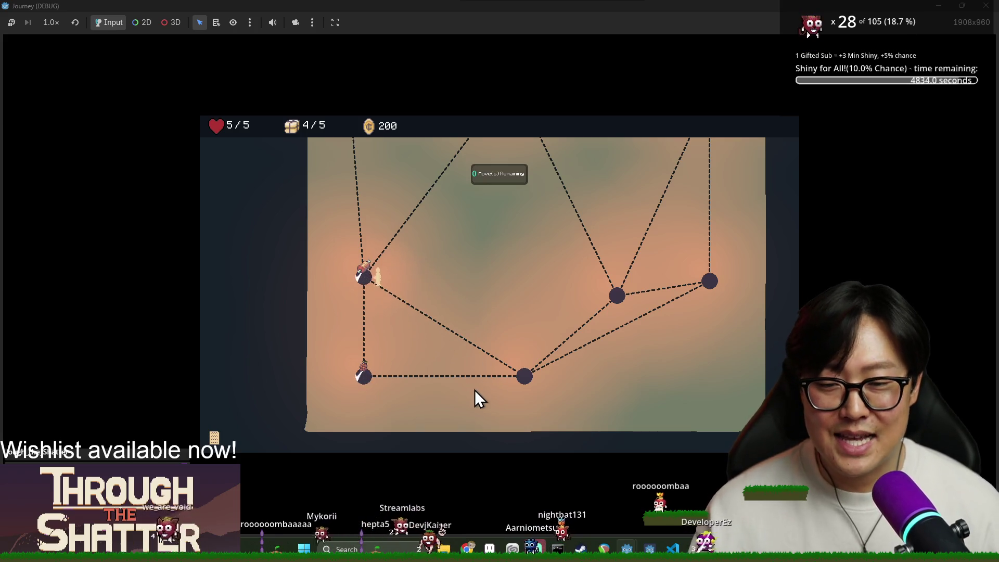
pyautogui.click(346, 175)
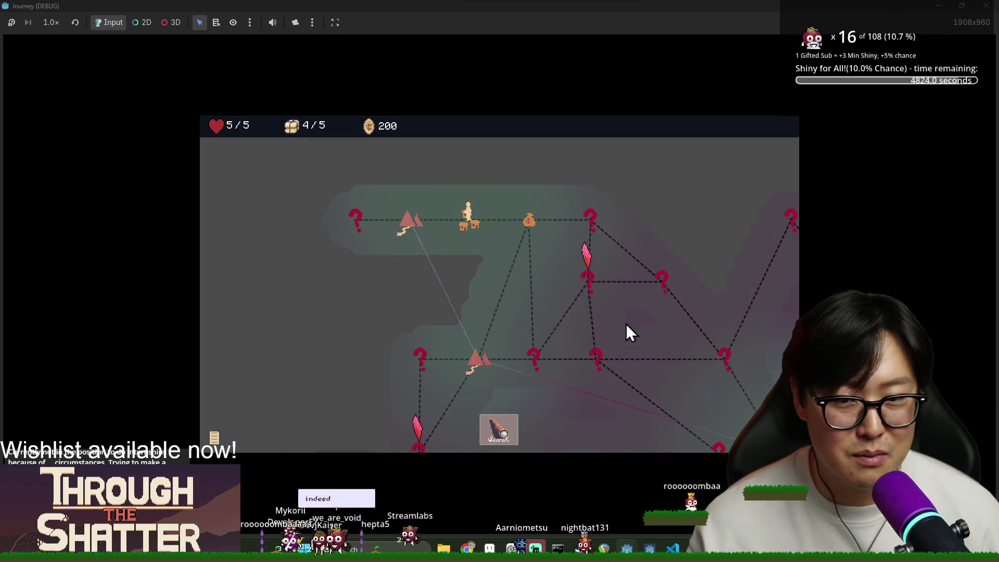
# Step: Trigger and close the travel tutorial, then head to the far-left unknown node
pyautogui.click(409, 226)
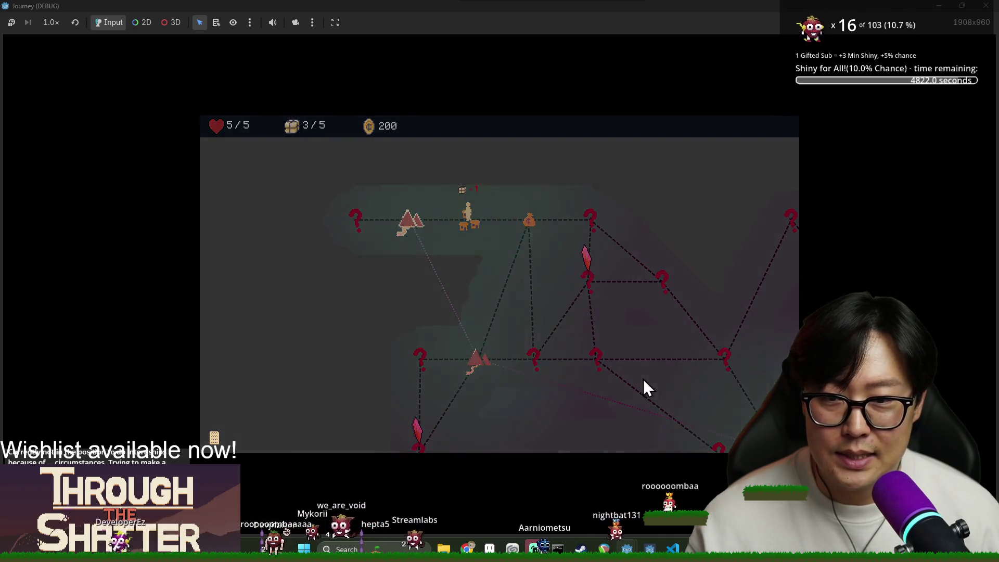
pyautogui.click(500, 337)
pyautogui.click(494, 335)
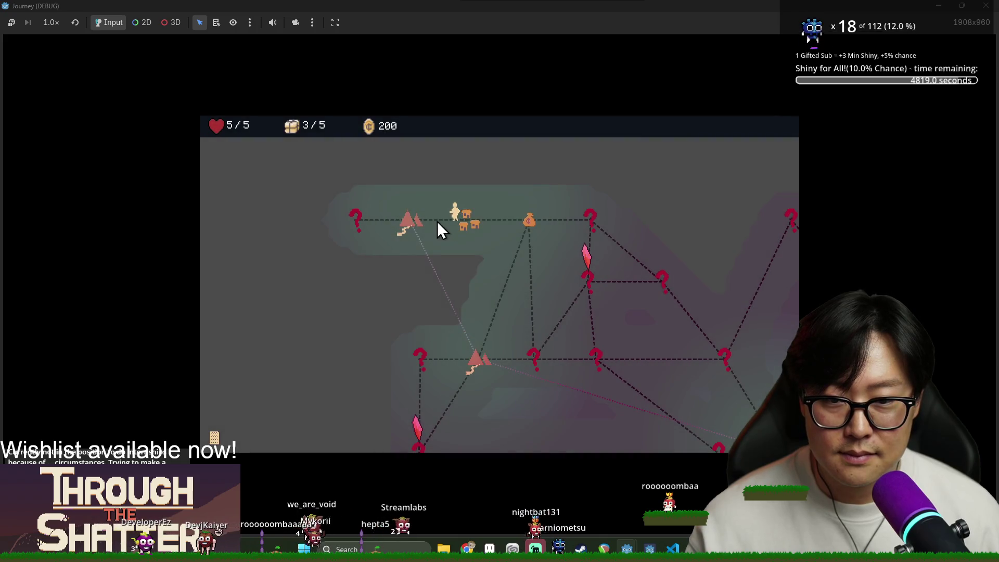
pyautogui.click(437, 220)
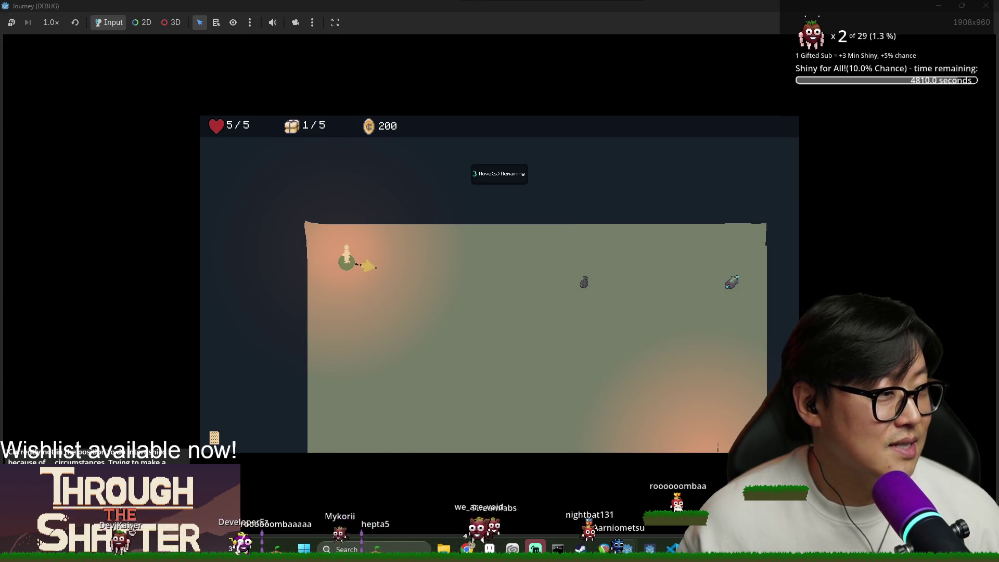
# Step: Run the player along new paths to the right, reaching the top-right node
pyautogui.click(370, 270)
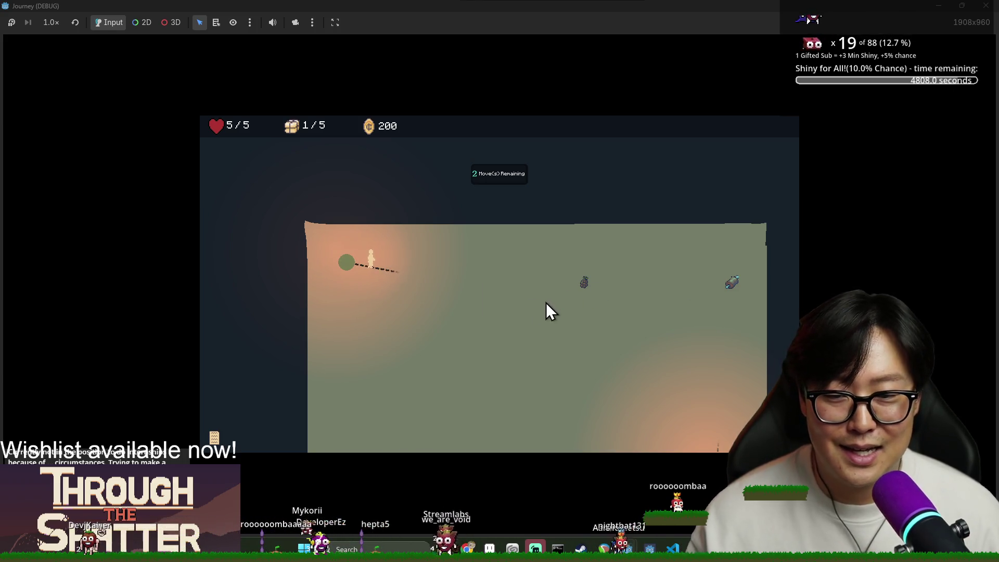
pyautogui.click(579, 301)
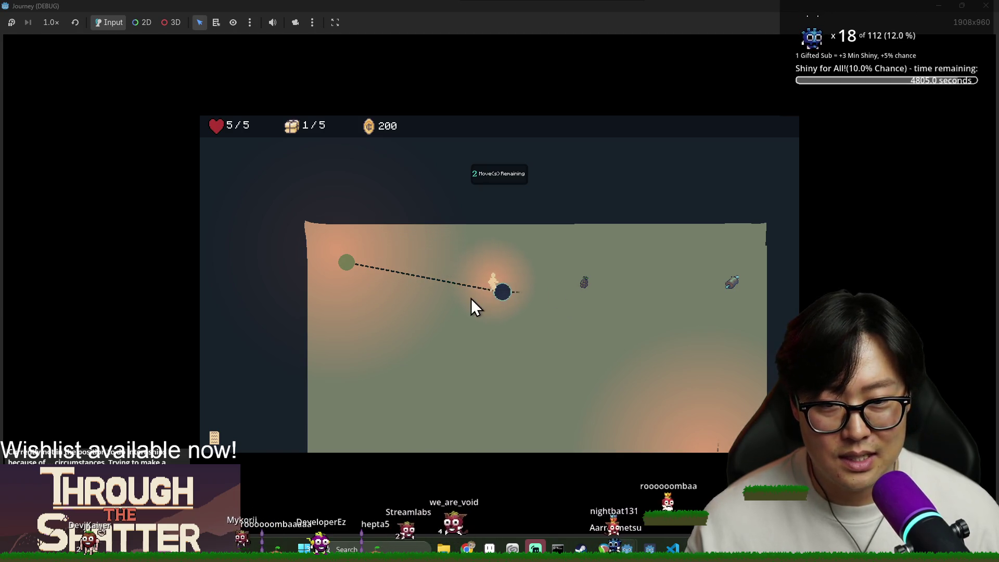
pyautogui.click(584, 317)
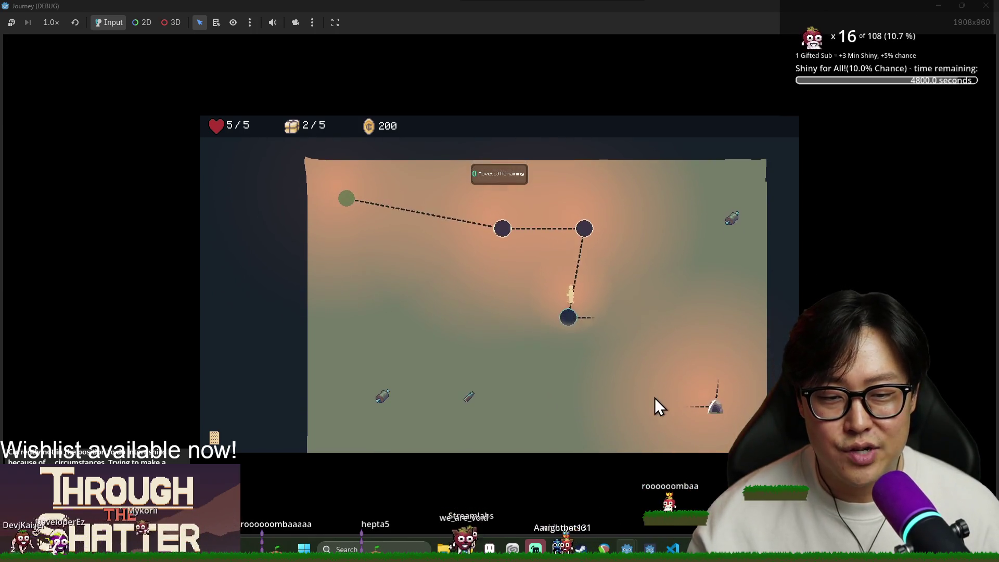
pyautogui.click(591, 316)
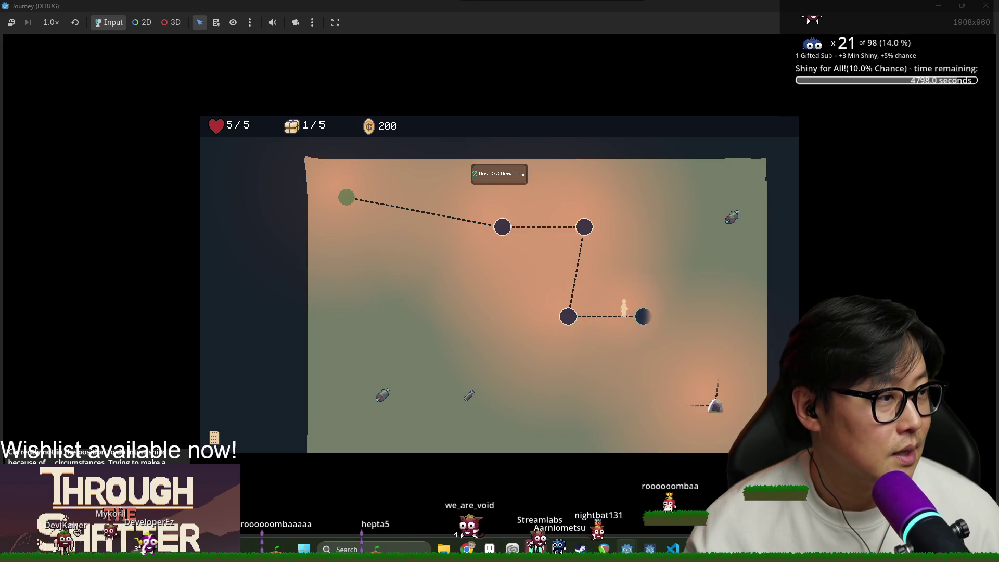
pyautogui.click(669, 320)
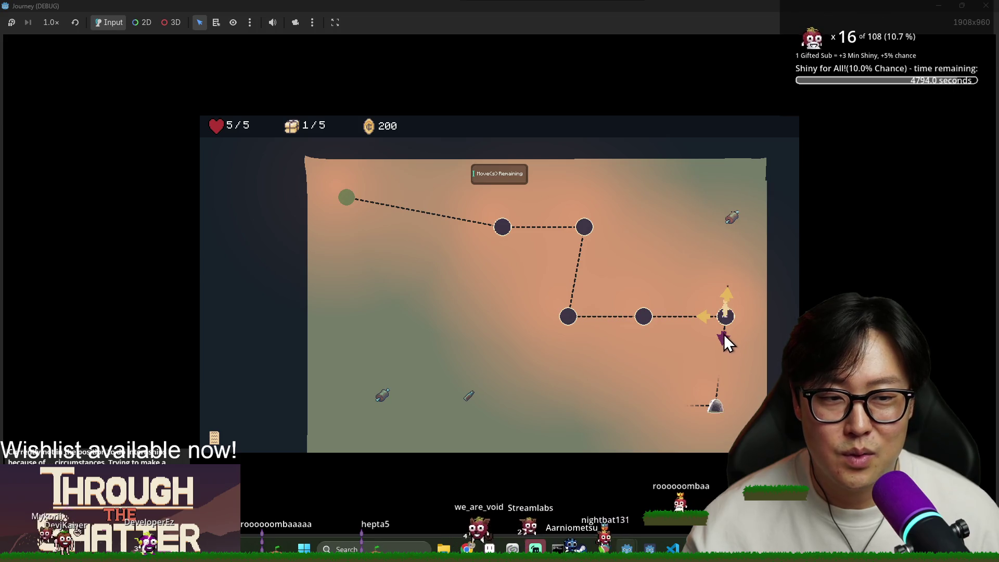
pyautogui.click(727, 293)
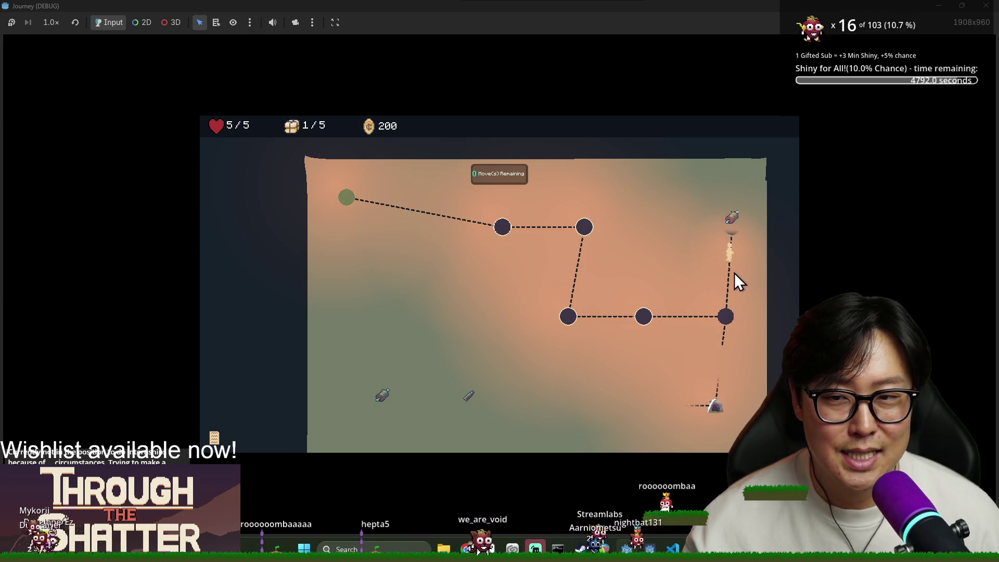
pyautogui.click(730, 255)
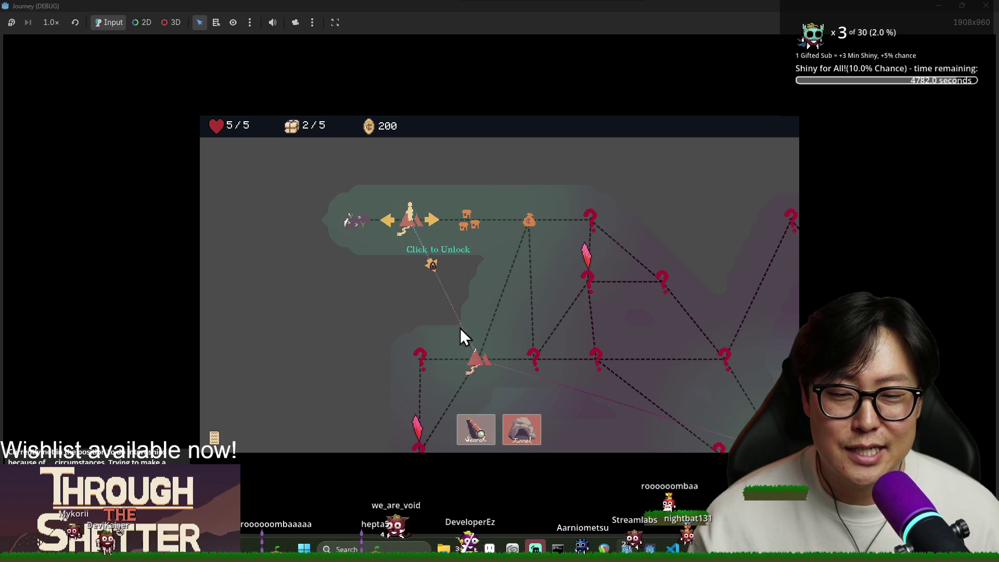
# Step: Visit the shop, tunnel to the lower mountain, move until the run ends at 6/20, and restart
pyautogui.click(476, 366)
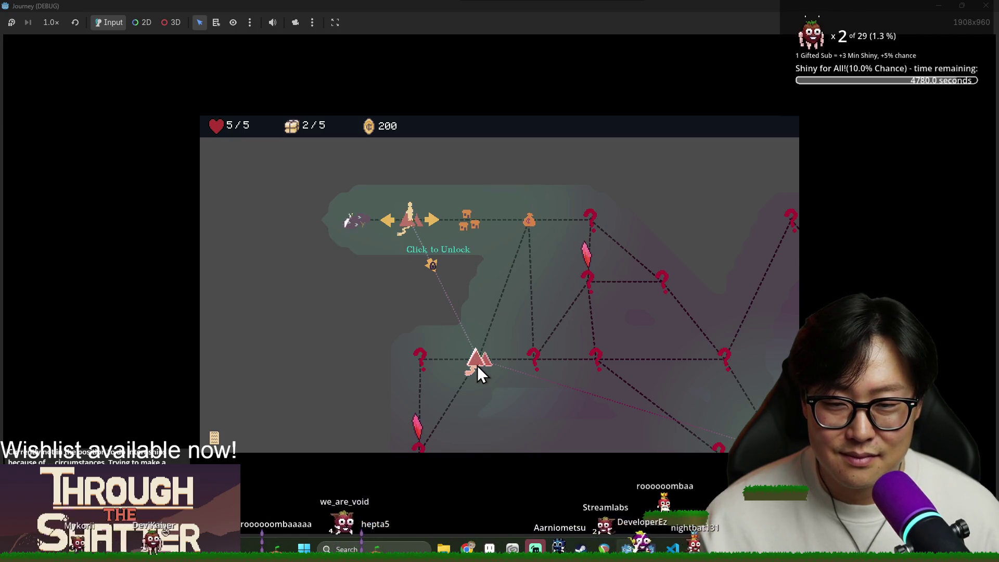
pyautogui.click(464, 226)
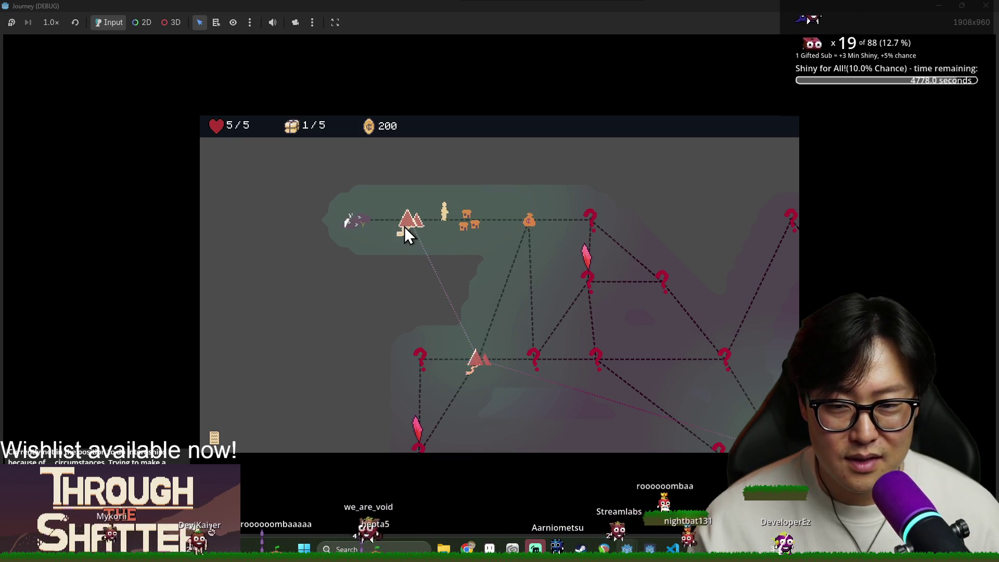
pyautogui.click(405, 226)
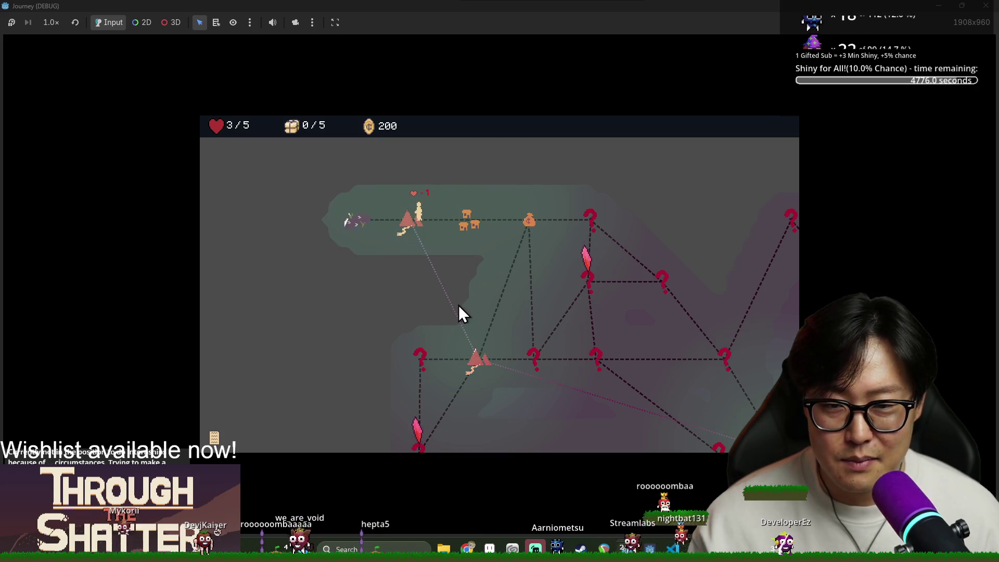
pyautogui.click(510, 419)
pyautogui.click(476, 362)
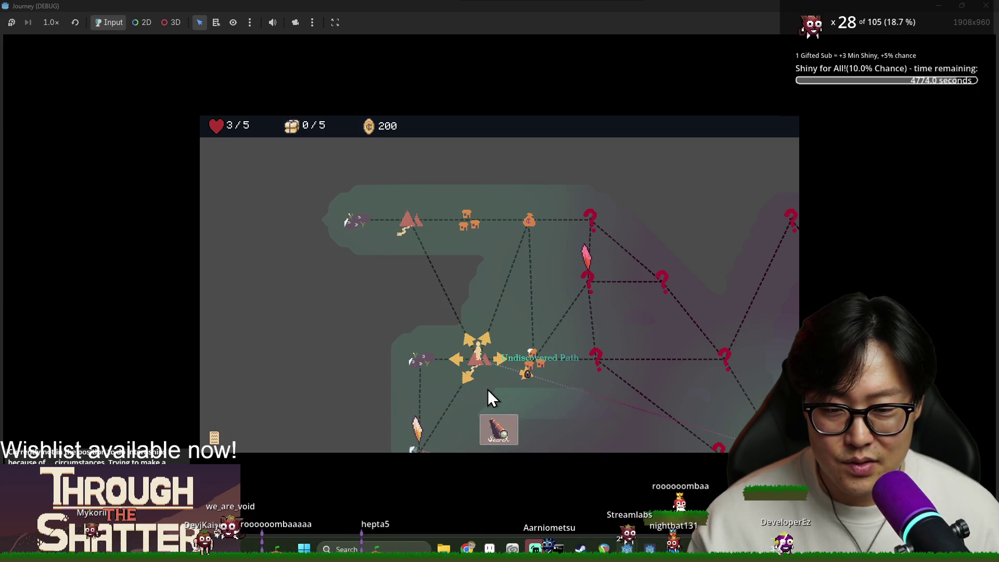
pyautogui.click(505, 438)
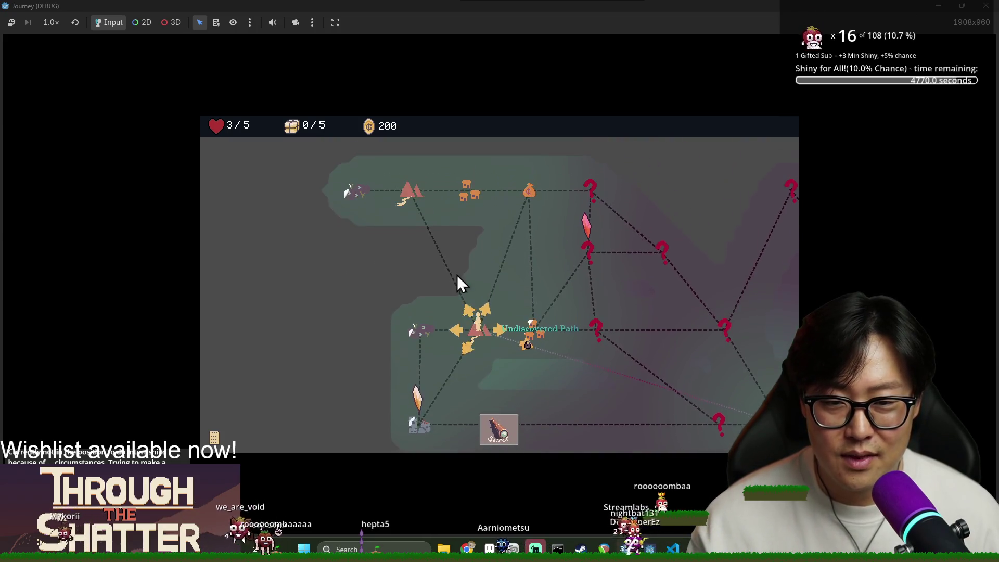
pyautogui.click(465, 324)
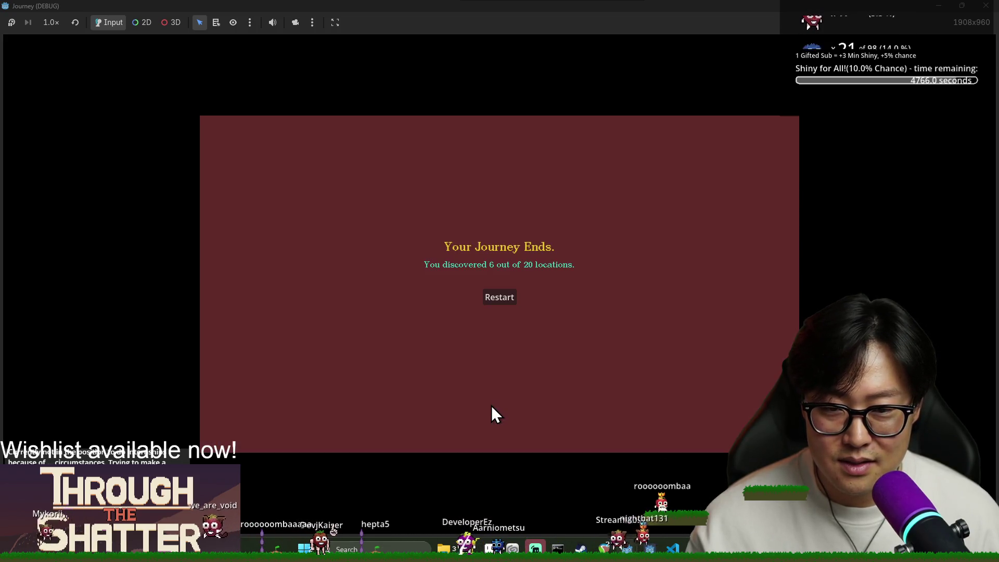
pyautogui.click(499, 298)
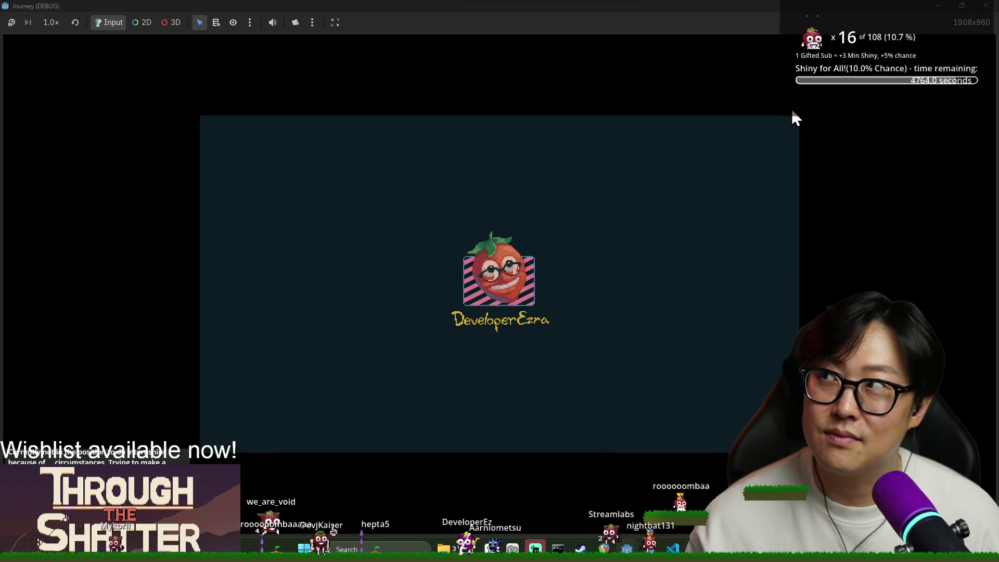
# Step: Close the Journey game window to stop debugging and return to action_bar.gd
pyautogui.click(985, 5)
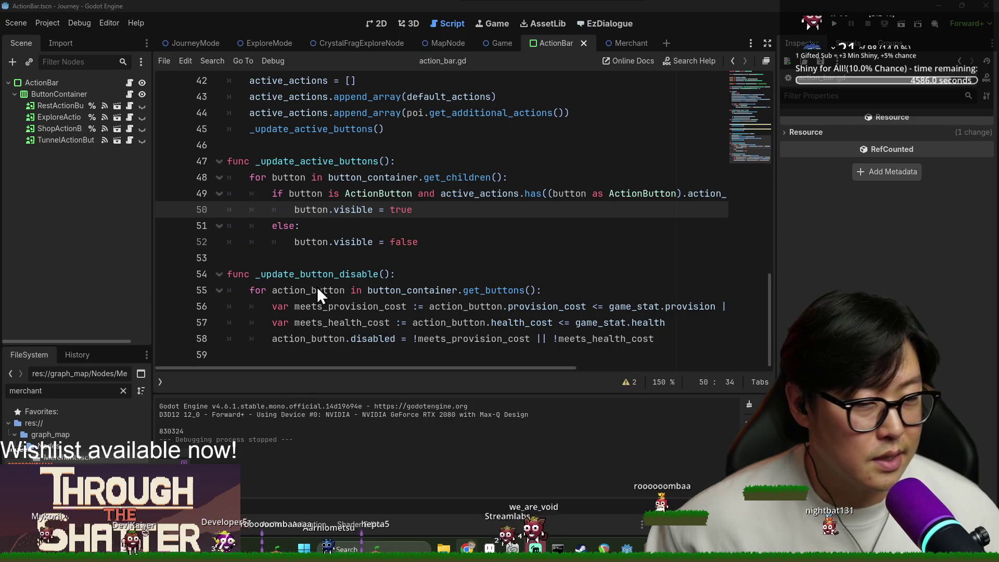
# Step: Cycle windows with Alt+Tab and bring Discord's resources-and-guides channel forward
pyautogui.moveTo(556, 317)
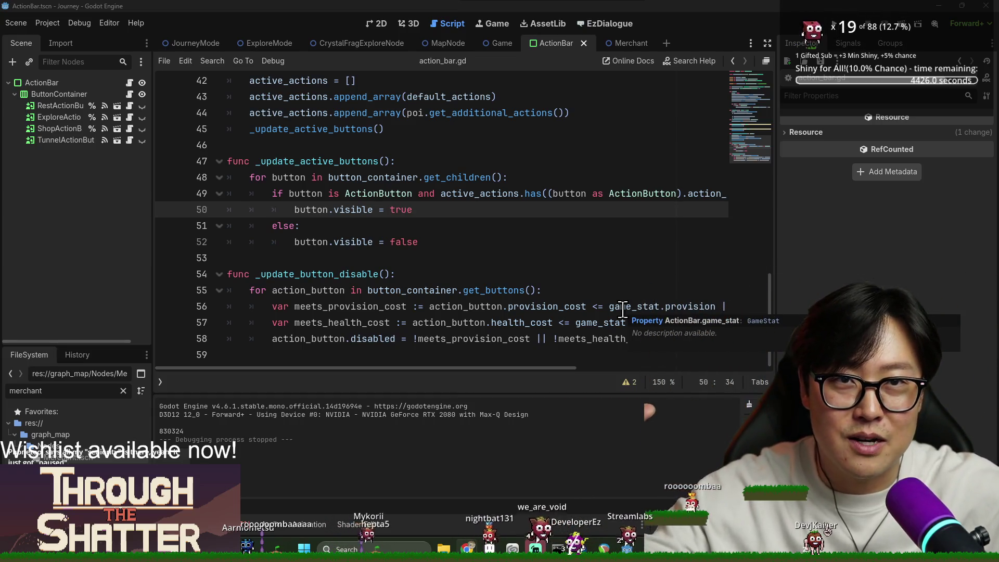
pyautogui.hotkey('alt', 'Tab')
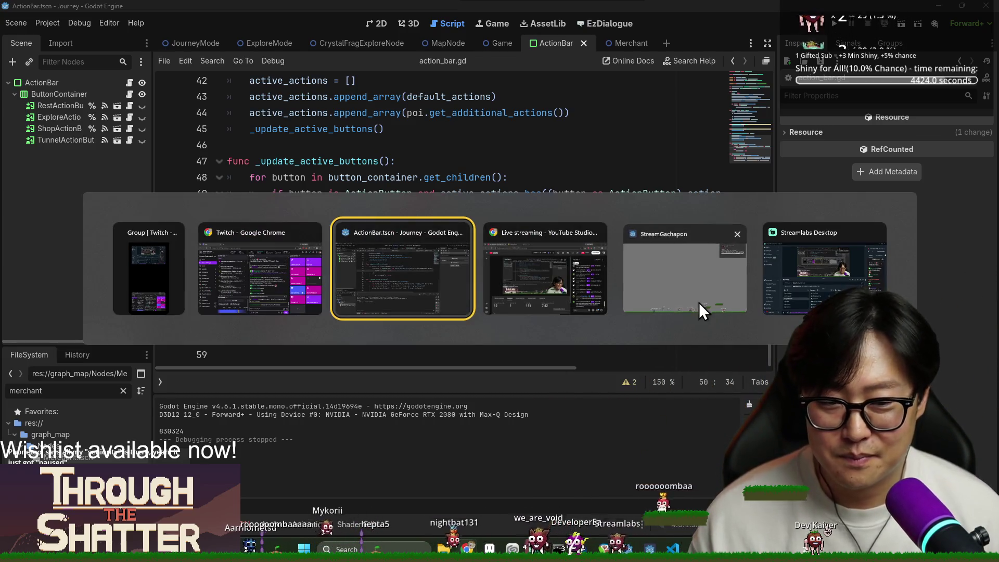
pyautogui.hotkey('alt', 'Tab')
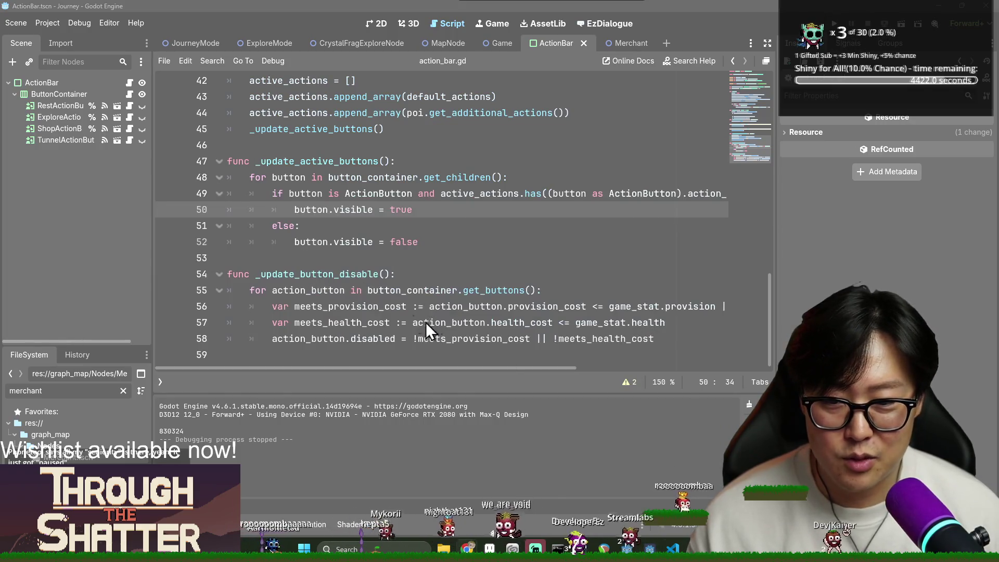
pyautogui.hotkey('alt', 'Tab')
pyautogui.click(517, 306)
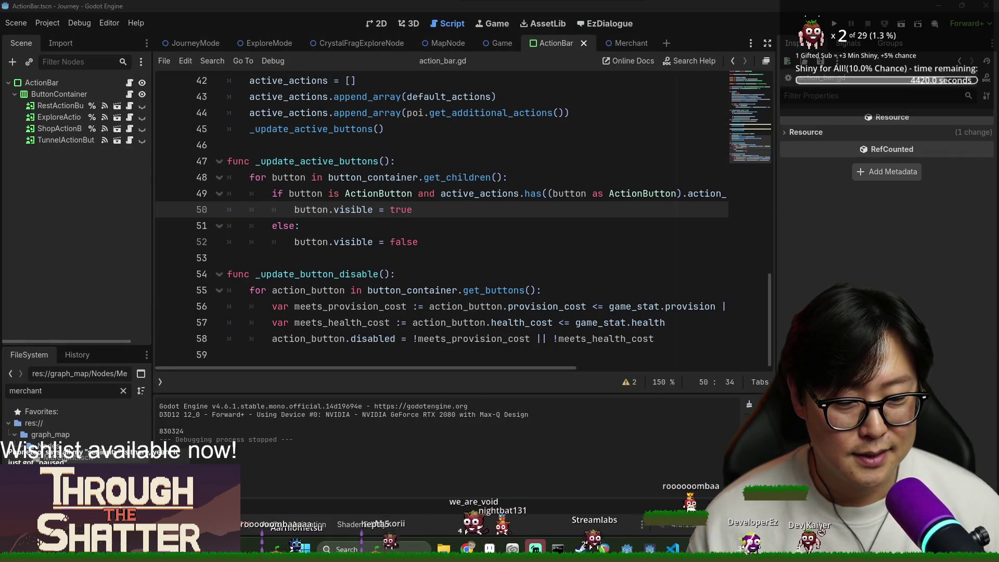
pyautogui.hotkey('alt', 'Tab')
pyautogui.scroll(5, 116, 223)
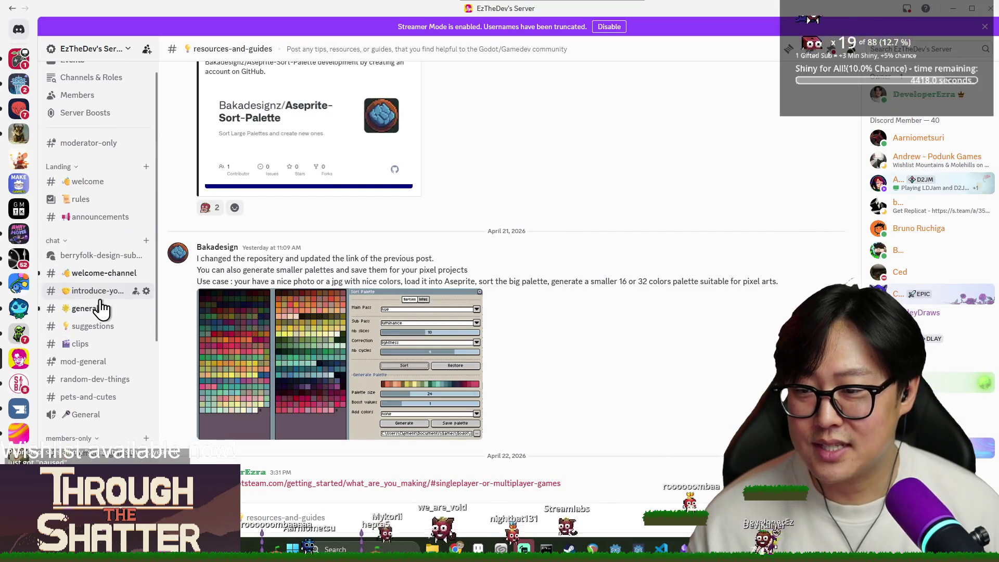
# Step: View the Regulus and Leo images in Discord's general channel, then minimize Discord to Godot
pyautogui.click(105, 314)
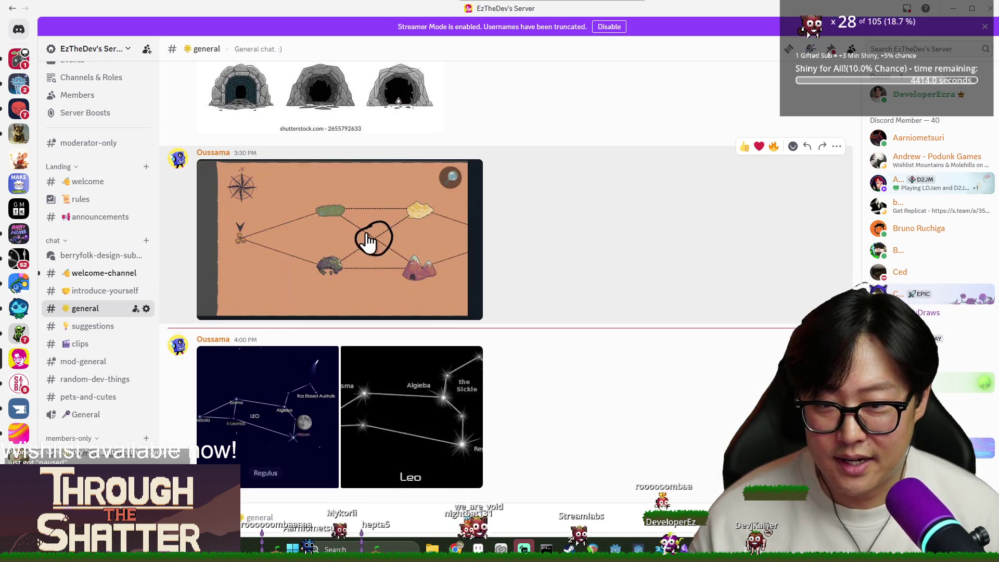
pyautogui.click(251, 412)
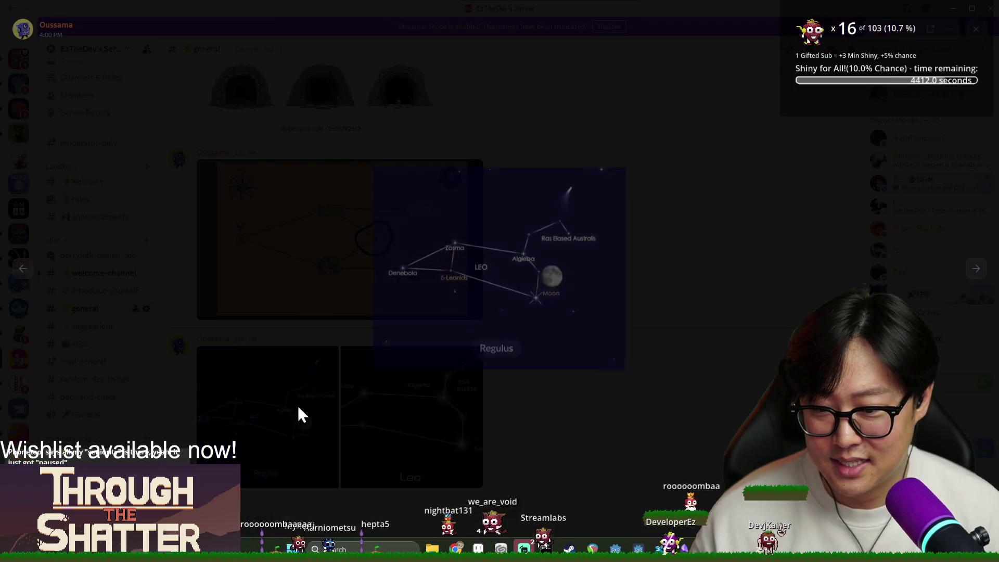
pyautogui.click(661, 414)
pyautogui.click(423, 390)
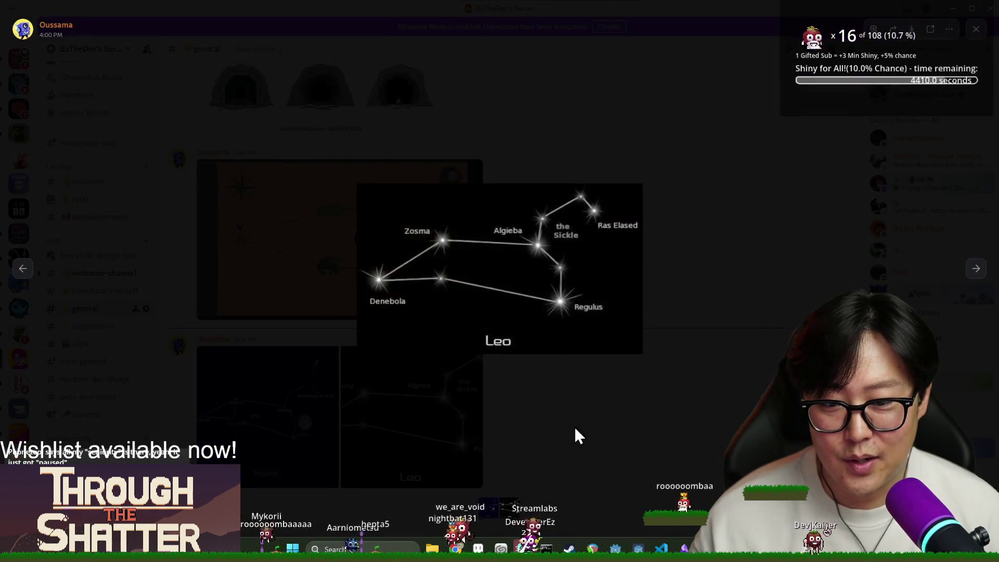
pyautogui.click(697, 352)
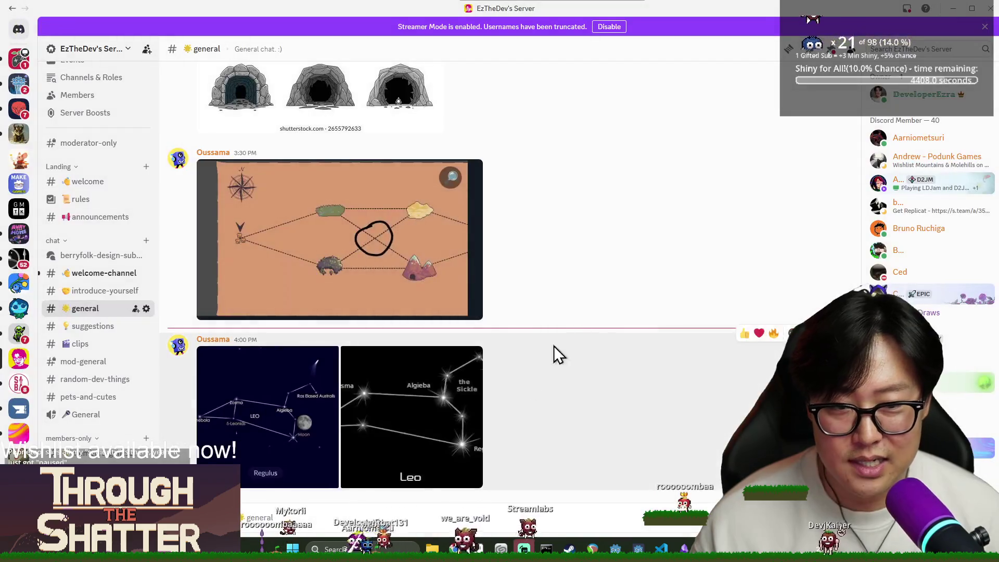
pyautogui.click(947, 10)
pyautogui.click(369, 290)
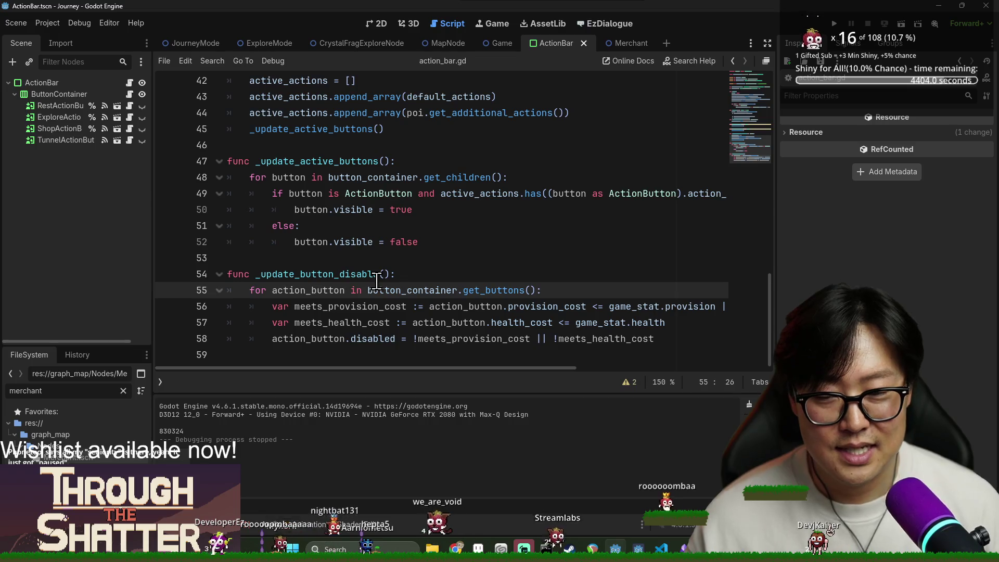
# Step: Save the ActionBar scene and run the project to test the action bar
pyautogui.click(488, 209)
pyautogui.hotkey('ctrl', 's')
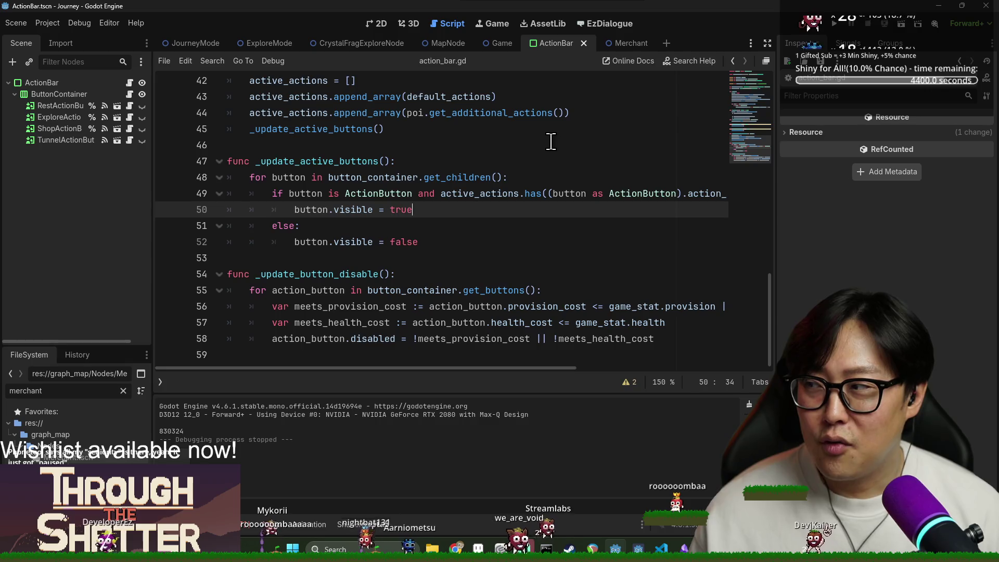
pyautogui.click(835, 25)
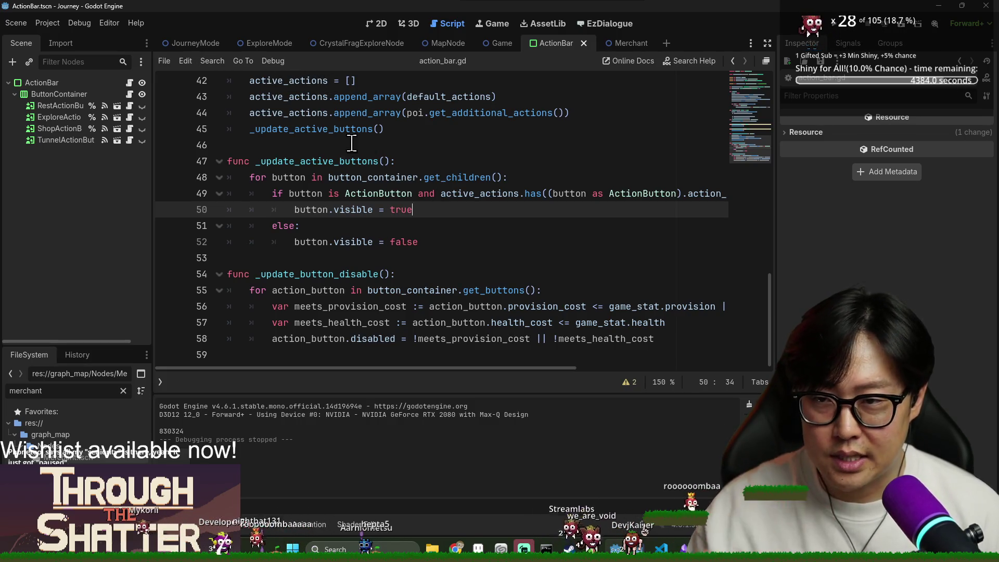
# Step: Search action_bar.gd for _enter_tunnel_mode and switch to the JourneyMode scene's journey_mode.gd
pyautogui.click(401, 129)
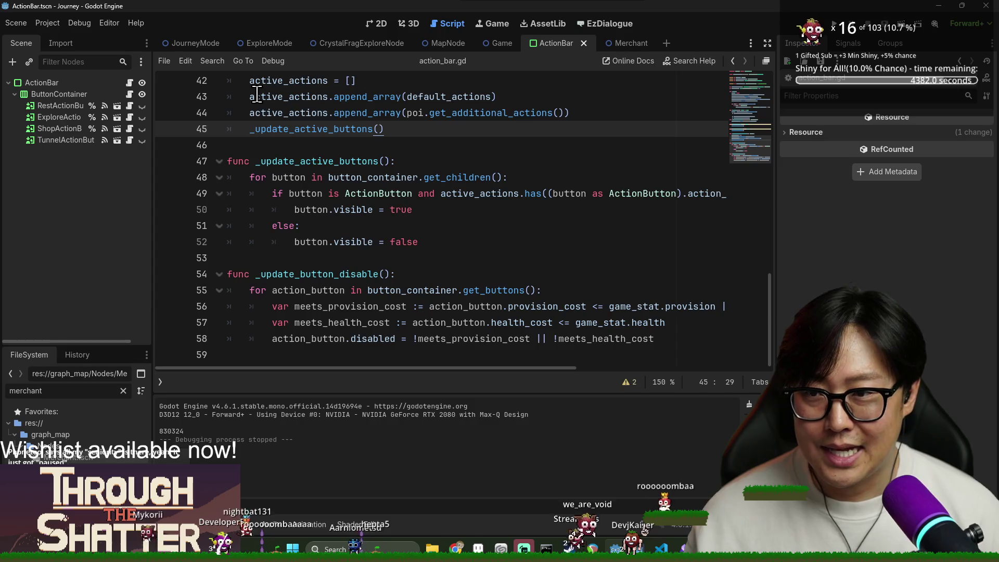
pyautogui.click(277, 113)
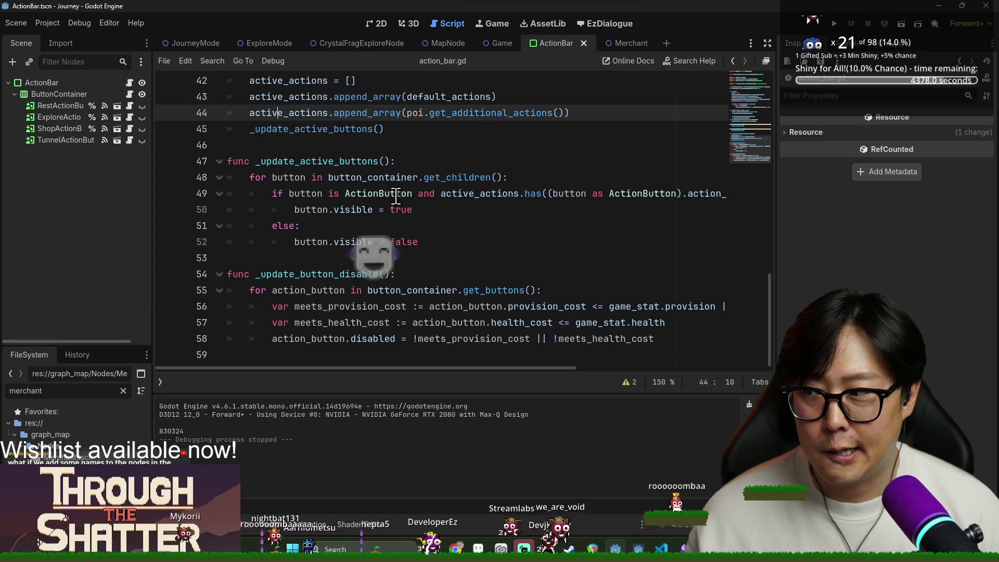
pyautogui.click(376, 156)
pyautogui.click(374, 145)
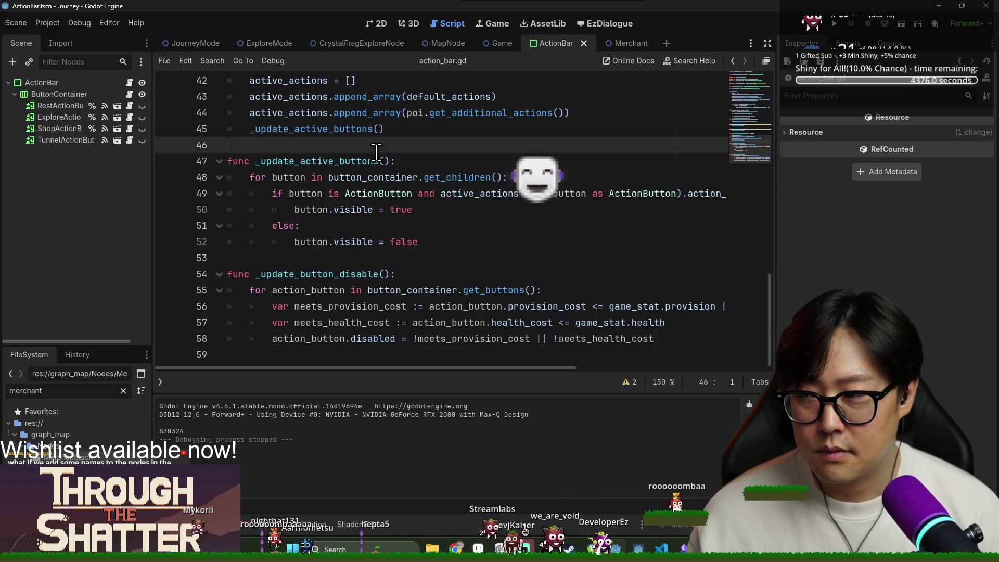
pyautogui.hotkey('ctrl', 'f')
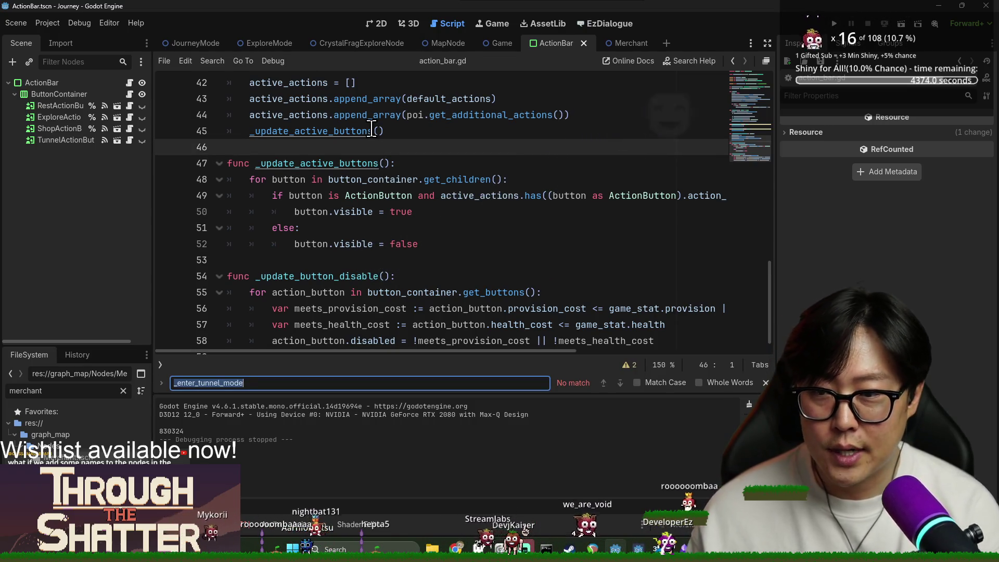
pyautogui.click(190, 43)
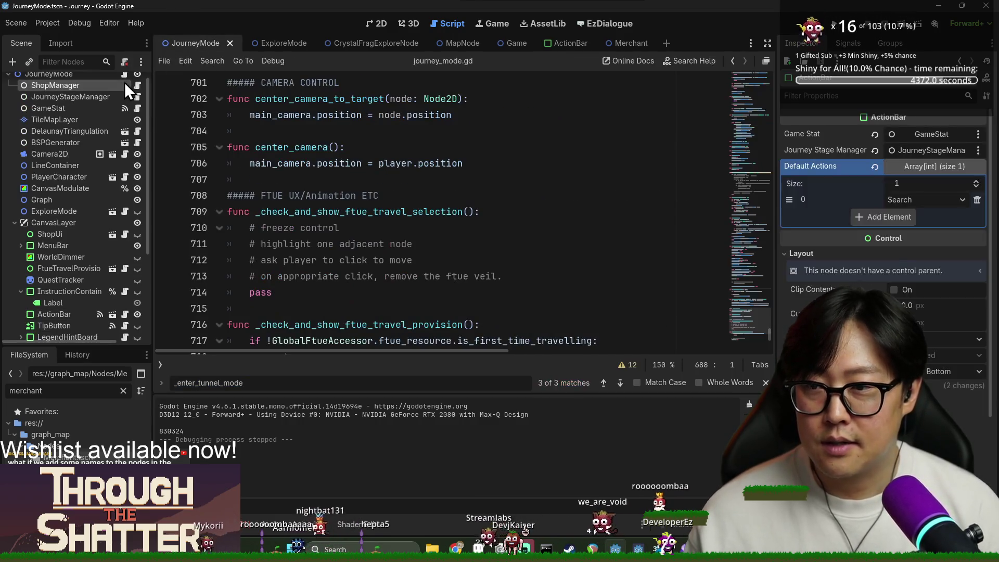
# Step: Search for 'travel_re' and jump to the _on_player_travel_requested handler
pyautogui.hotkey('ctrl', 'f')
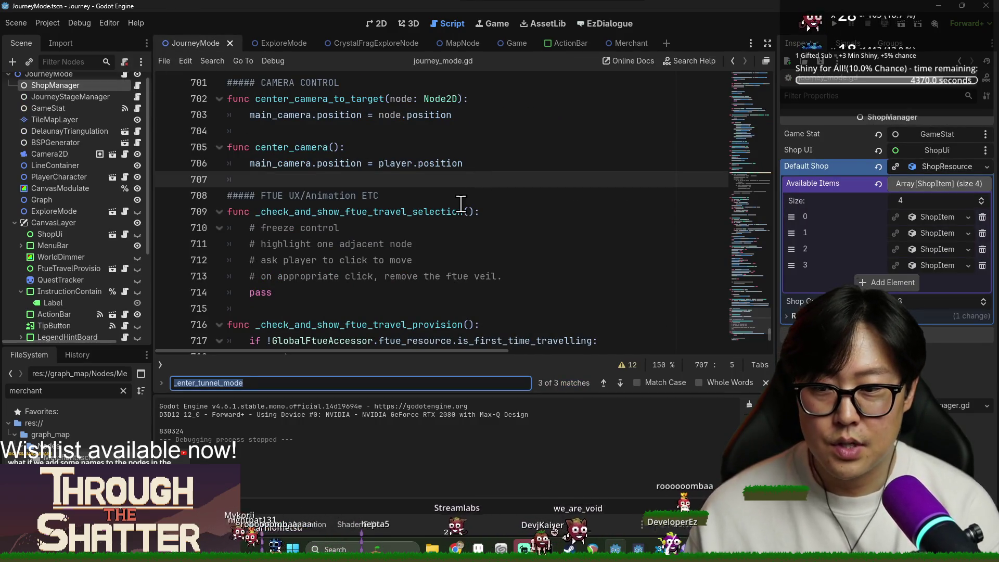
pyautogui.write('travel')
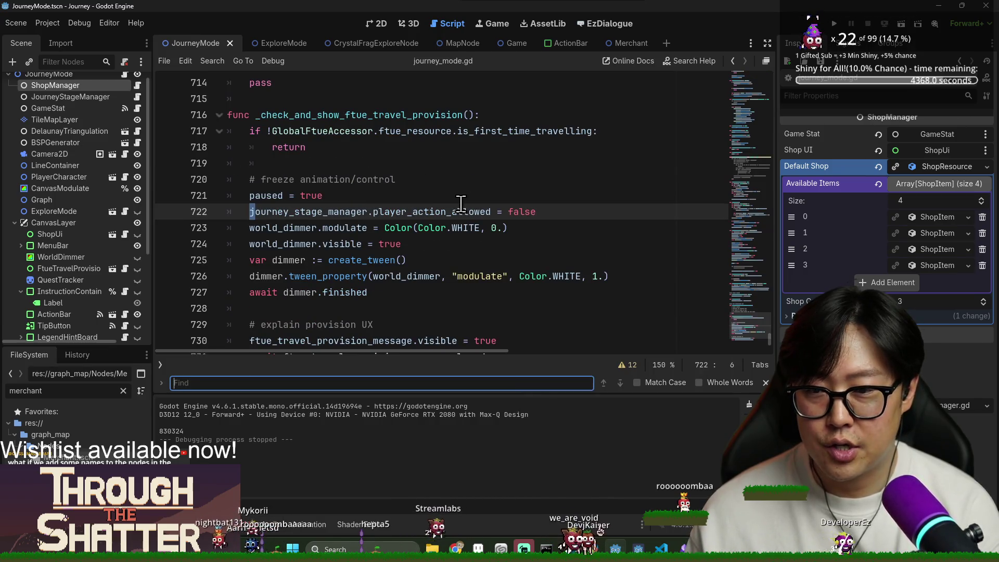
pyautogui.write('_requ')
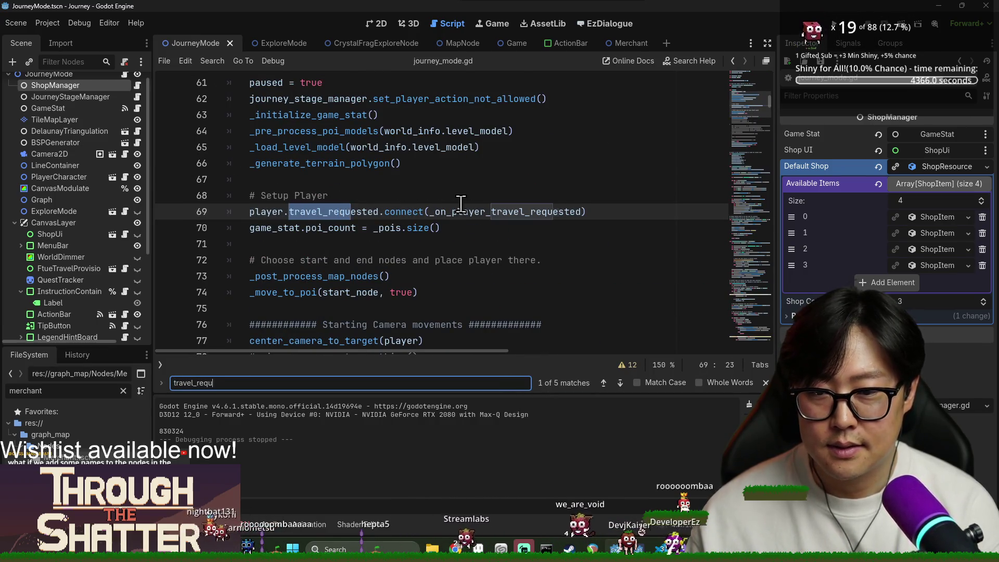
pyautogui.click(321, 209)
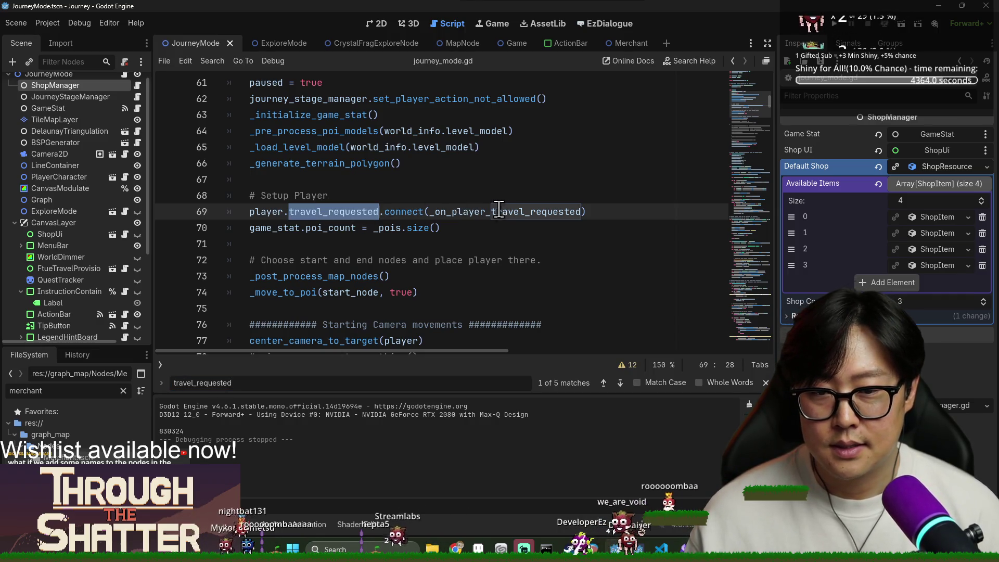
pyautogui.keyDown('ctrl'); pyautogui.click(498, 210); pyautogui.keyUp('ctrl')
pyautogui.scroll(-4, 396, 301)
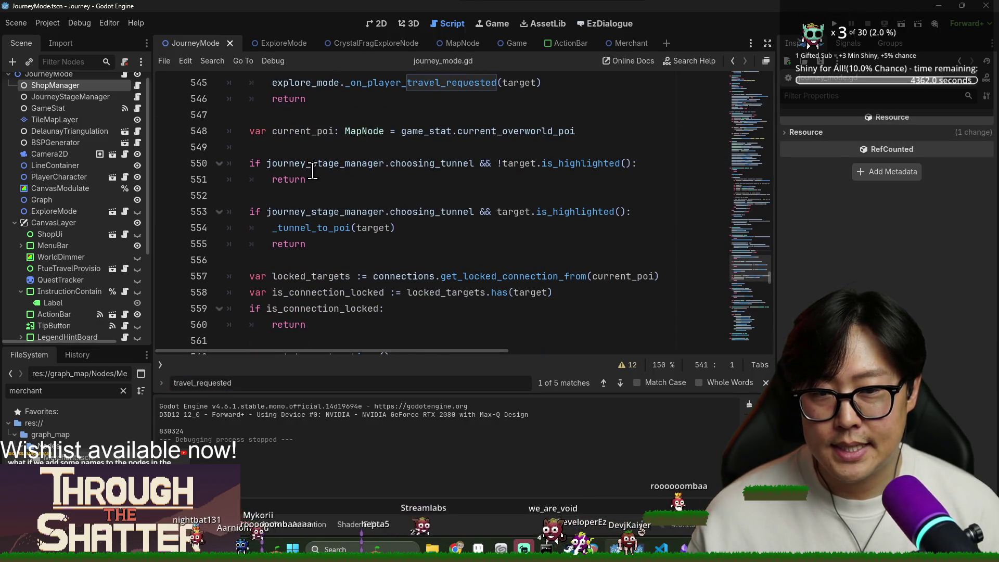
# Step: Copy the action_bar_allowed = true line 542 and paste it above line 551's return, then save
pyautogui.doubleClick(318, 163)
pyautogui.doubleClick(534, 165)
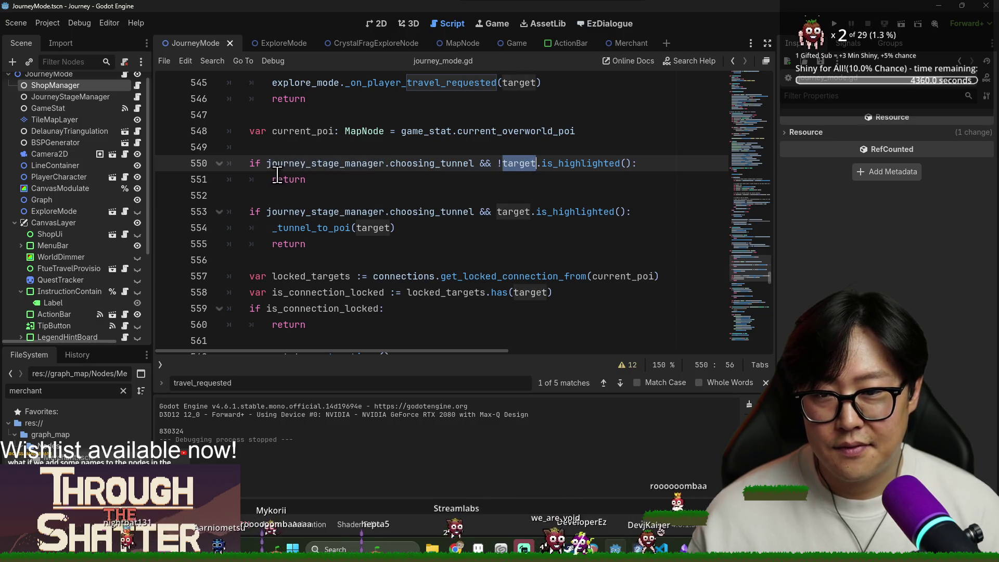
pyautogui.doubleClick(276, 178)
pyautogui.scroll(2, 357, 208)
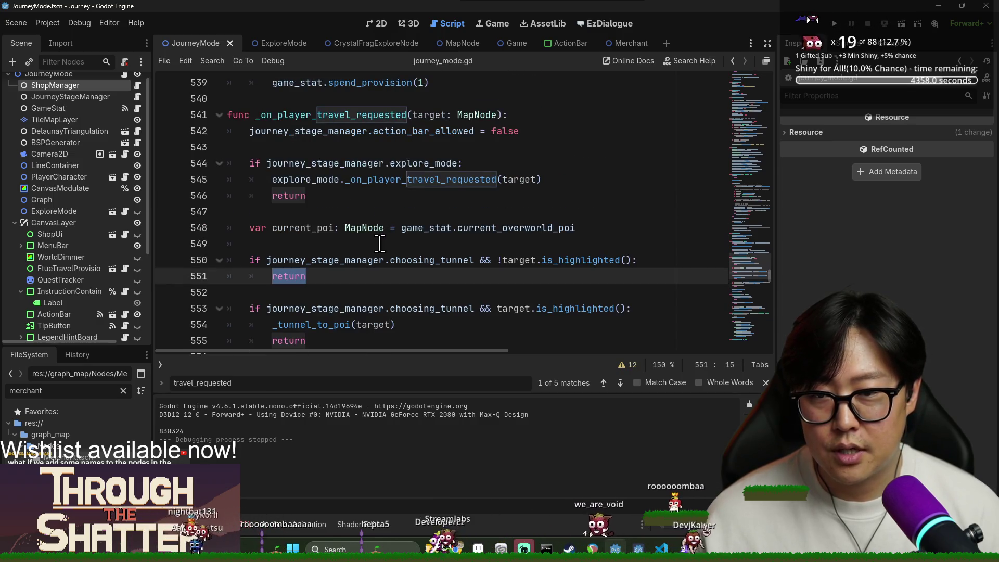
pyautogui.doubleClick(347, 130)
pyautogui.doubleClick(416, 131)
pyautogui.hotkey('ctrl', 'c')
pyautogui.moveTo(250, 130); pyautogui.dragTo(538, 133)
pyautogui.click(656, 254)
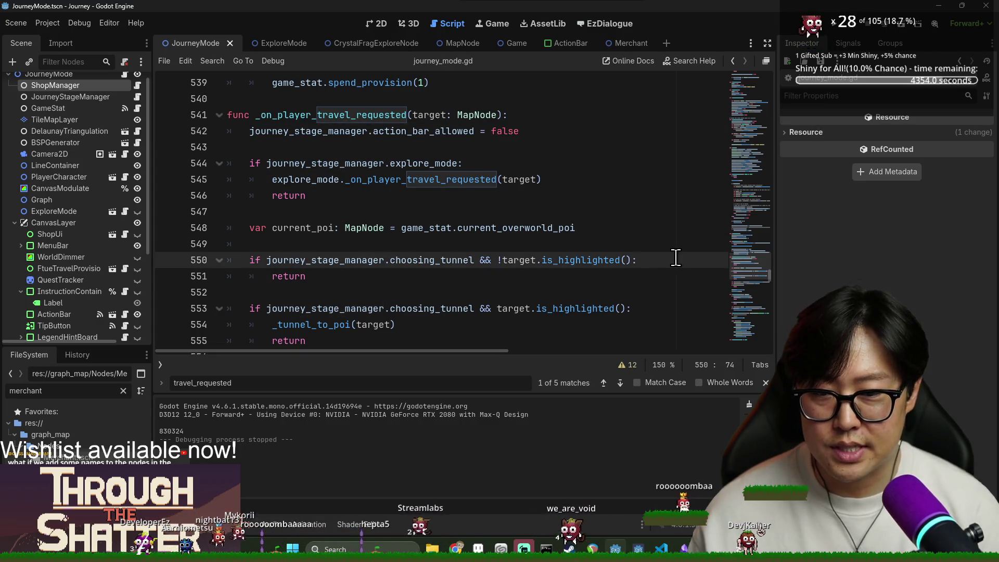
pyautogui.press('Return')
pyautogui.hotkey('ctrl', 'v')
pyautogui.press('BackSpace')
pyautogui.hotkey('ctrl', 's')
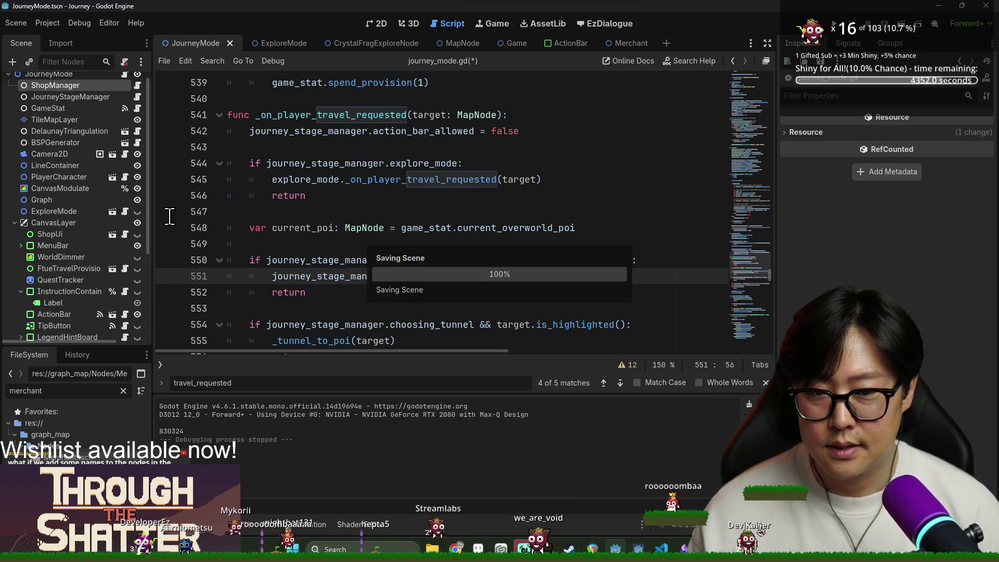
# Step: Test-run the game with F5, stop it with F8, and save journey_mode.gd again
pyautogui.click(333, 245)
pyautogui.scroll(-5, 328, 260)
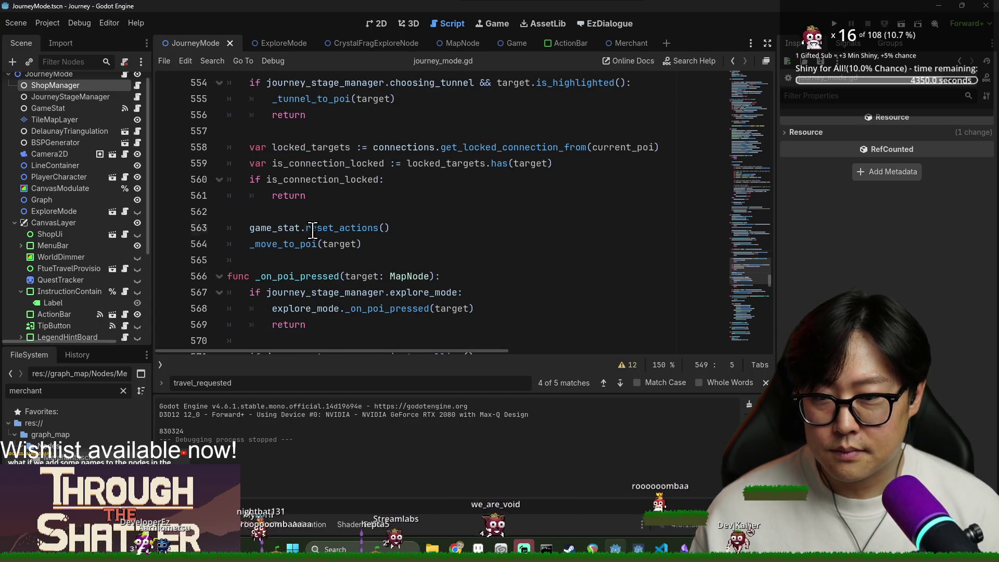
pyautogui.scroll(4, 306, 230)
pyautogui.press('F5')
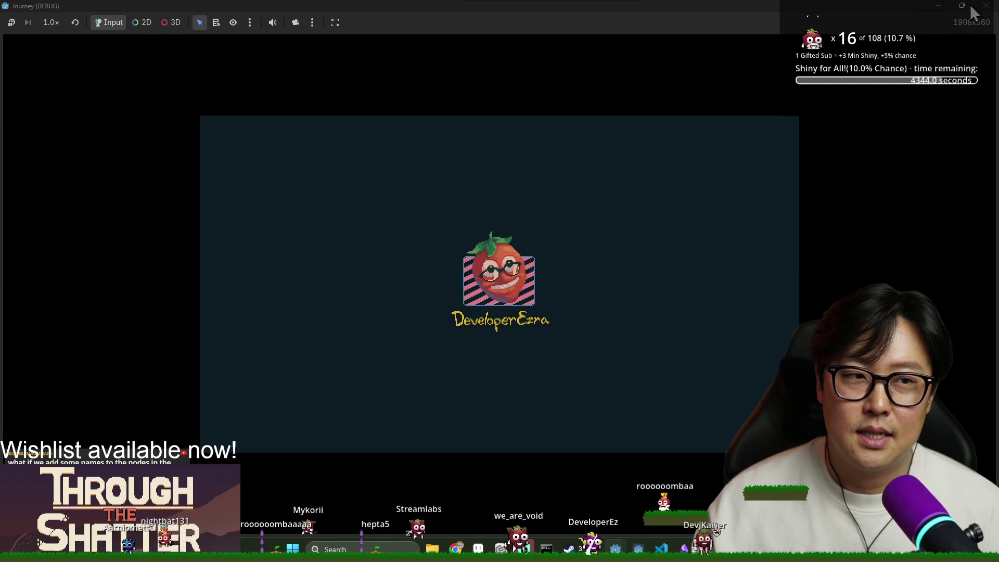
pyautogui.press('F8')
pyautogui.click(396, 178)
pyautogui.hotkey('ctrl', 's')
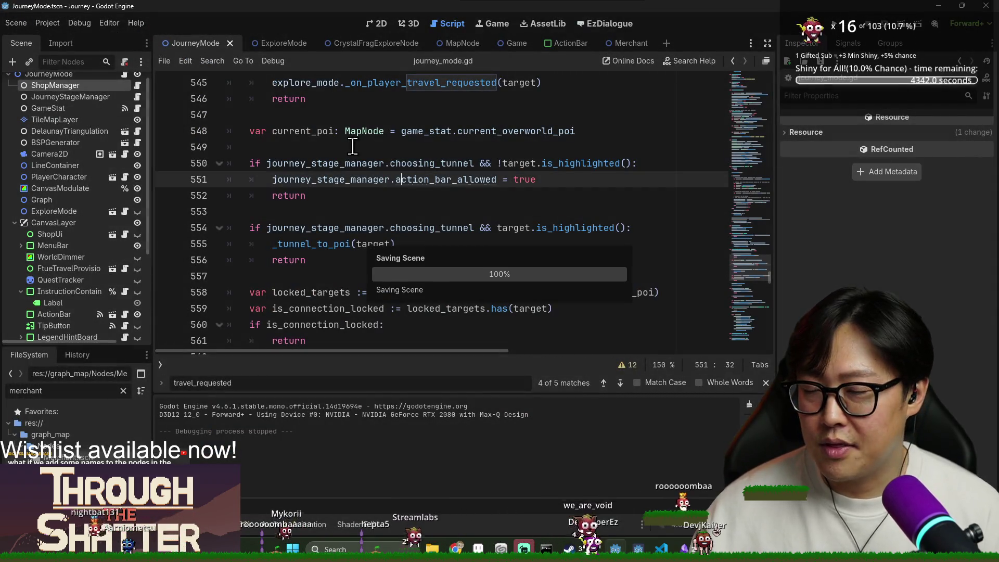
pyautogui.scroll(1, 42, 245)
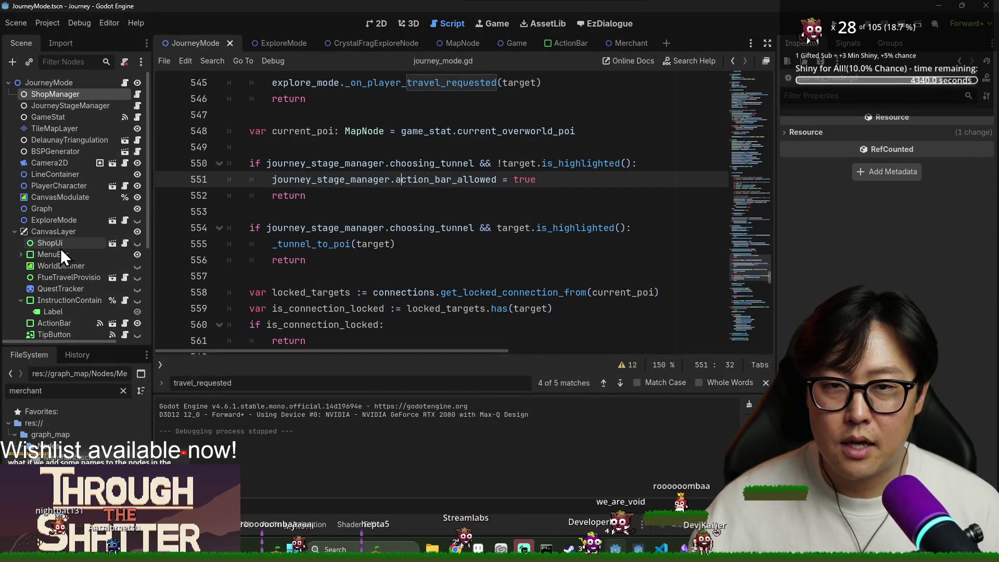
# Step: Search journey_mode.gd for 'exit' and jump to the _move_to_poi function definition
pyautogui.click(41, 83)
pyautogui.click(473, 199)
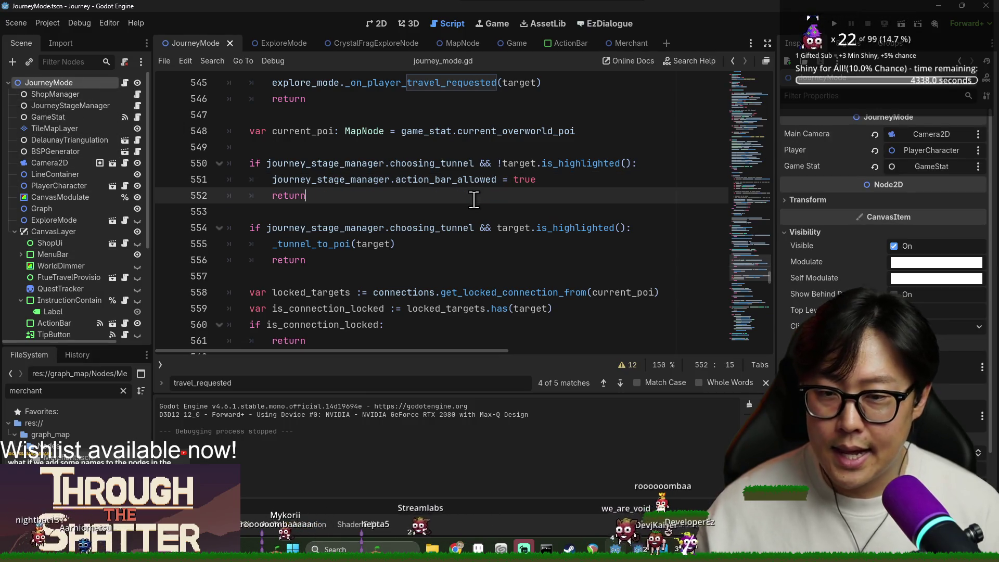
pyautogui.hotkey('ctrl', 'f')
pyautogui.write('exit')
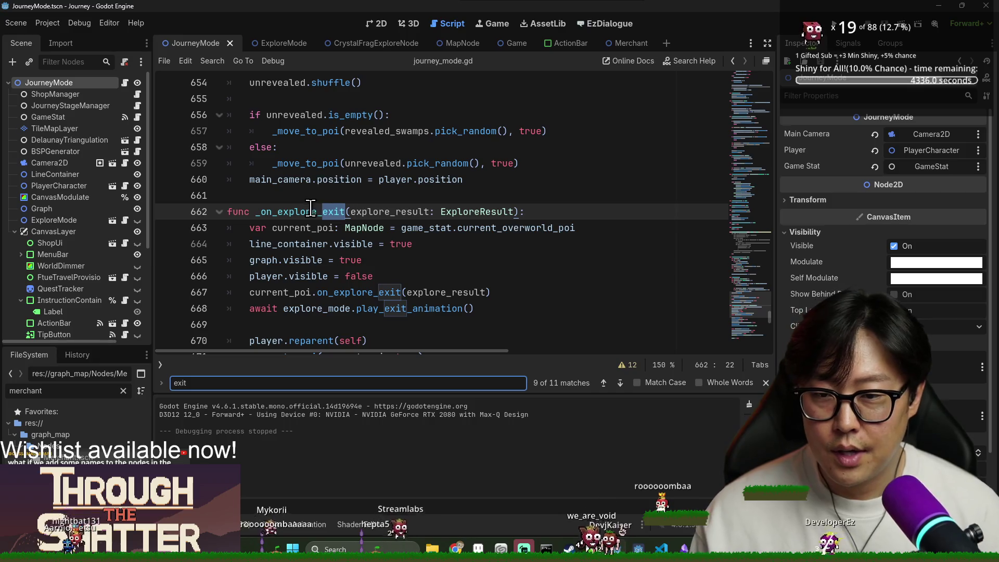
pyautogui.click(312, 213)
pyautogui.hotkey('ctrl', 'f')
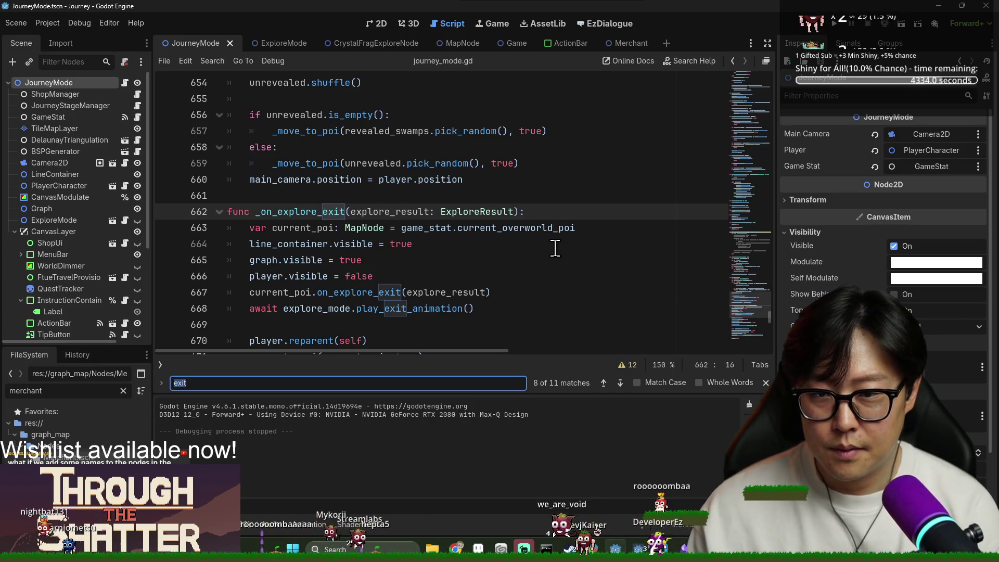
pyautogui.keyDown('ctrl'); pyautogui.click(307, 163); pyautogui.keyUp('ctrl')
# Step: Scroll _move_to_poi down to the stock pile upgrade bonus checks and close the find bar
pyautogui.scroll(-6, 377, 253)
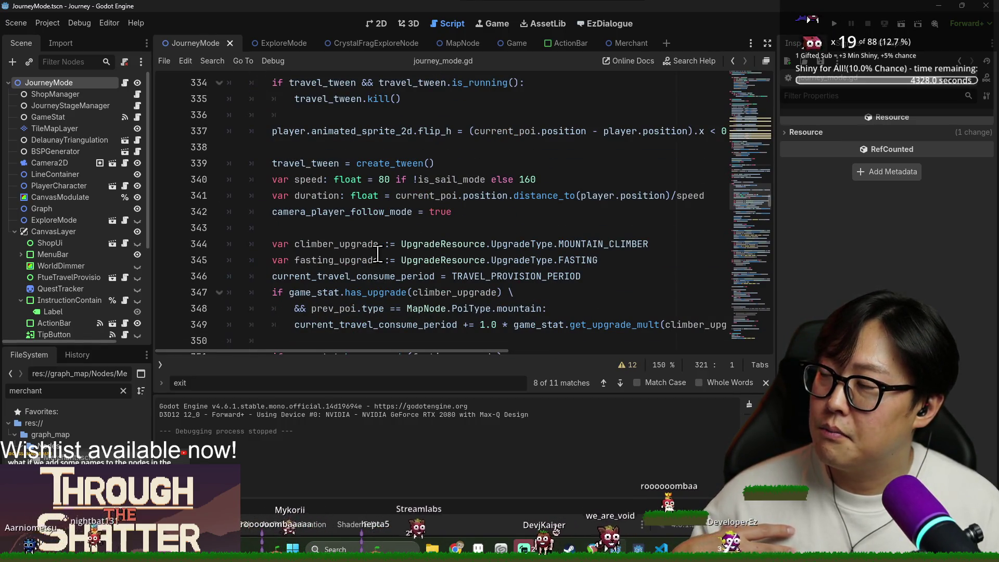
pyautogui.scroll(-6, 377, 254)
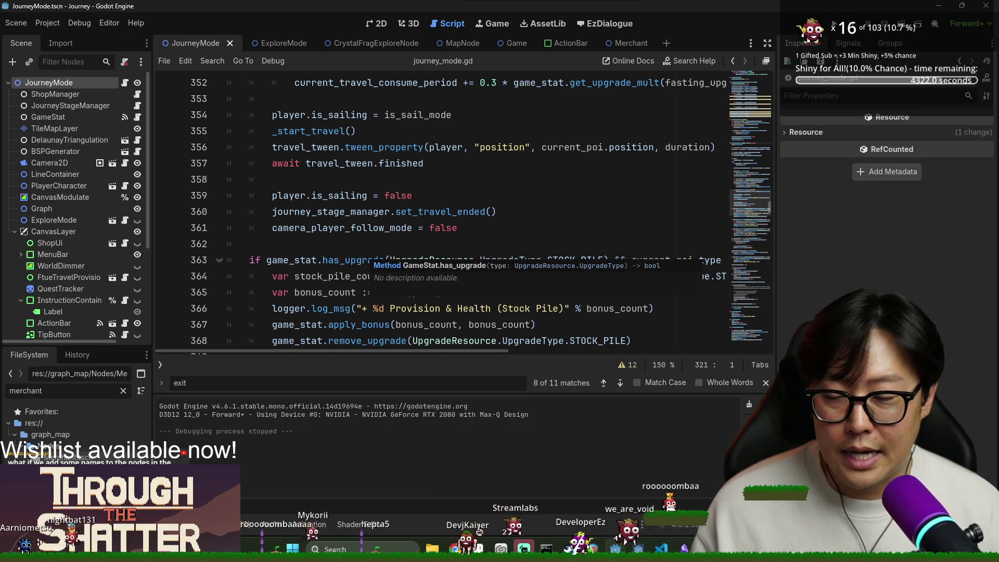
pyautogui.press('Escape')
pyautogui.click(441, 291)
pyautogui.scroll(-3, 487, 263)
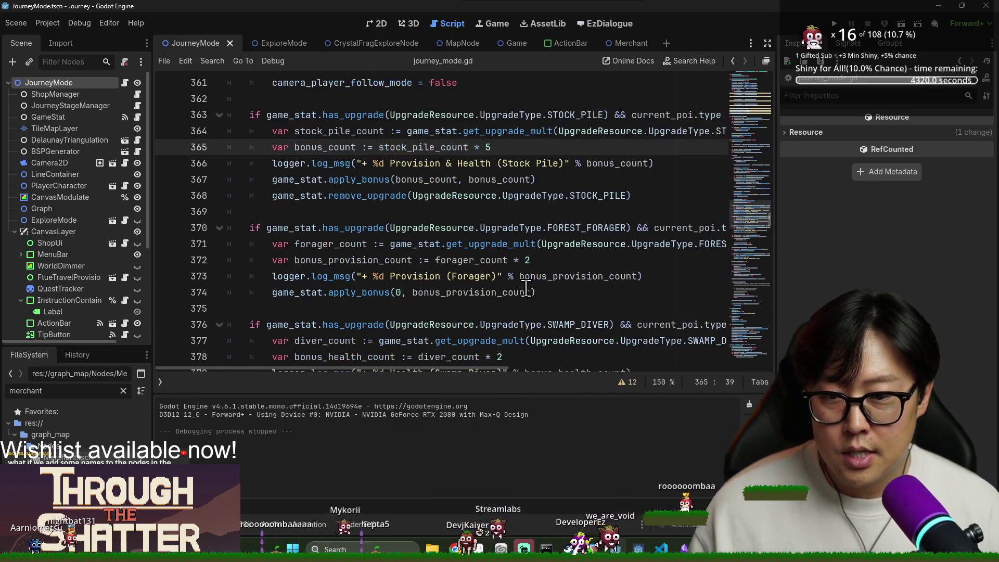
pyautogui.hotkey('alt', 'Tab')
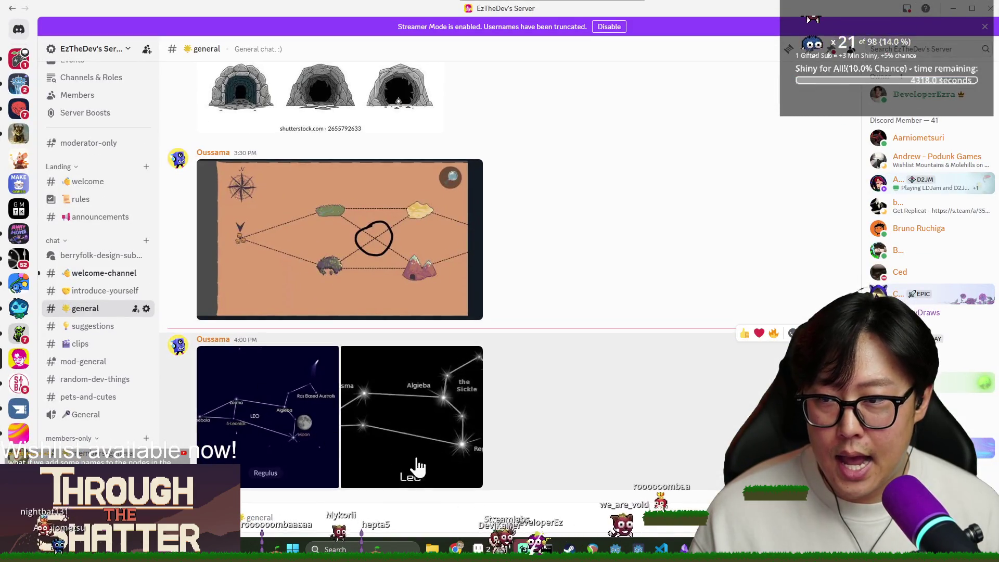
# Step: Bring the Godot editor back to the front, then switch to Aseprite from the taskbar
pyautogui.hotkey('alt', 'Tab')
pyautogui.click(409, 240)
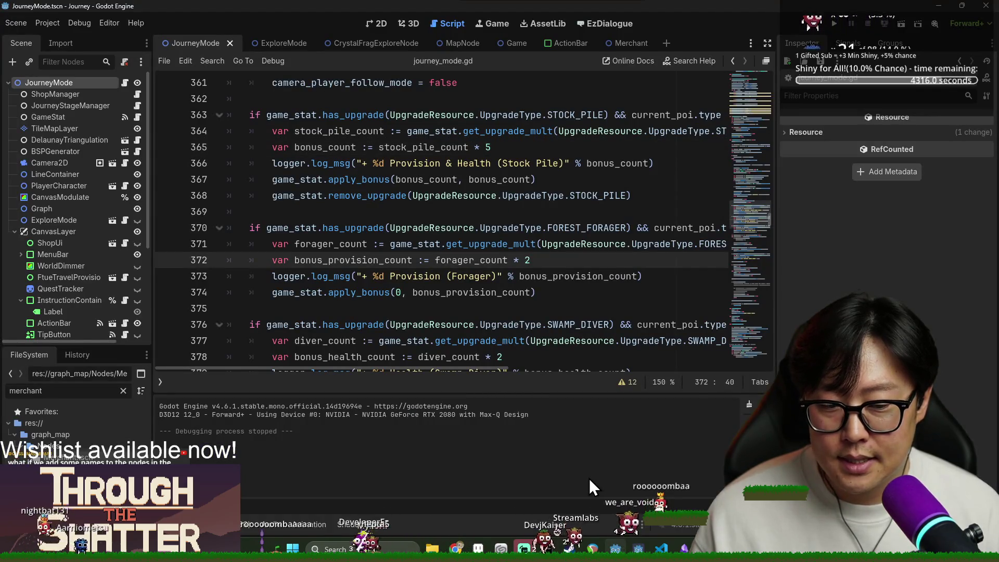
pyautogui.moveTo(638, 549)
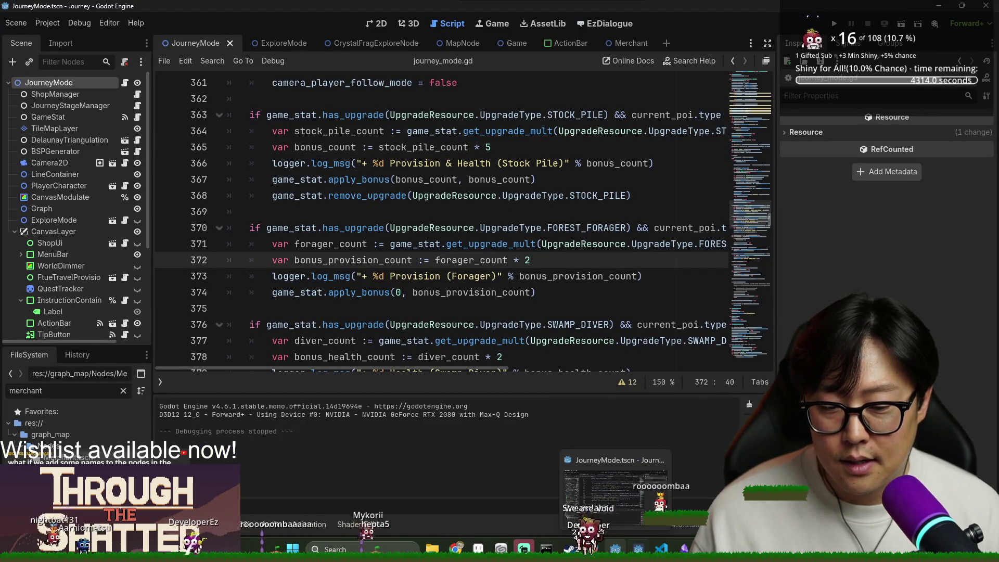
pyautogui.moveTo(617, 502)
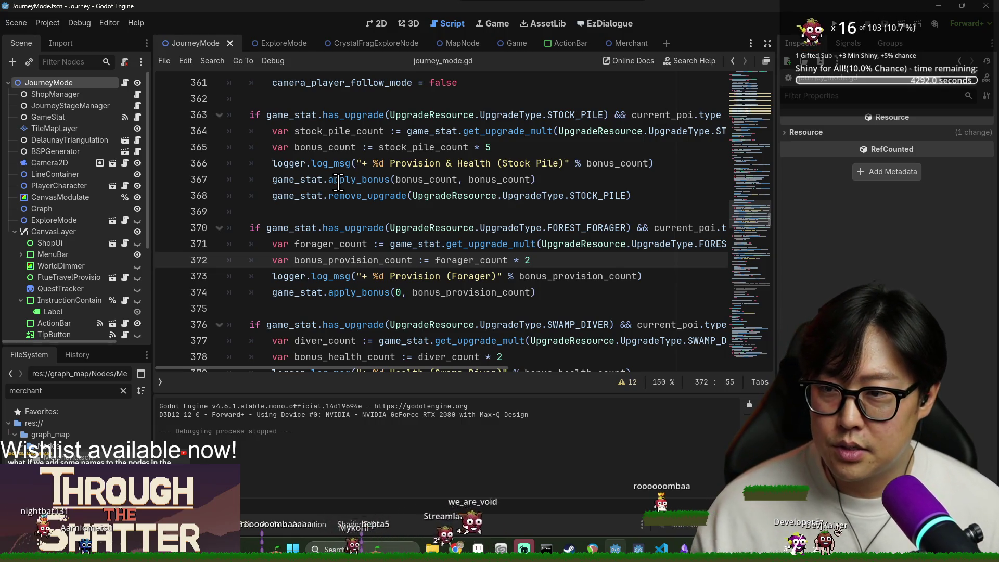
pyautogui.moveTo(338, 183)
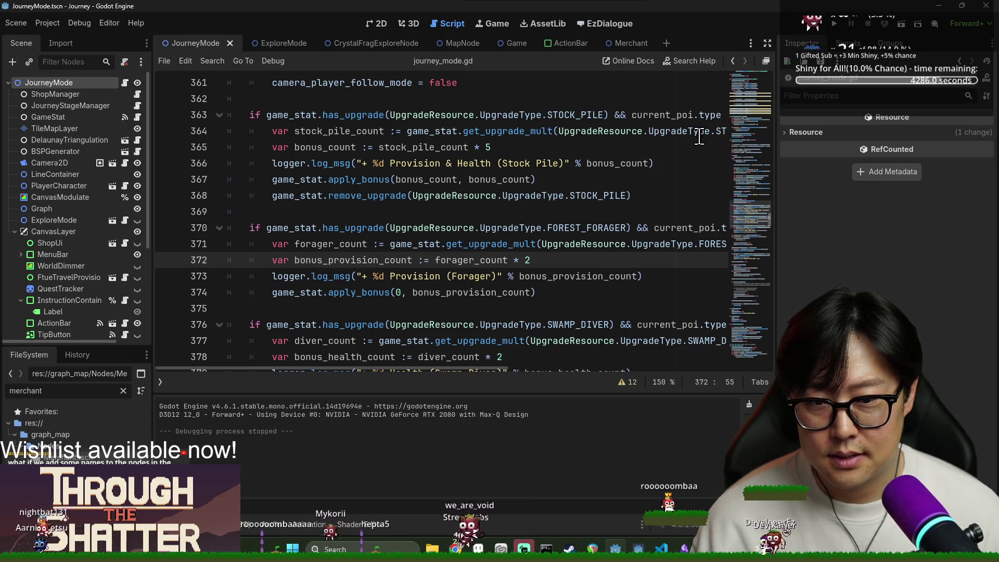
pyautogui.moveTo(455, 547)
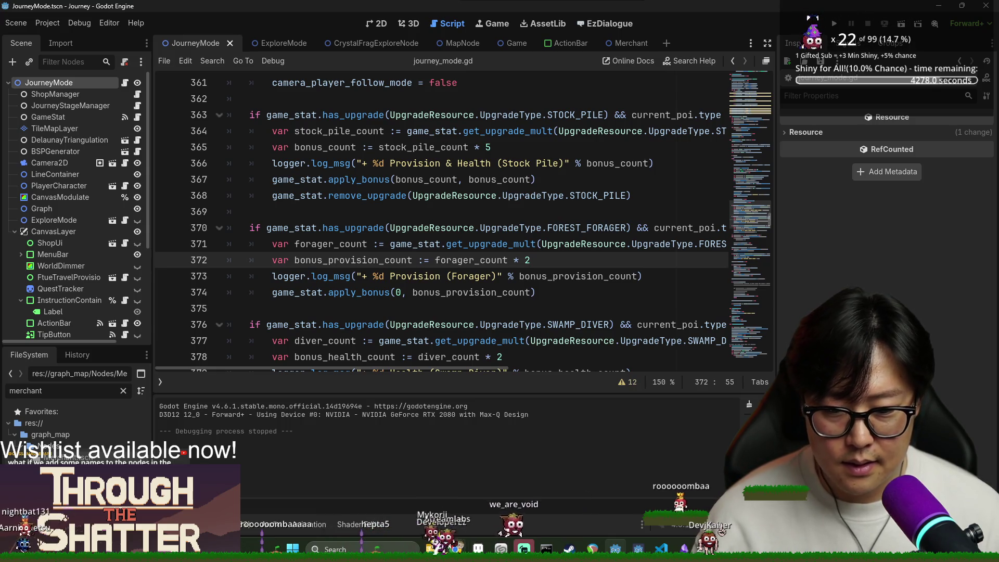
pyautogui.click(500, 547)
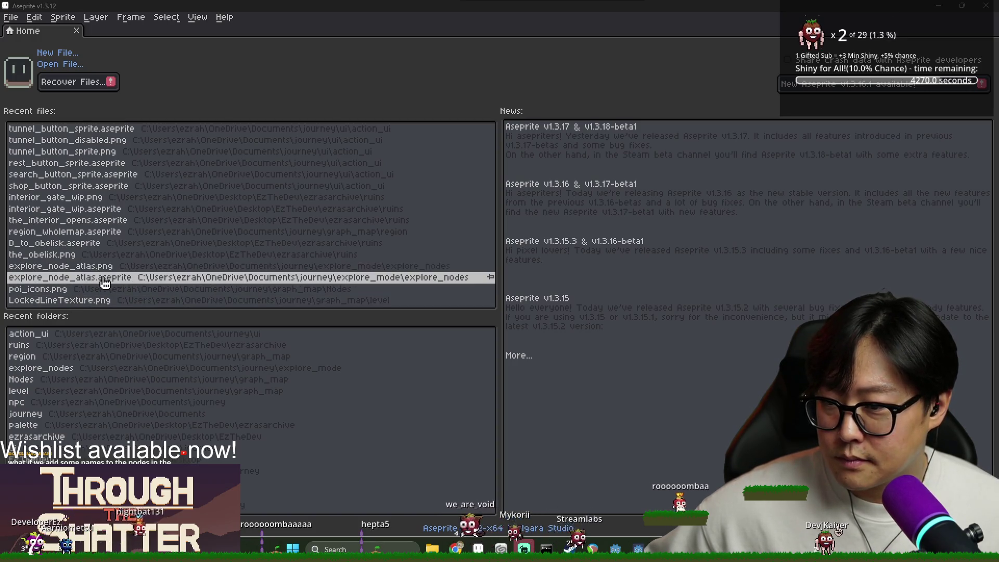
# Step: Browse the File > Open dialog to the journey project's graph_map/Nodes folder
pyautogui.click(11, 17)
pyautogui.click(30, 43)
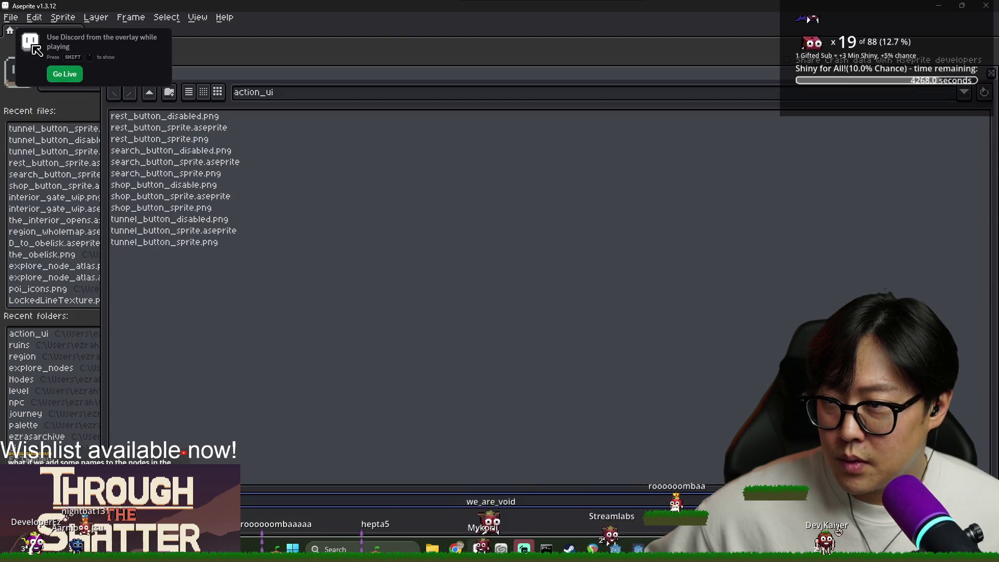
pyautogui.click(277, 104)
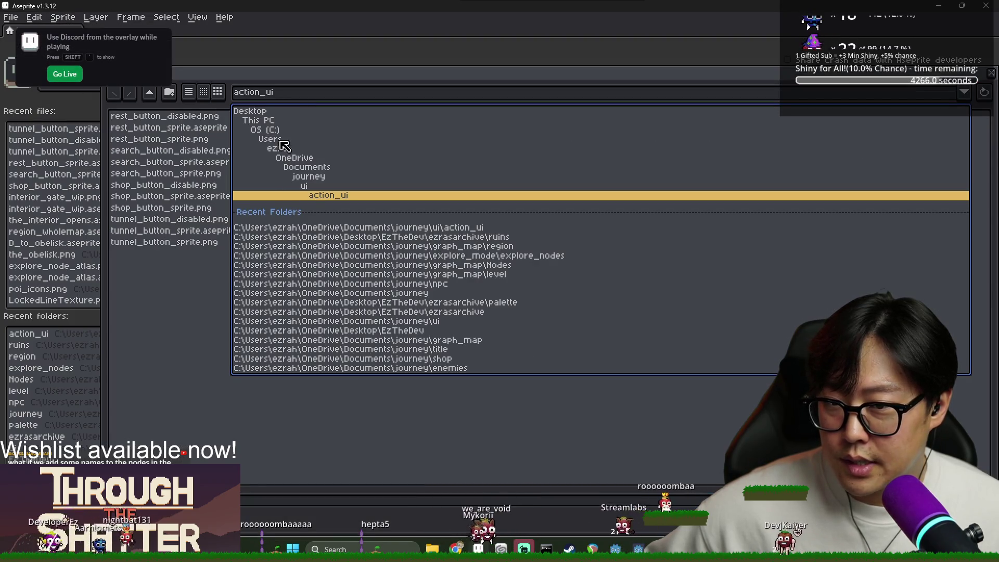
pyautogui.click(312, 177)
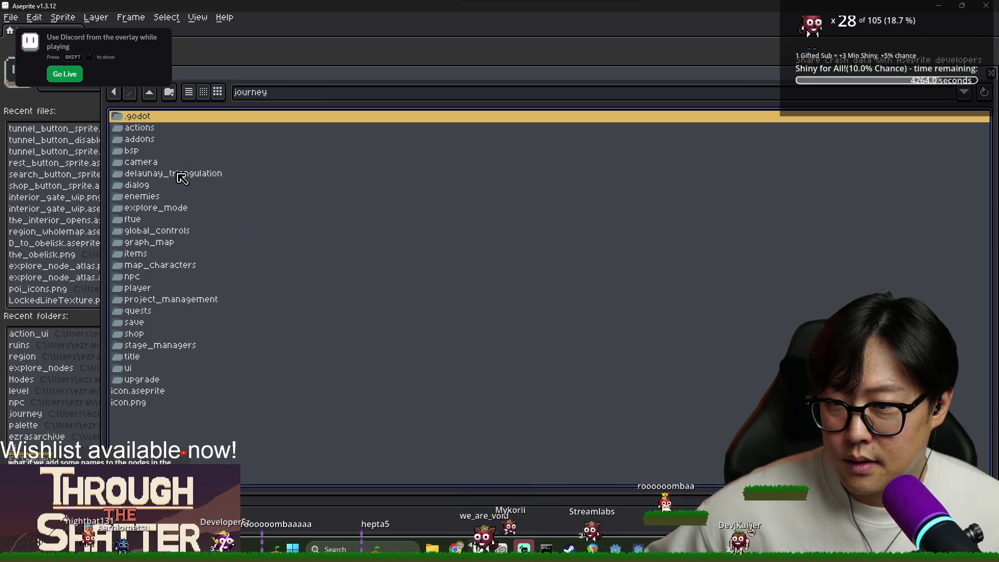
pyautogui.doubleClick(164, 244)
pyautogui.doubleClick(139, 128)
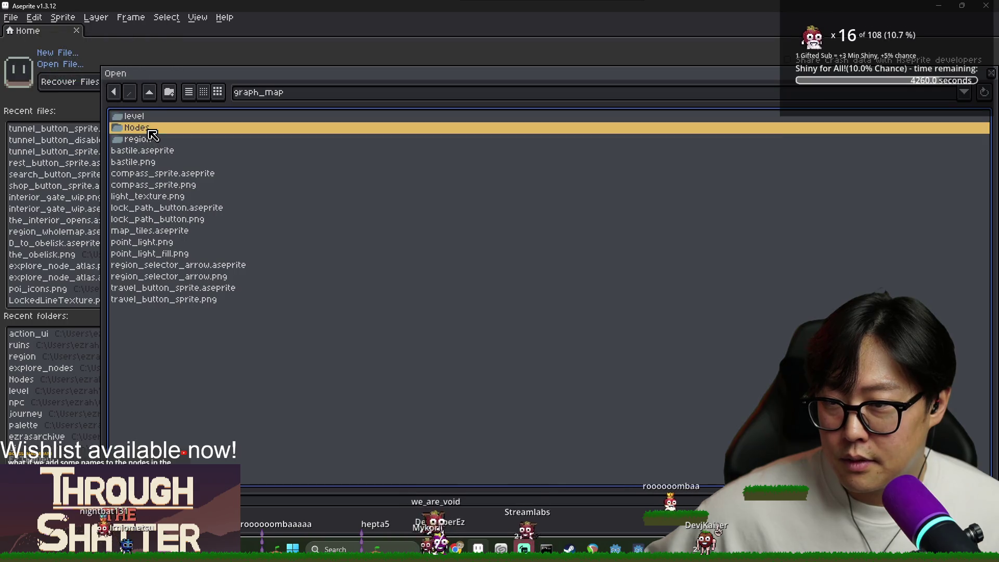
# Step: Preview the world_crystal and quest_icon files, then open poi_icons.aseprite
pyautogui.click(168, 185)
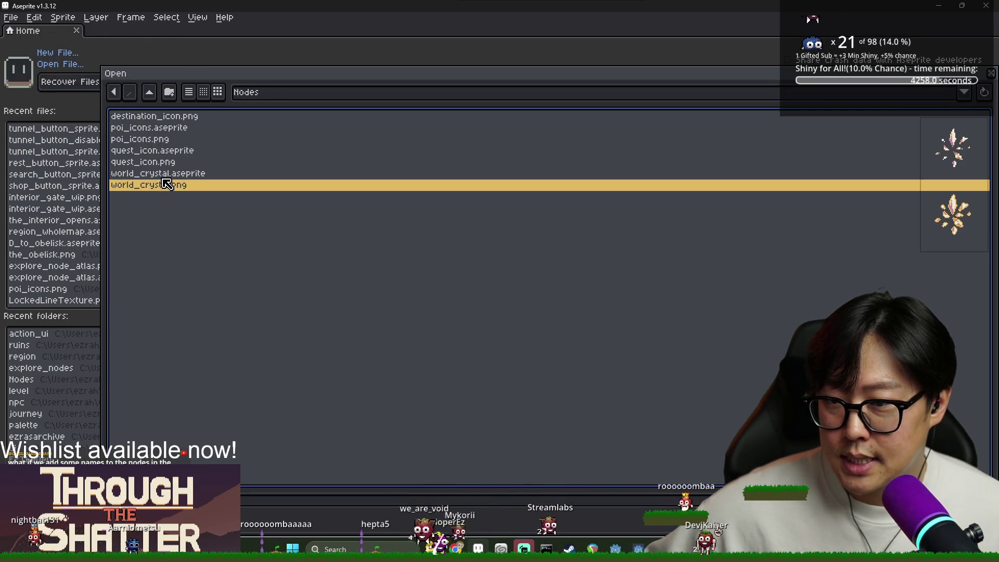
pyautogui.click(168, 174)
pyautogui.click(167, 163)
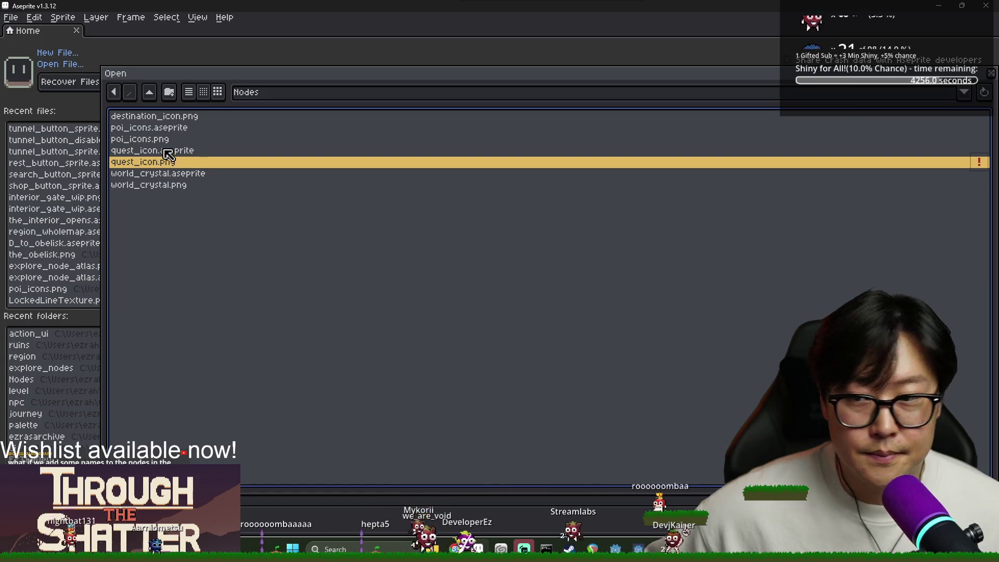
pyautogui.click(166, 151)
pyautogui.click(182, 130)
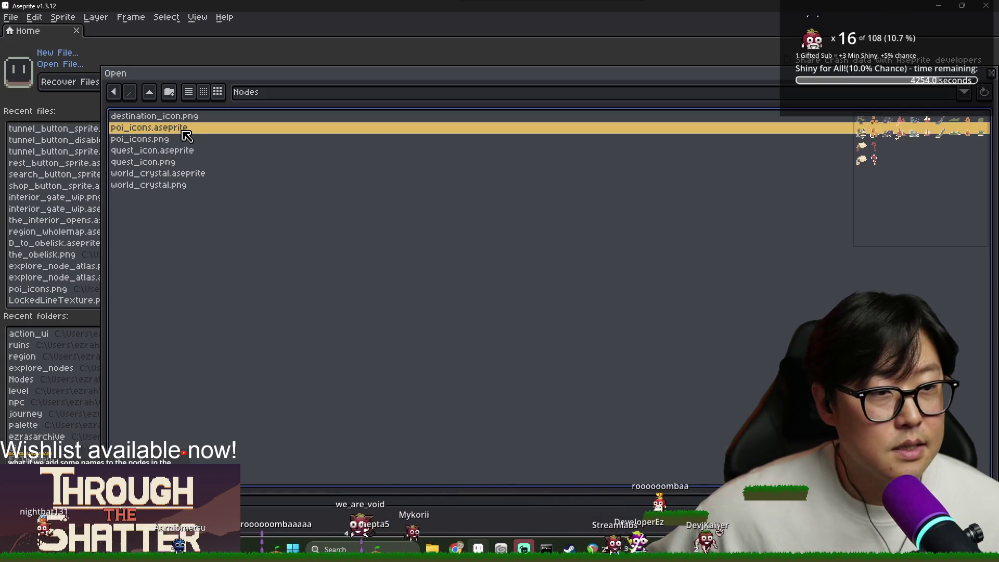
pyautogui.doubleClick(183, 132)
pyautogui.scroll(2, 519, 205)
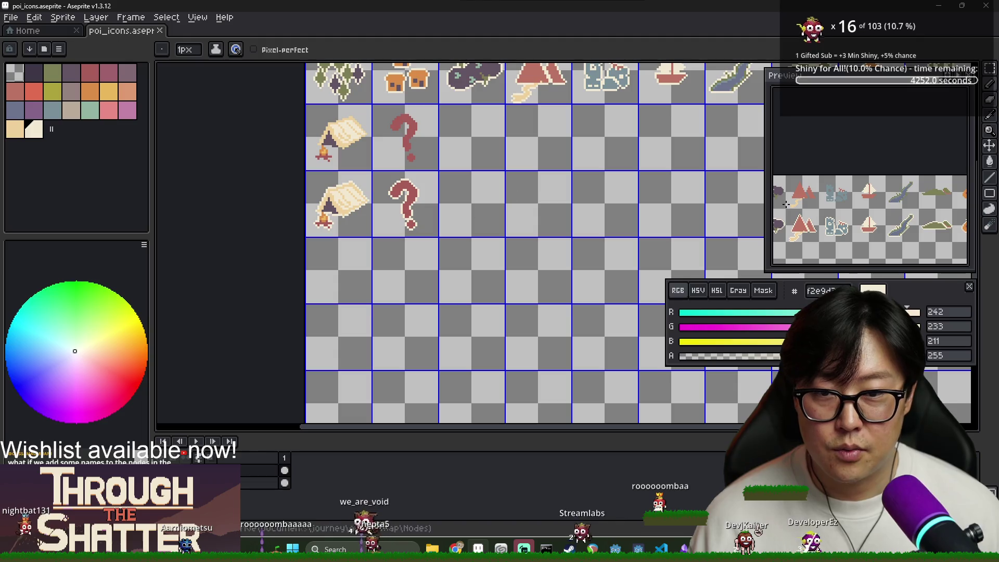
# Step: Pan the canvas to show the icon grid and the money-bag icon column
pyautogui.moveTo(555, 171)
pyautogui.mouseDown()
pyautogui.moveTo(483, 210)
pyautogui.moveTo(463, 282)
pyautogui.mouseUp()
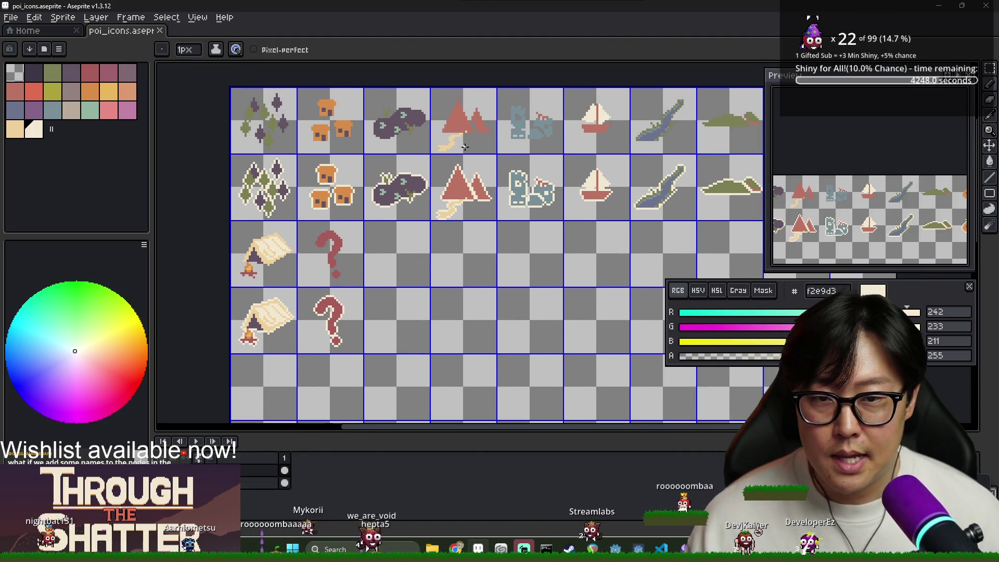
pyautogui.moveTo(397, 219); pyautogui.dragTo(343, 181)
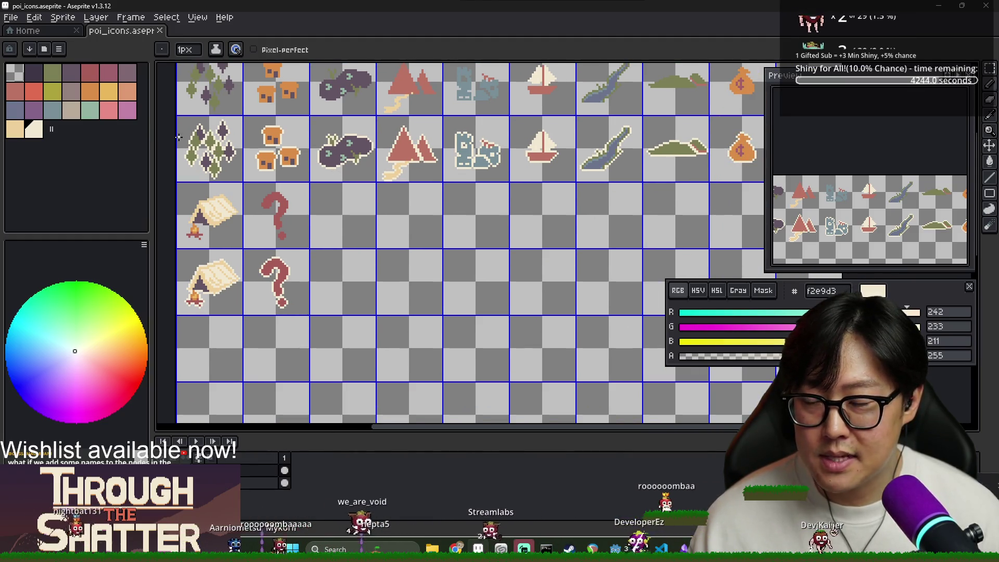
pyautogui.scroll(1, 326, 210)
pyautogui.scroll(-1, 281, 177)
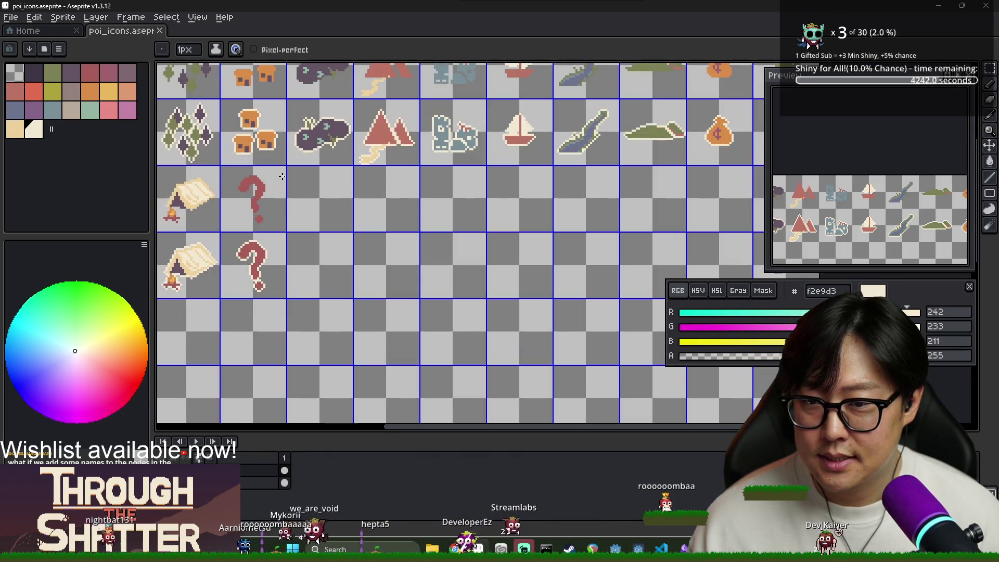
pyautogui.scroll(1, 208, 156)
pyautogui.scroll(-1, 208, 156)
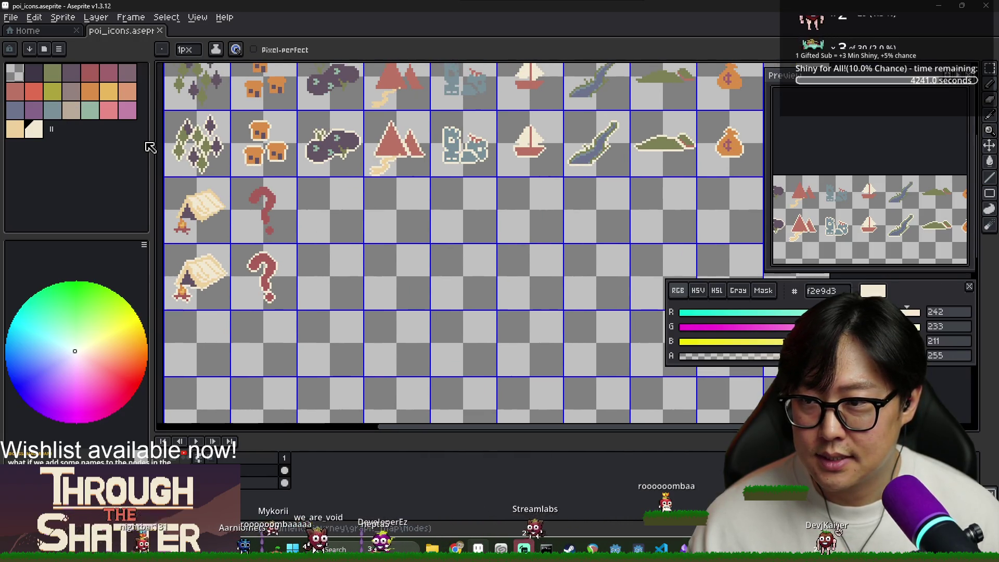
# Step: Pick the blue-grey 799098 swatch and test a curved stroke in the empty cell, undoing it
pyautogui.click(77, 95)
pyautogui.scroll(2, 343, 222)
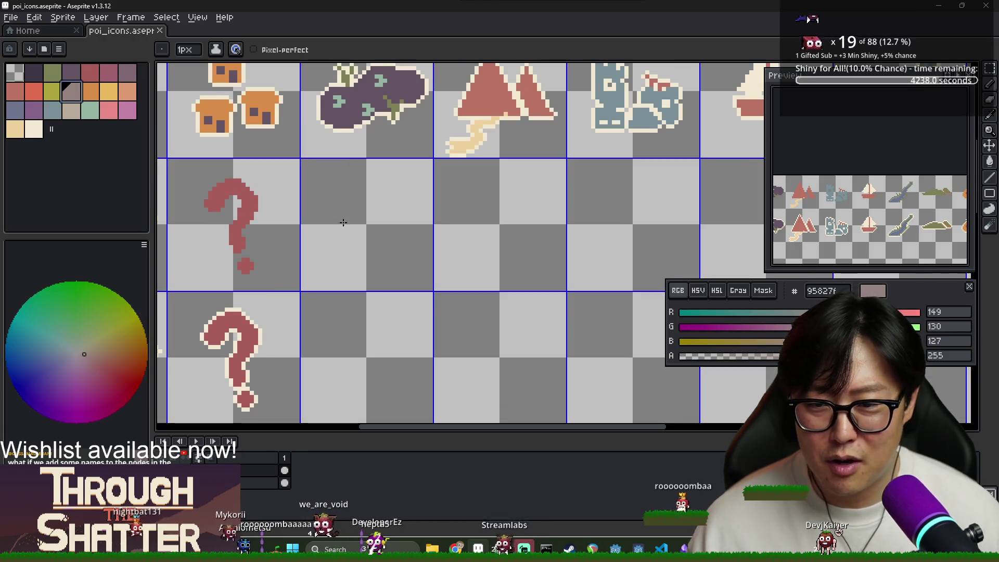
pyautogui.moveTo(331, 257)
pyautogui.mouseDown()
pyautogui.moveTo(335, 167)
pyautogui.moveTo(411, 187)
pyautogui.moveTo(413, 224)
pyautogui.mouseUp()
pyautogui.hotkey('ctrl', 'z')
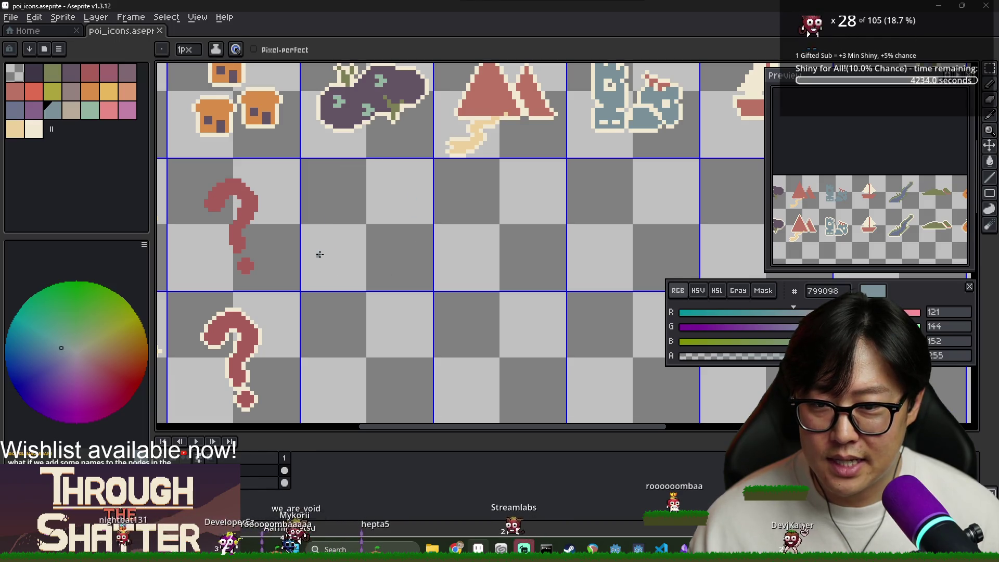
pyautogui.click(318, 249)
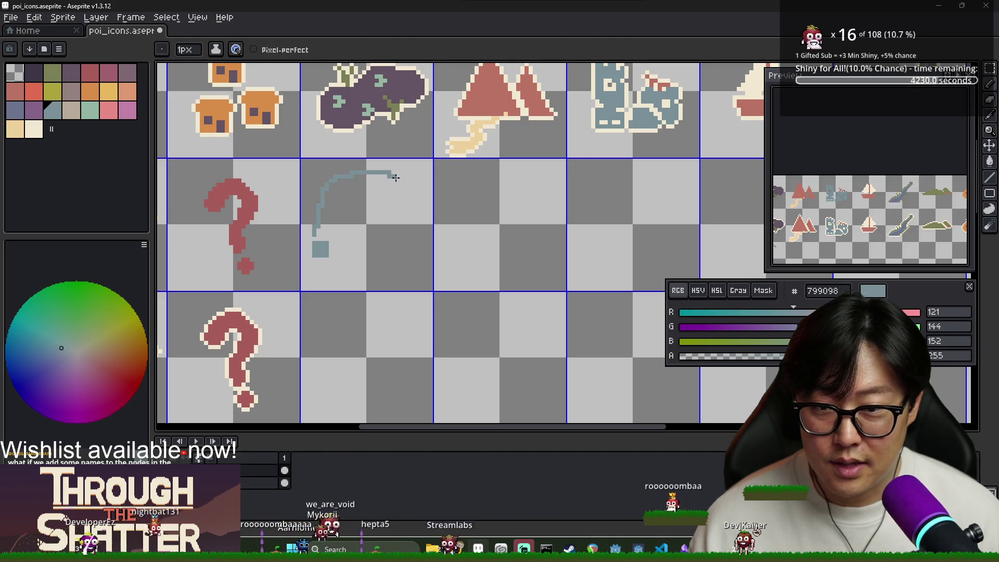
# Step: Erase stray pixels and paint thin blue-grey columns beside the first square
pyautogui.scroll(1, 372, 185)
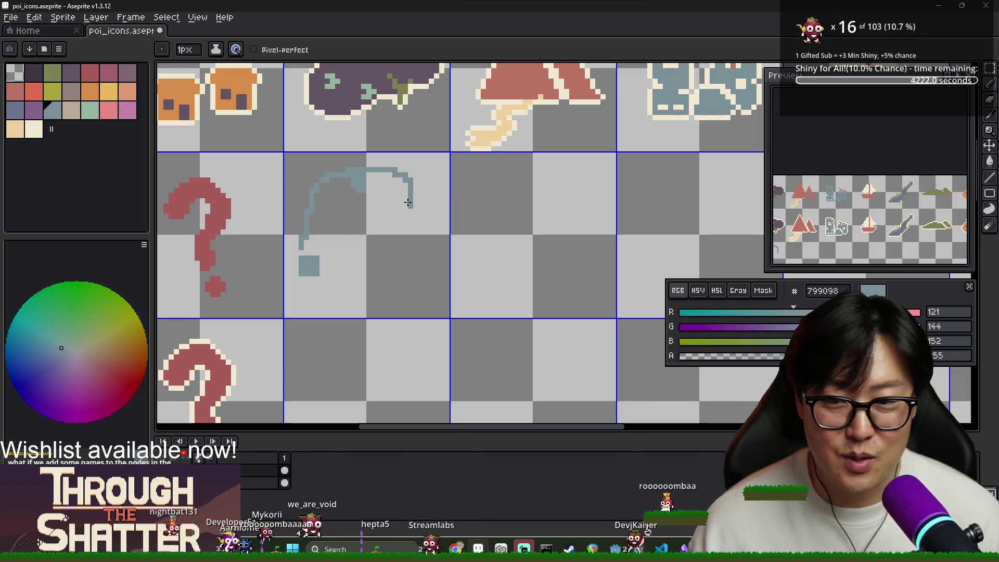
pyautogui.press('e')
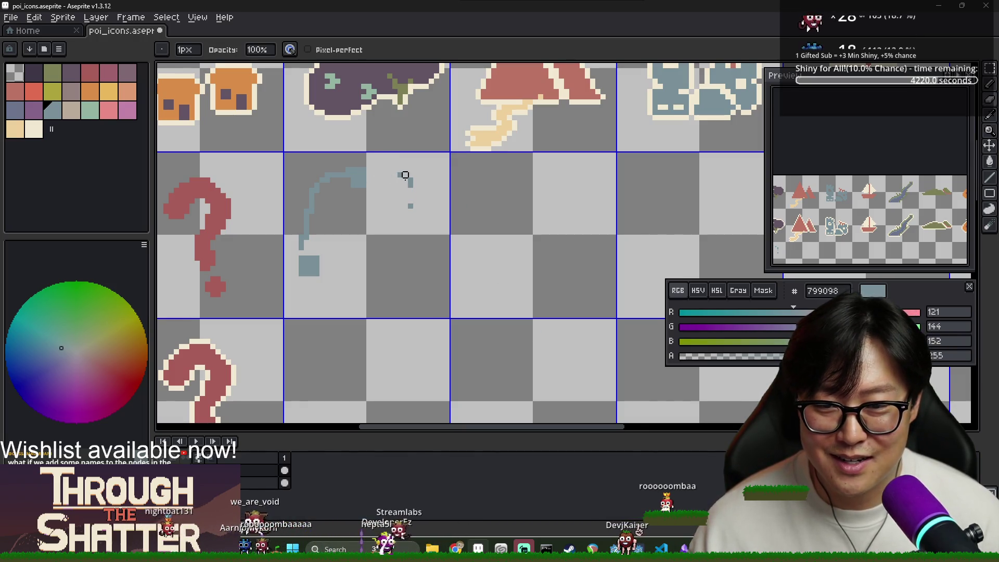
pyautogui.scroll(4, 369, 179)
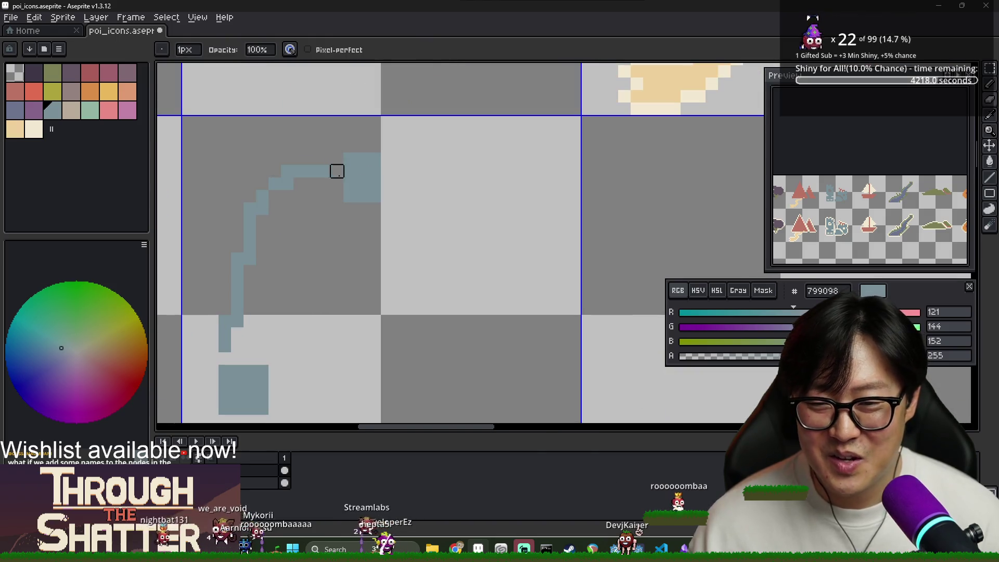
pyautogui.press('b')
pyautogui.moveTo(387, 156)
pyautogui.mouseDown()
pyautogui.moveTo(383, 189)
pyautogui.moveTo(349, 158)
pyautogui.mouseUp()
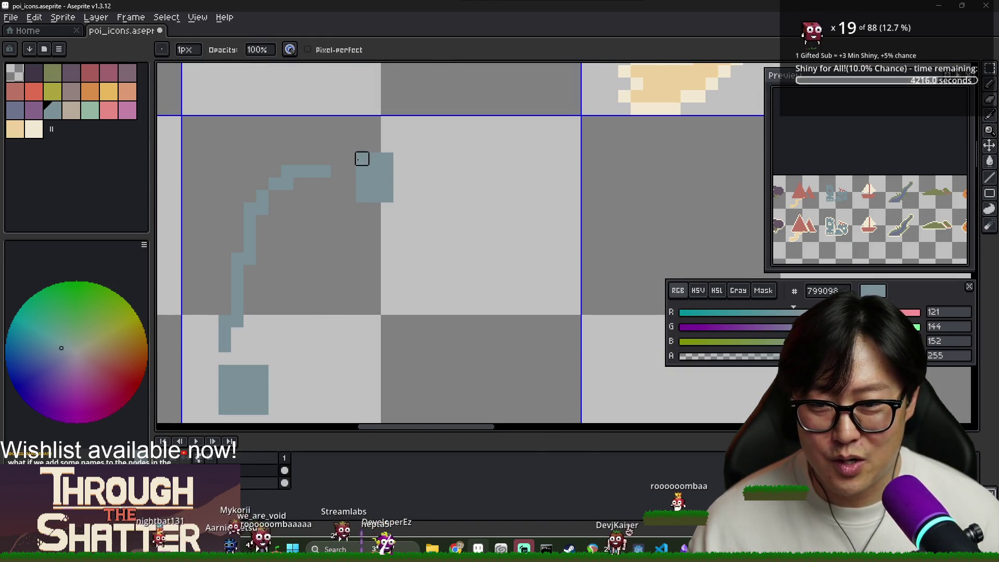
pyautogui.press('b')
pyautogui.moveTo(400, 196); pyautogui.dragTo(400, 168)
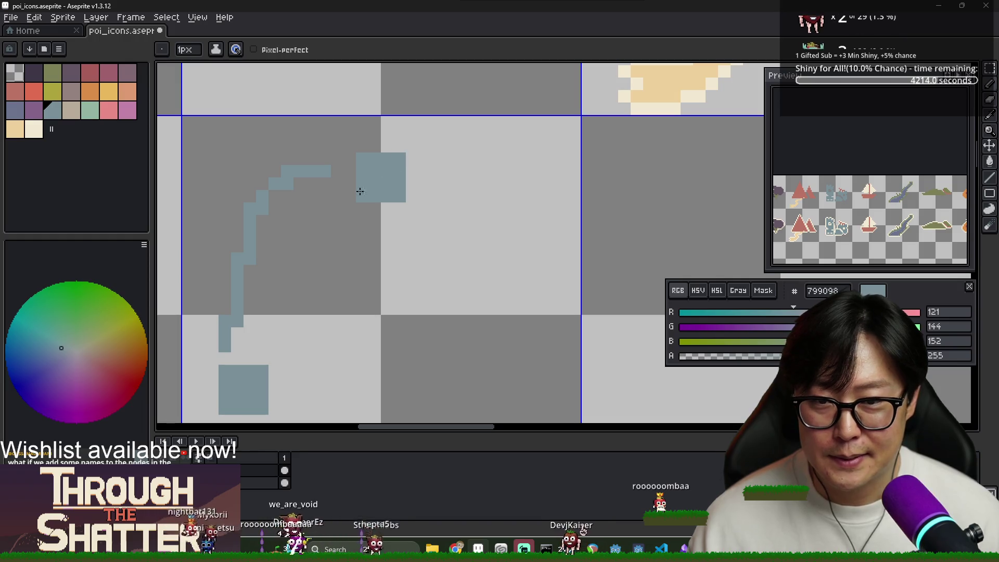
# Step: Erase most of the curved sketch line and close the U-shaped square outline
pyautogui.scroll(-2, 385, 174)
pyautogui.scroll(2, 341, 179)
pyautogui.press('e')
pyautogui.moveTo(312, 170)
pyautogui.mouseDown()
pyautogui.moveTo(249, 234)
pyautogui.moveTo(226, 346)
pyautogui.moveTo(236, 221)
pyautogui.mouseUp()
pyautogui.press('b')
pyautogui.moveTo(288, 173); pyautogui.dragTo(299, 177)
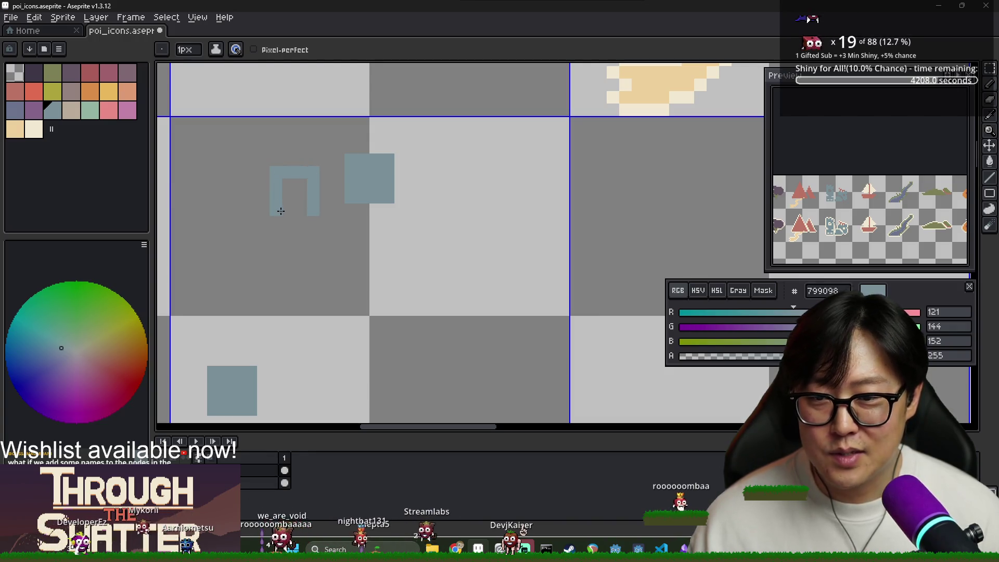
pyautogui.moveTo(281, 209); pyautogui.dragTo(307, 210)
# Step: Fill the outlined squares solid blue-grey, undoing an accidental whole-canvas fill
pyautogui.press('g')
pyautogui.click(226, 240)
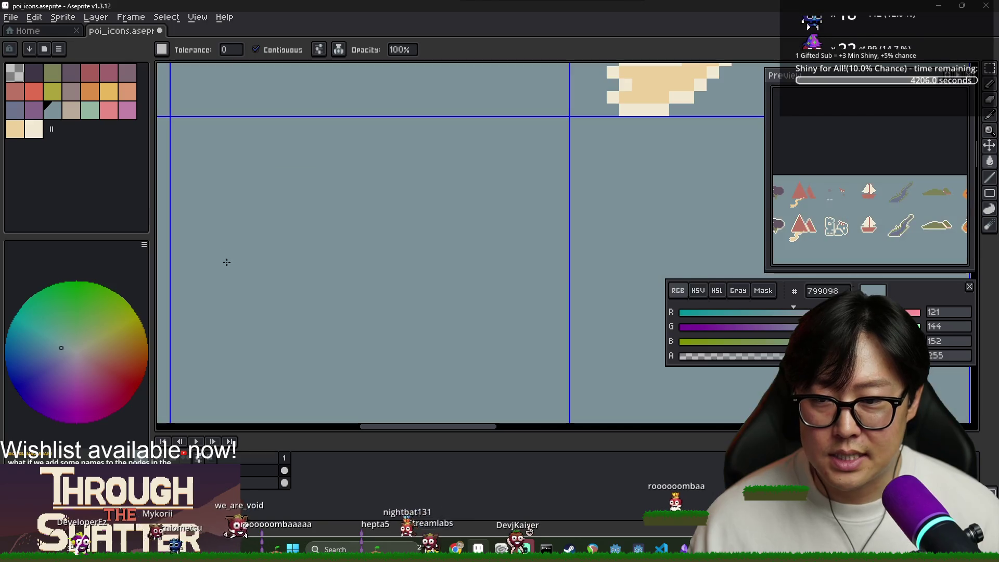
pyautogui.hotkey('ctrl', 'z')
pyautogui.press('b')
pyautogui.moveTo(226, 245)
pyautogui.mouseDown()
pyautogui.moveTo(228, 270)
pyautogui.moveTo(261, 241)
pyautogui.moveTo(261, 277)
pyautogui.moveTo(229, 283)
pyautogui.mouseUp()
pyautogui.press('g')
pyautogui.click(252, 267)
# Step: Close the next square's top edge, fill it solid, and marquee-select the middle squares
pyautogui.scroll(-1, 252, 266)
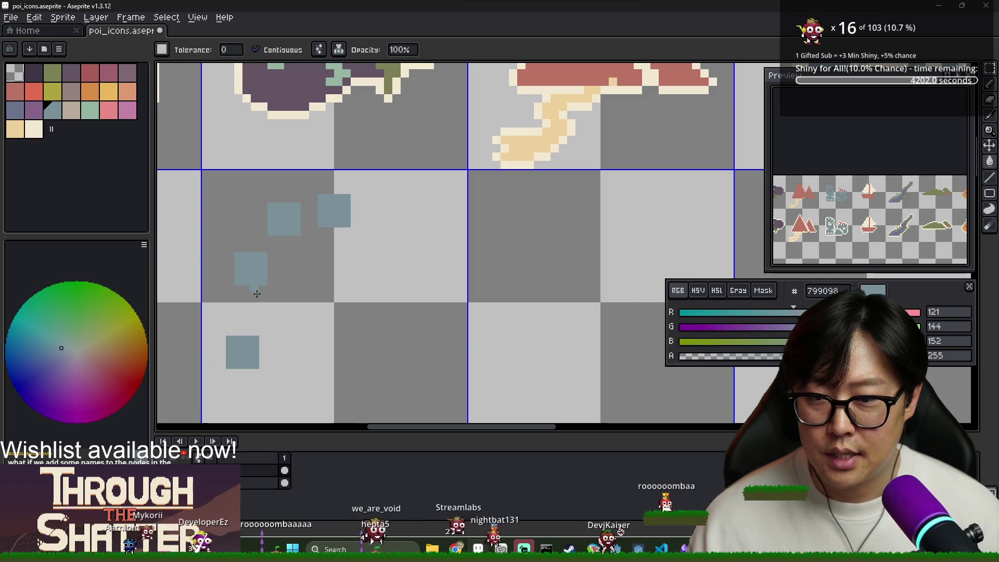
pyautogui.scroll(1, 252, 267)
pyautogui.click(229, 325)
pyautogui.hotkey('ctrl', 'z')
pyautogui.press('b')
pyautogui.moveTo(227, 294)
pyautogui.mouseDown()
pyautogui.moveTo(224, 316)
pyautogui.moveTo(241, 297)
pyautogui.mouseUp()
pyautogui.press('g')
pyautogui.click(238, 317)
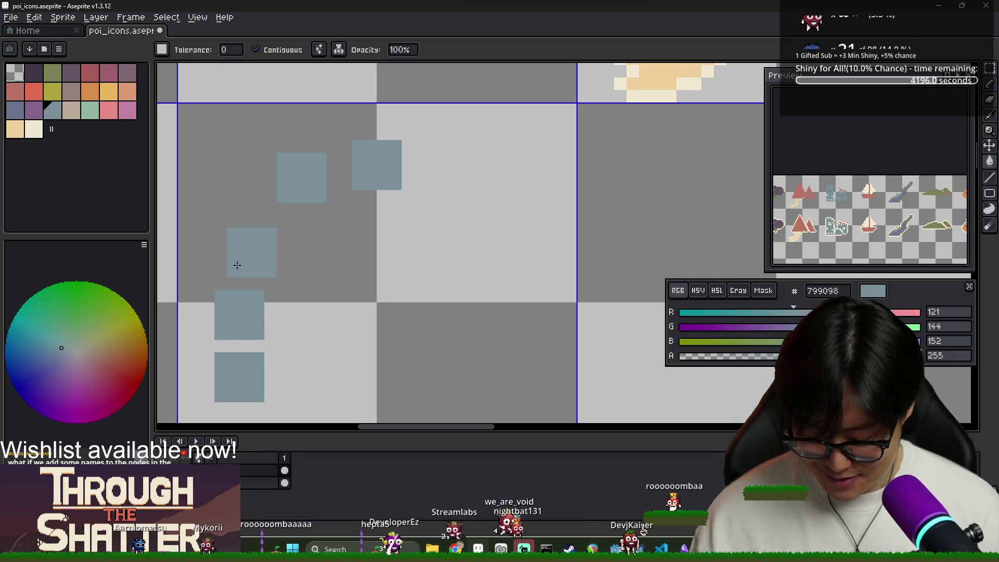
pyautogui.press('m')
pyautogui.moveTo(185, 221); pyautogui.dragTo(305, 343)
# Step: Nudge the middle, upper-left, right, lower-left and bottom squares one pixel each
pyautogui.moveTo(264, 310); pyautogui.dragTo(258, 284)
pyautogui.moveTo(214, 213)
pyautogui.mouseDown()
pyautogui.moveTo(290, 264)
pyautogui.moveTo(269, 243)
pyautogui.mouseUp()
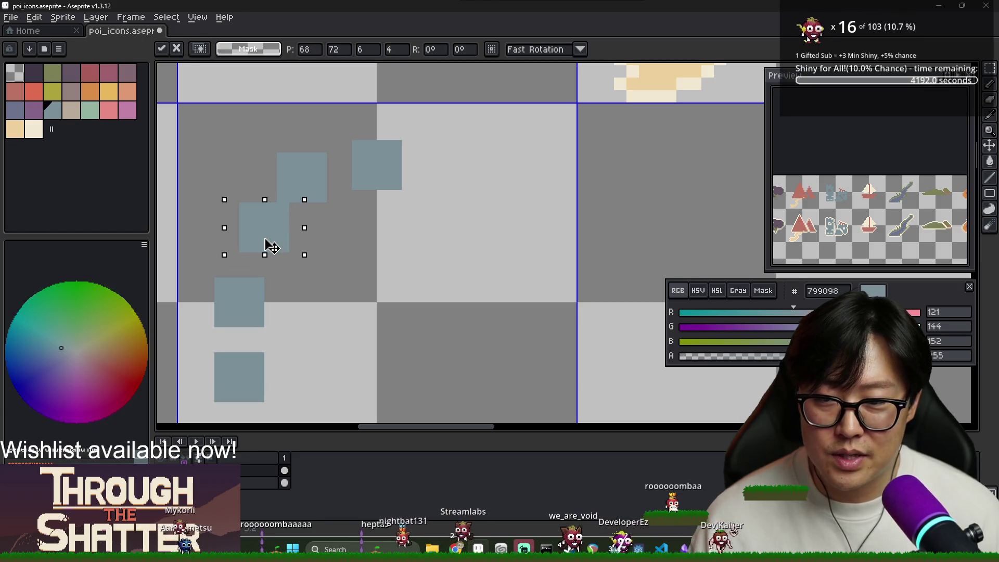
pyautogui.moveTo(266, 141)
pyautogui.mouseDown()
pyautogui.moveTo(325, 201)
pyautogui.moveTo(305, 174)
pyautogui.mouseUp()
pyautogui.moveTo(338, 126); pyautogui.dragTo(414, 214)
pyautogui.moveTo(390, 173); pyautogui.dragTo(389, 146)
pyautogui.moveTo(274, 124)
pyautogui.mouseDown()
pyautogui.moveTo(339, 173)
pyautogui.moveTo(342, 191)
pyautogui.moveTo(316, 178)
pyautogui.mouseUp()
pyautogui.moveTo(237, 187)
pyautogui.mouseDown()
pyautogui.moveTo(265, 225)
pyautogui.moveTo(317, 254)
pyautogui.moveTo(260, 256)
pyautogui.mouseUp()
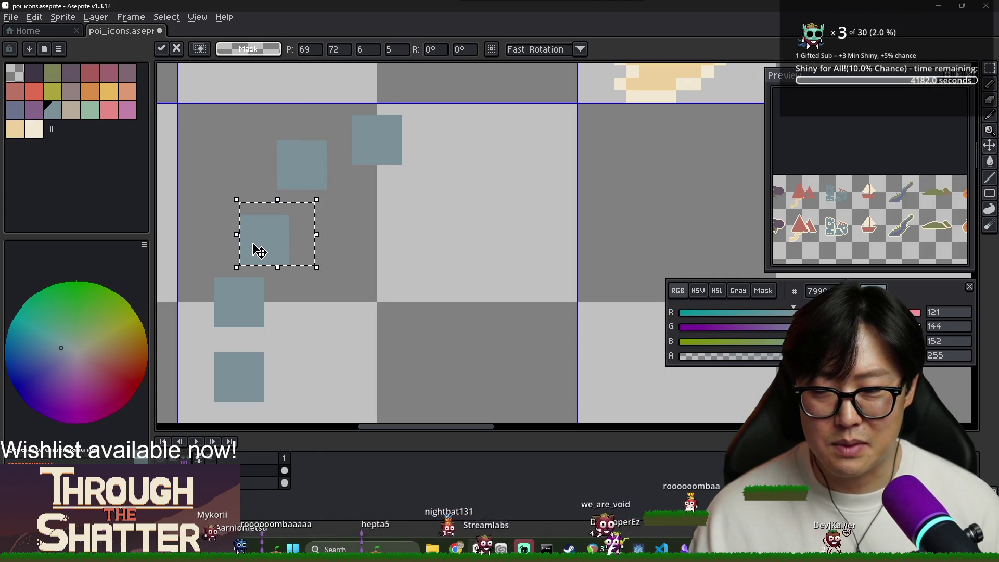
pyautogui.moveTo(186, 336)
pyautogui.mouseDown()
pyautogui.moveTo(273, 411)
pyautogui.moveTo(304, 397)
pyautogui.mouseUp()
pyautogui.moveTo(245, 378); pyautogui.dragTo(244, 366)
# Step: Shift the middle-left square one pixel to align it and commit the move
pyautogui.click(320, 321)
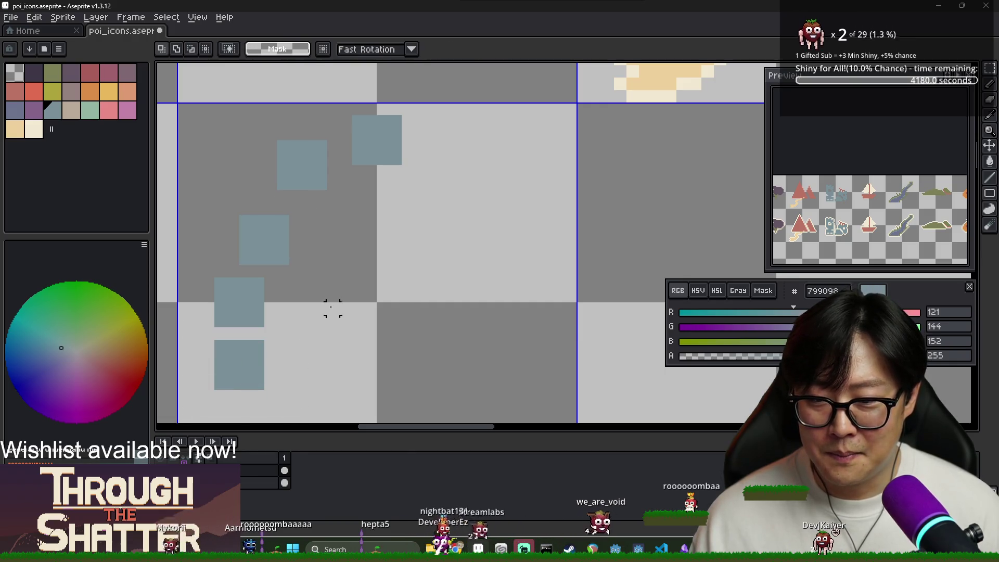
pyautogui.moveTo(199, 262)
pyautogui.mouseDown()
pyautogui.moveTo(288, 312)
pyautogui.moveTo(292, 330)
pyautogui.mouseUp()
pyautogui.moveTo(242, 306); pyautogui.dragTo(255, 307)
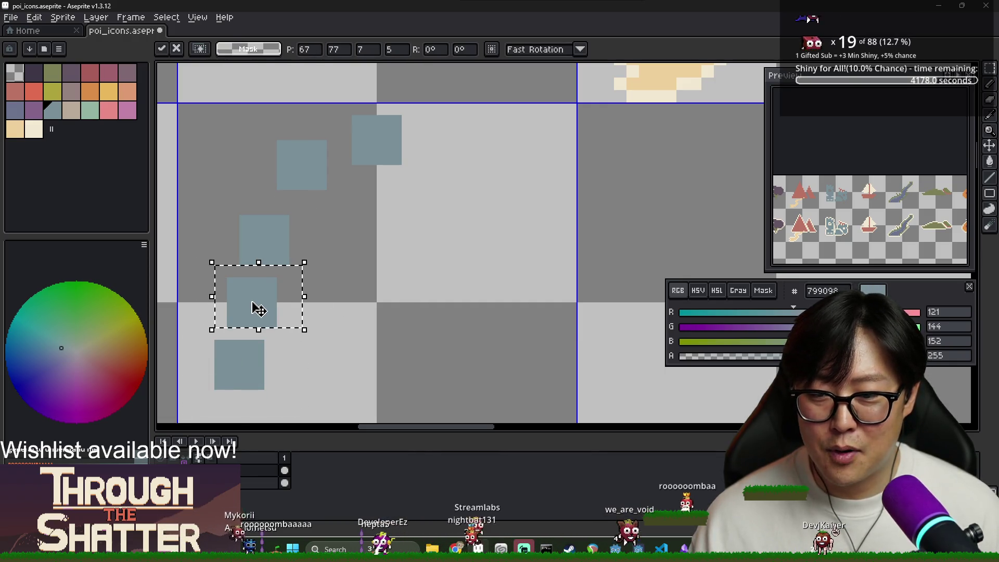
pyautogui.scroll(-2, 291, 289)
pyautogui.scroll(3, 325, 239)
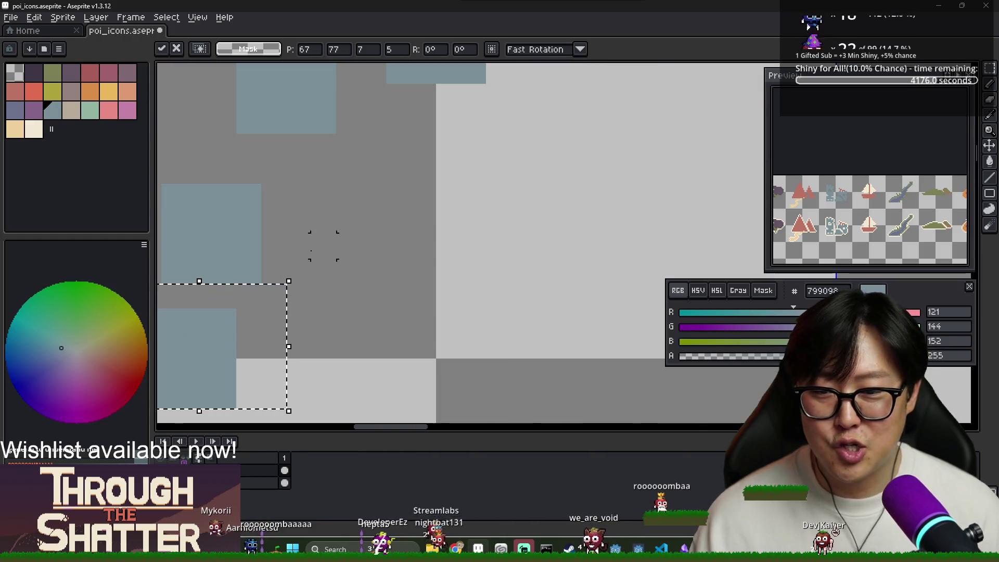
pyautogui.scroll(-1, 307, 294)
pyautogui.moveTo(307, 294); pyautogui.dragTo(349, 293)
pyautogui.moveTo(301, 314); pyautogui.dragTo(290, 314)
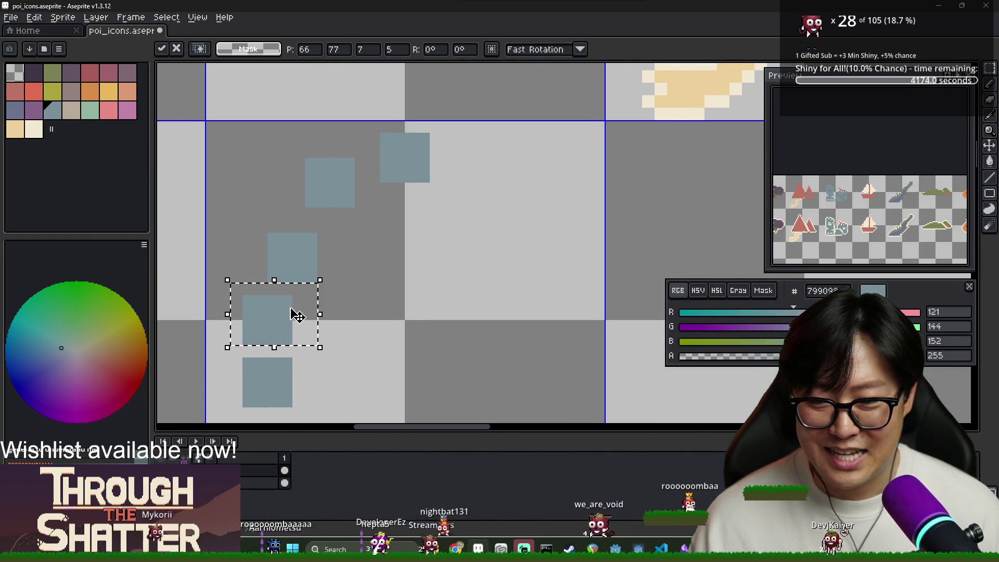
pyautogui.click(256, 223)
# Step: Nudge the upper-left and top-right squares down one pixel each
pyautogui.moveTo(289, 153); pyautogui.dragTo(372, 223)
pyautogui.press('Down')
pyautogui.click(368, 134)
pyautogui.moveTo(364, 130); pyautogui.dragTo(444, 198)
pyautogui.press('Down')
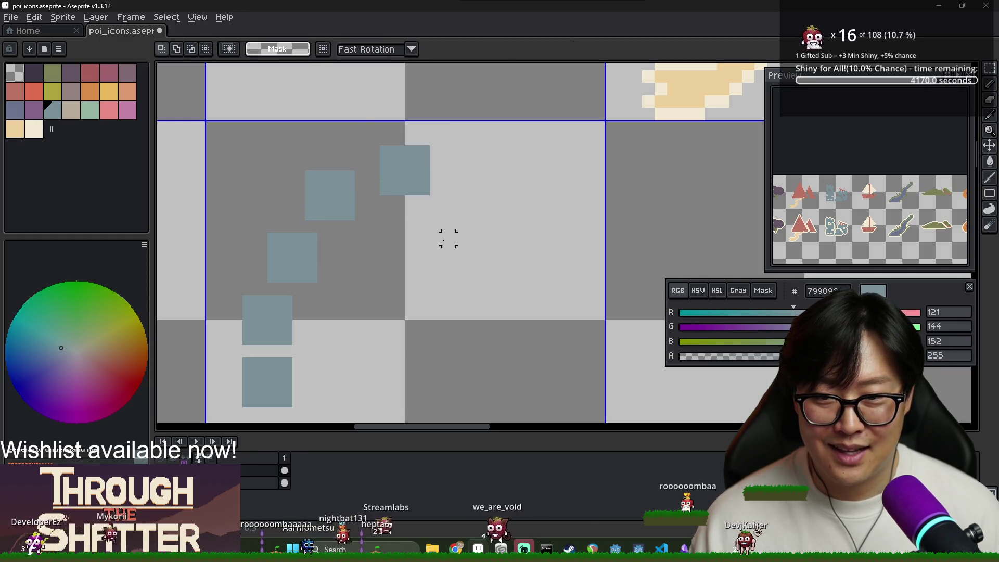
pyautogui.click(437, 268)
pyautogui.scroll(-2, 437, 267)
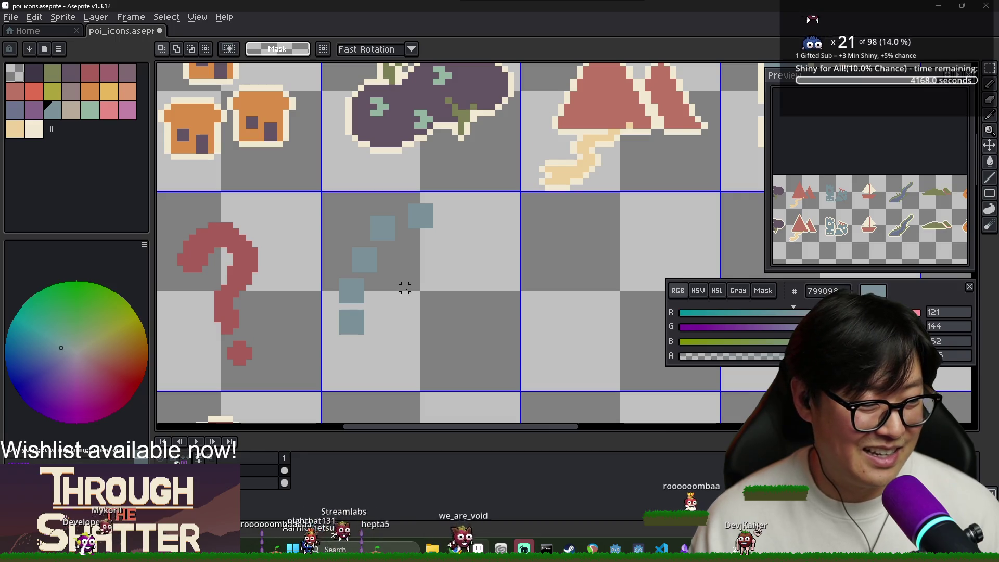
pyautogui.scroll(1, 285, 325)
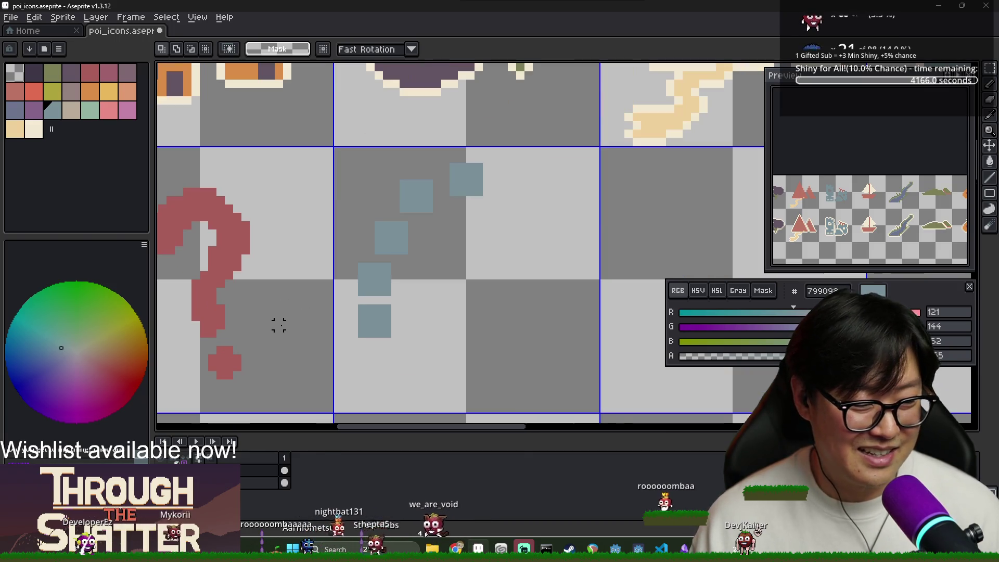
pyautogui.scroll(-1, 279, 325)
pyautogui.moveTo(279, 331); pyautogui.dragTo(340, 292)
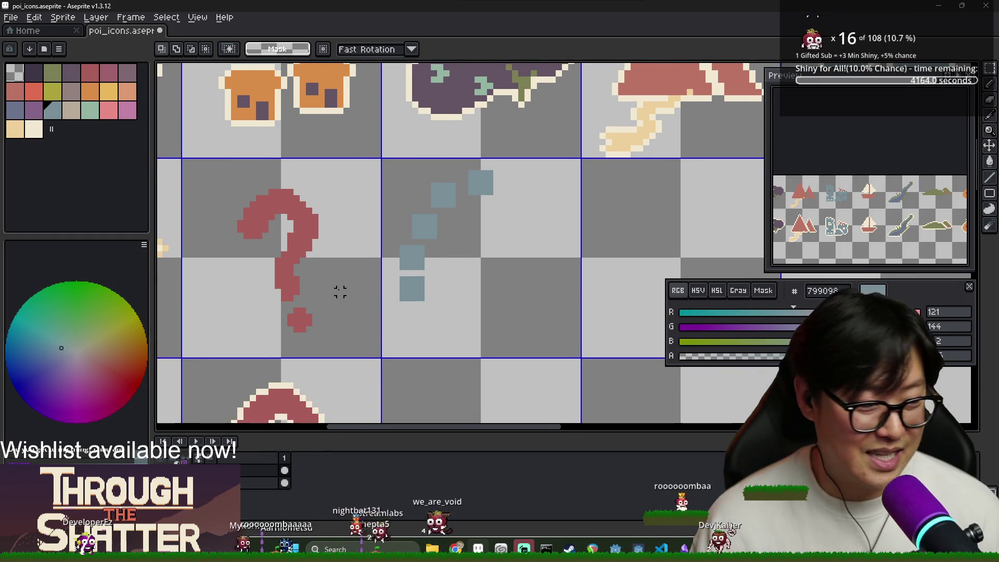
pyautogui.hscroll(2, 417, 280)
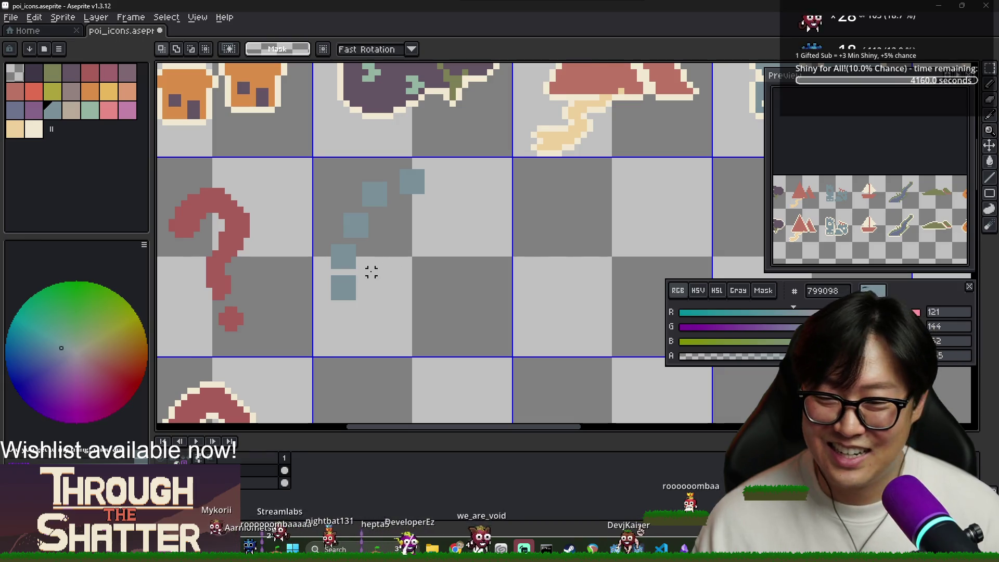
# Step: Move one square, then two, then another group down one pixel, committing each with Ctrl+D
pyautogui.moveTo(383, 303); pyautogui.dragTo(322, 272)
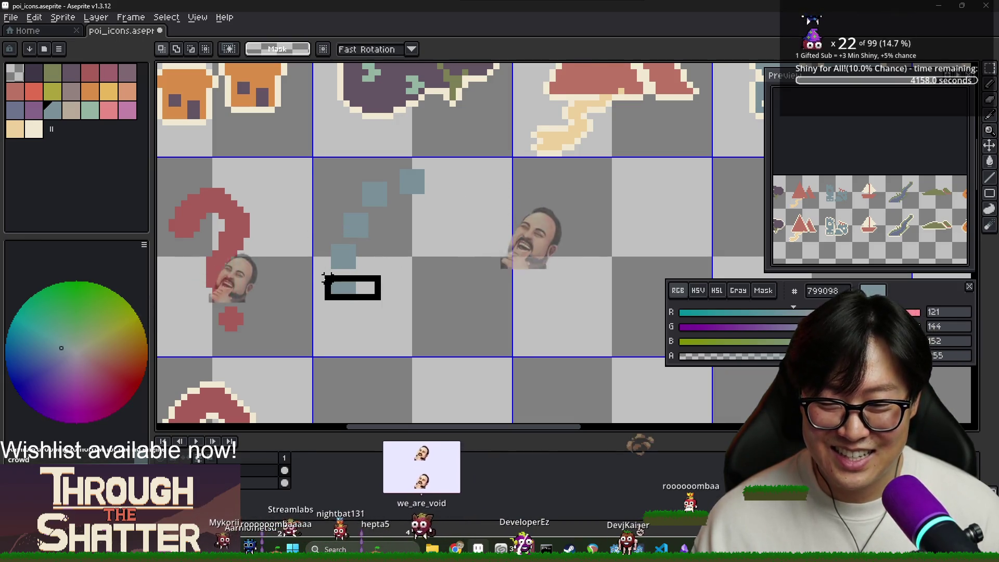
pyautogui.press('Down')
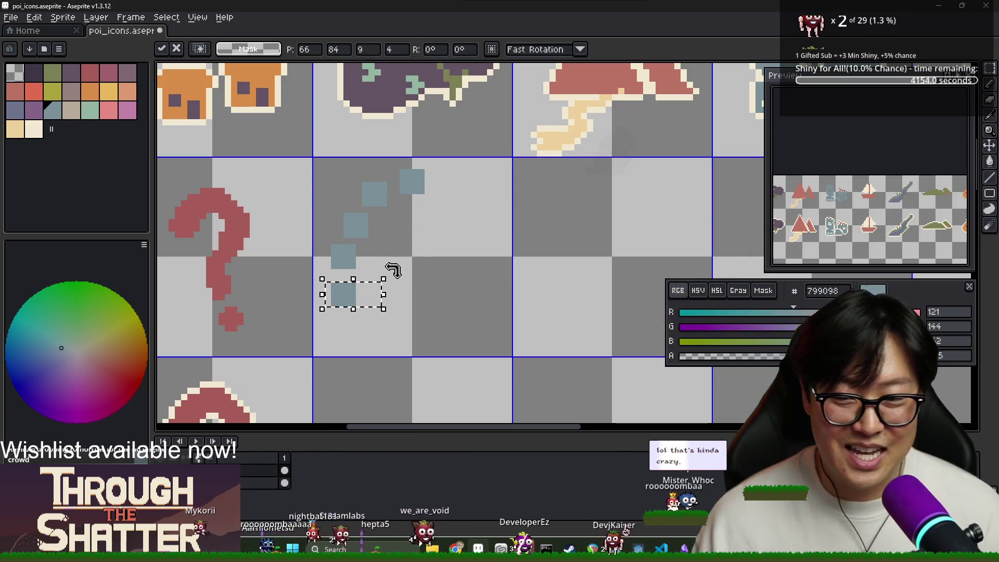
pyautogui.hotkey('ctrl', 'd')
pyautogui.moveTo(377, 309); pyautogui.dragTo(327, 243)
pyautogui.press('Down')
pyautogui.hotkey('ctrl', 'd')
pyautogui.moveTo(374, 324); pyautogui.dragTo(331, 213)
pyautogui.press('Down')
pyautogui.hotkey('ctrl', 'd')
# Step: Select the left column of squares, then switch over to the web browser
pyautogui.moveTo(319, 177); pyautogui.dragTo(386, 334)
pyautogui.scroll(3, 383, 219)
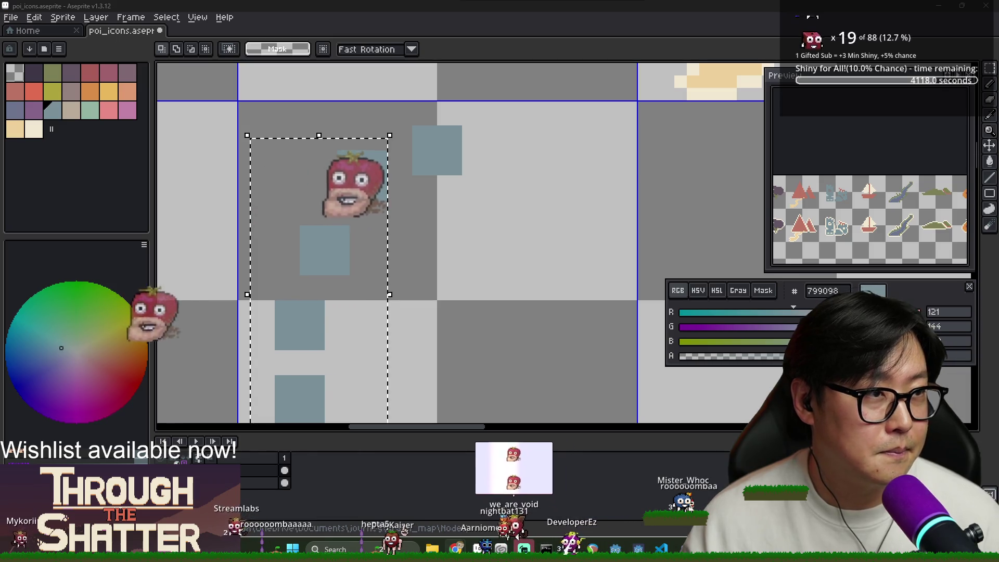
pyautogui.hotkey('alt', 'Tab')
pyautogui.scroll(-15, 502, 250)
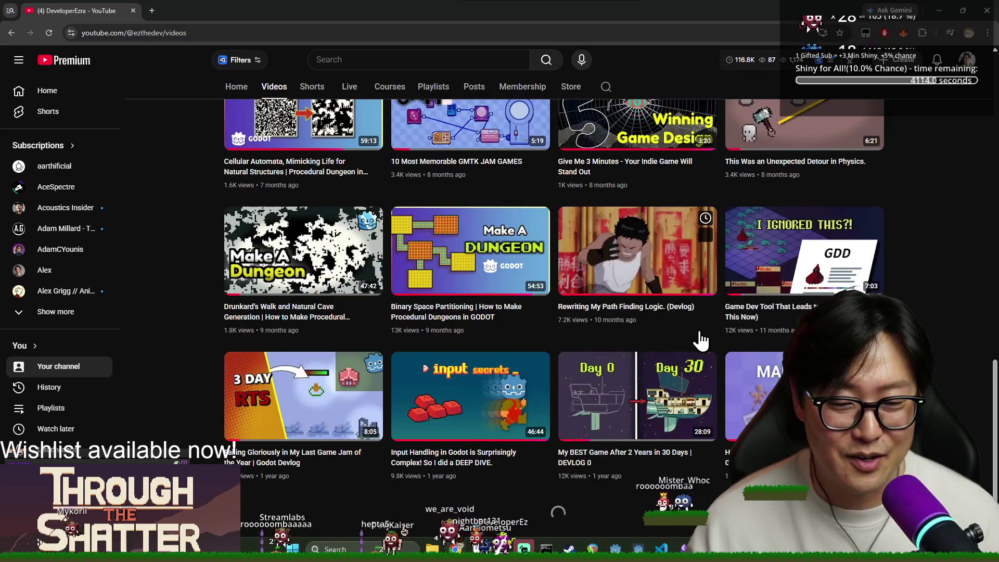
# Step: Scroll the channel's Videos page down to its oldest uploads and close the YouTube tab
pyautogui.scroll(-10, 718, 333)
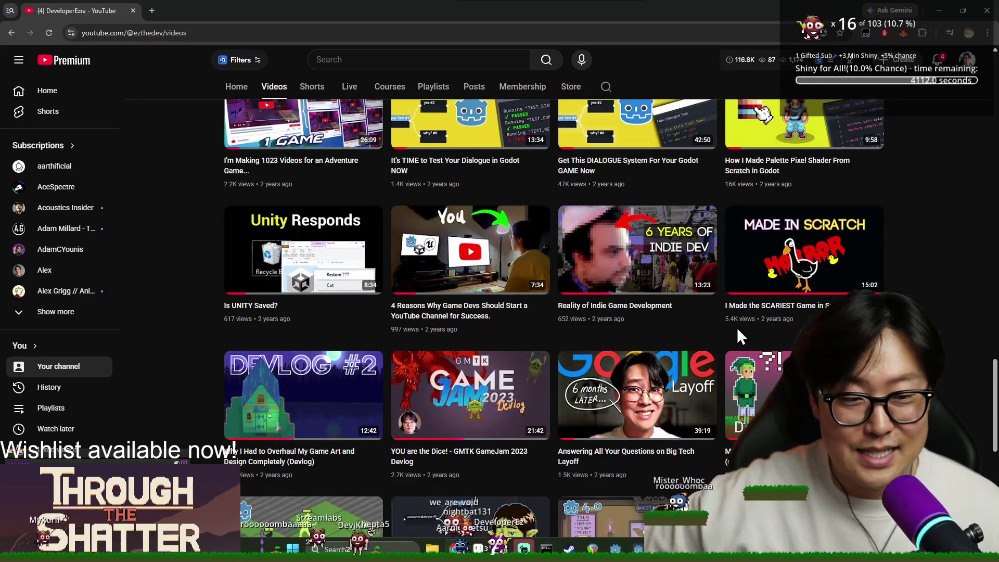
pyautogui.scroll(-8, 732, 333)
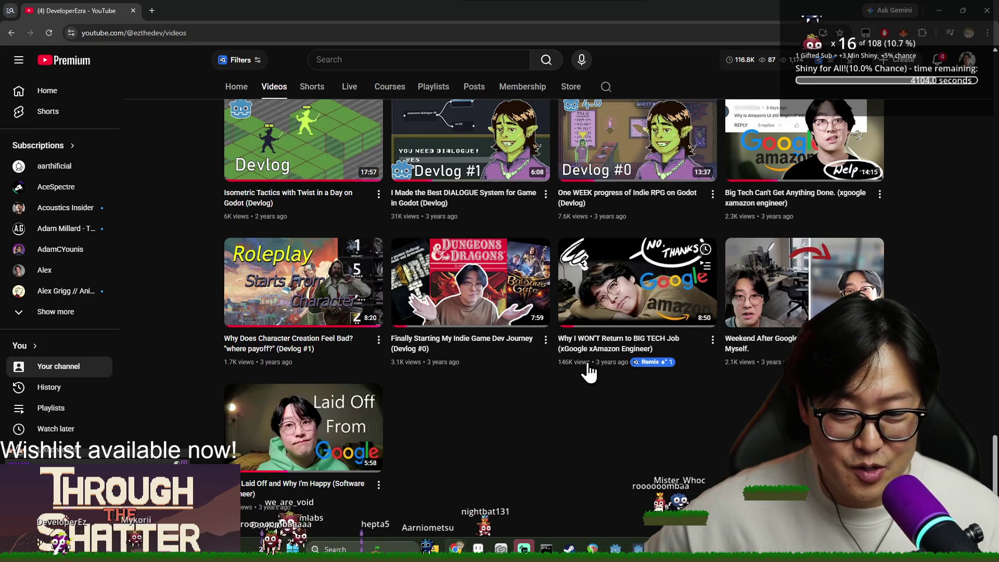
pyautogui.click(133, 11)
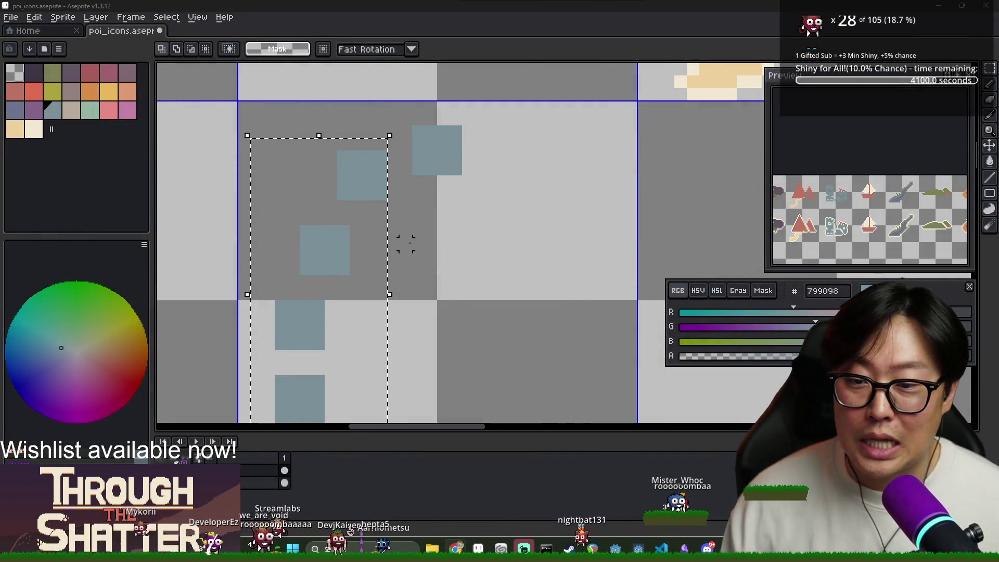
# Step: Clear the selection and move the lower blue-grey square one pixel right
pyautogui.scroll(-2, 414, 257)
pyautogui.hotkey('ctrl', 'd')
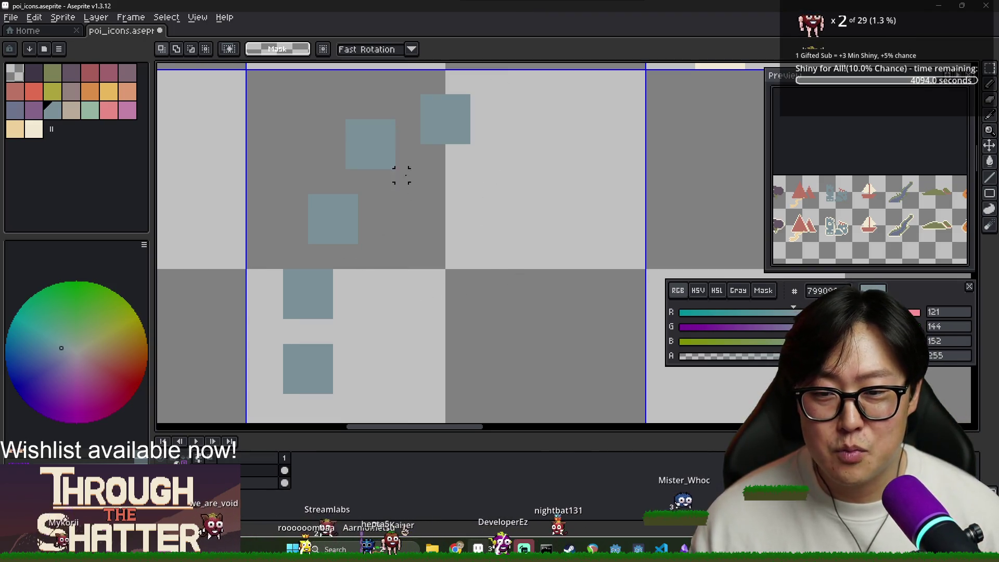
pyautogui.scroll(-3, 927, 164)
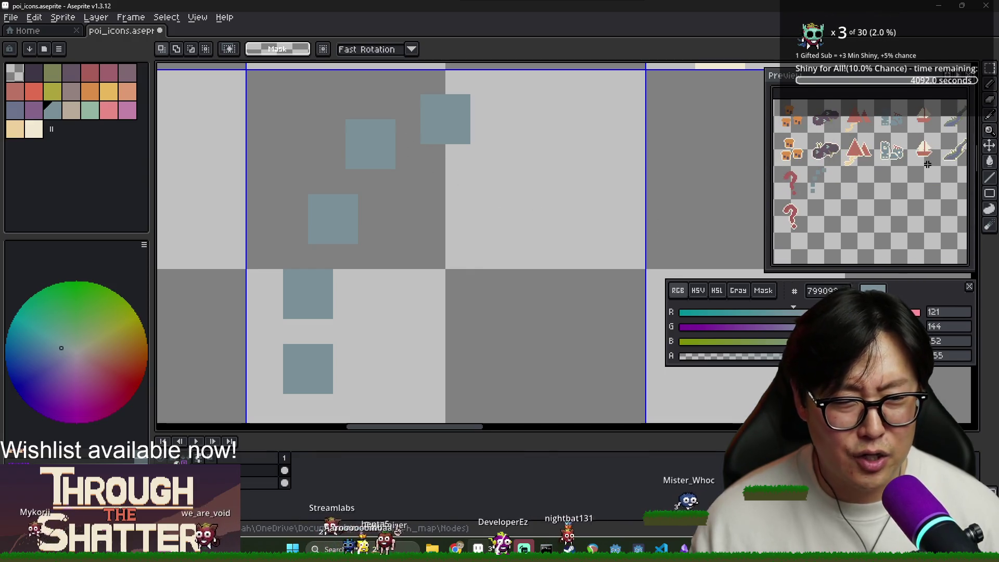
pyautogui.moveTo(344, 206); pyautogui.dragTo(364, 250)
pyautogui.moveTo(282, 255); pyautogui.dragTo(360, 333)
pyautogui.moveTo(319, 307); pyautogui.dragTo(330, 308)
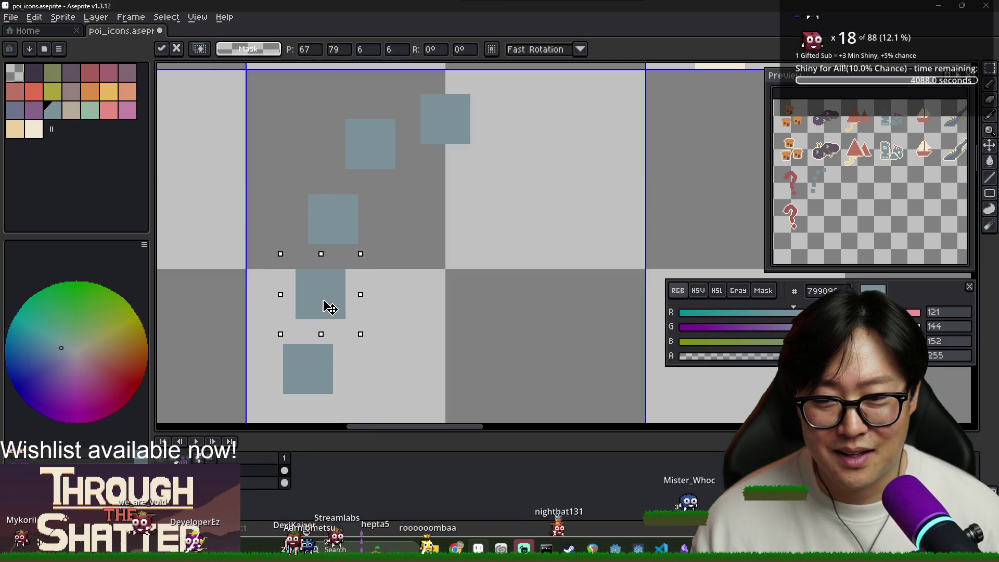
pyautogui.click(438, 225)
pyautogui.scroll(-1, 346, 198)
# Step: Flip the selected left arc horizontally with Edit > Flip Horizontal and place it on the ring's right side
pyautogui.moveTo(295, 123); pyautogui.dragTo(417, 336)
pyautogui.click(352, 222)
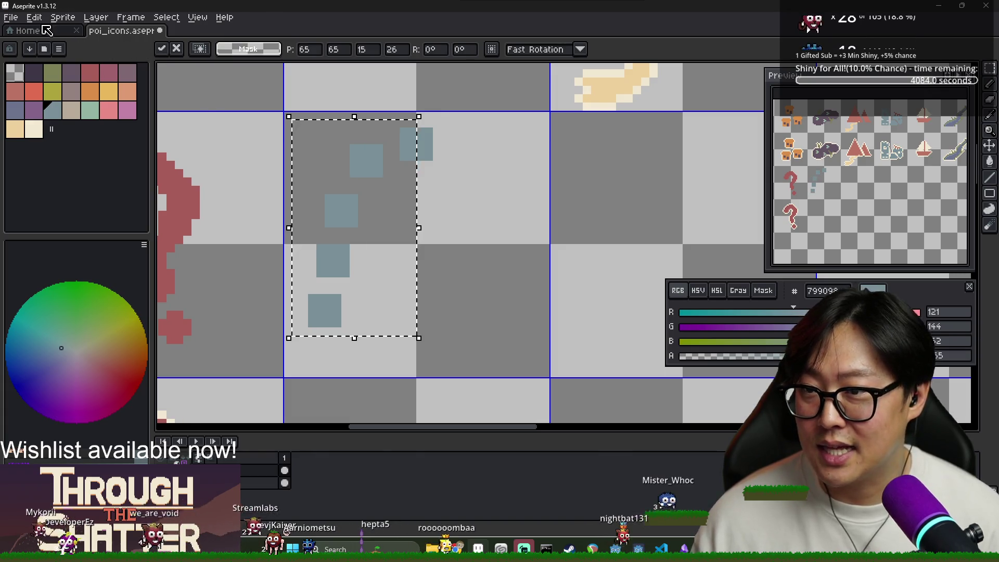
pyautogui.click(47, 31)
pyautogui.click(85, 32)
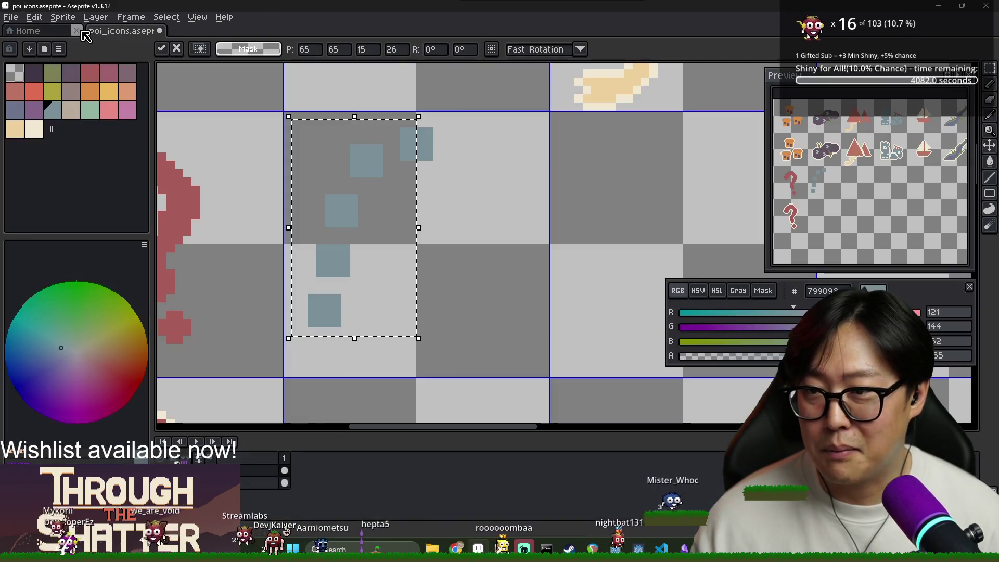
pyautogui.click(35, 17)
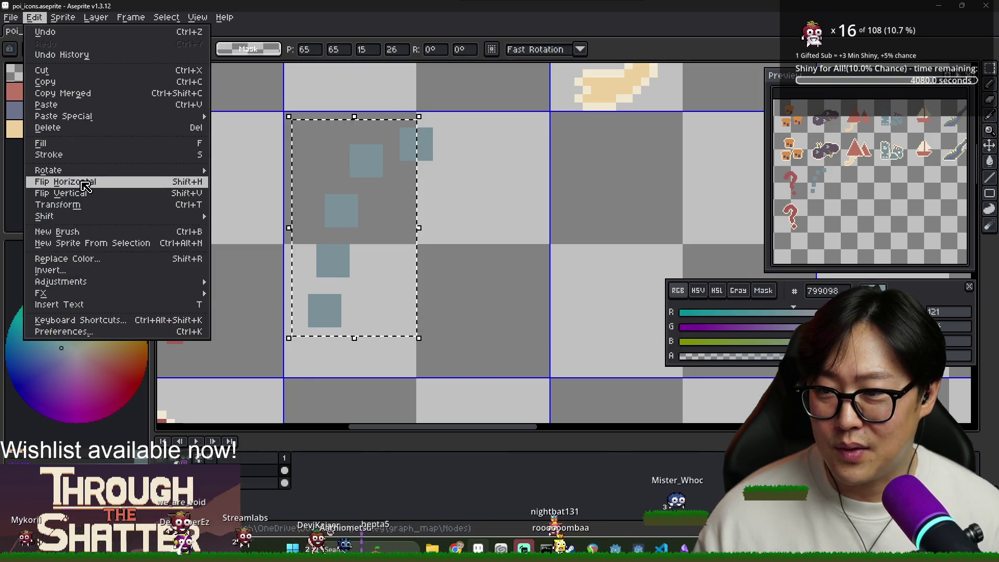
pyautogui.click(84, 182)
pyautogui.moveTo(370, 217)
pyautogui.mouseDown()
pyautogui.moveTo(511, 227)
pyautogui.moveTo(502, 222)
pyautogui.mouseUp()
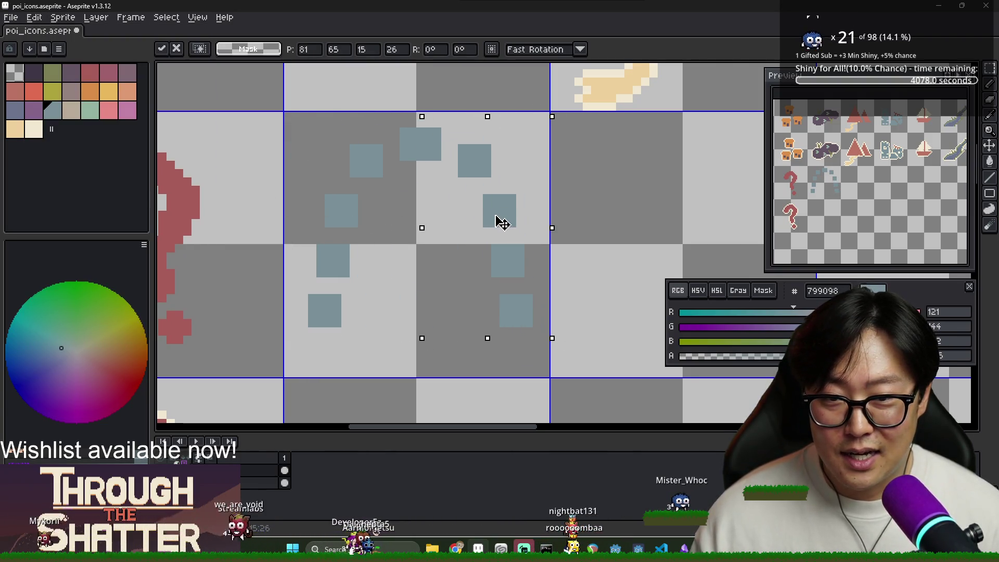
pyautogui.press('Return')
# Step: Pencil purple 84648a vertical and crossing bars inside the blue-grey ring, undoing the extra rightmost bar
pyautogui.scroll(-2, 489, 263)
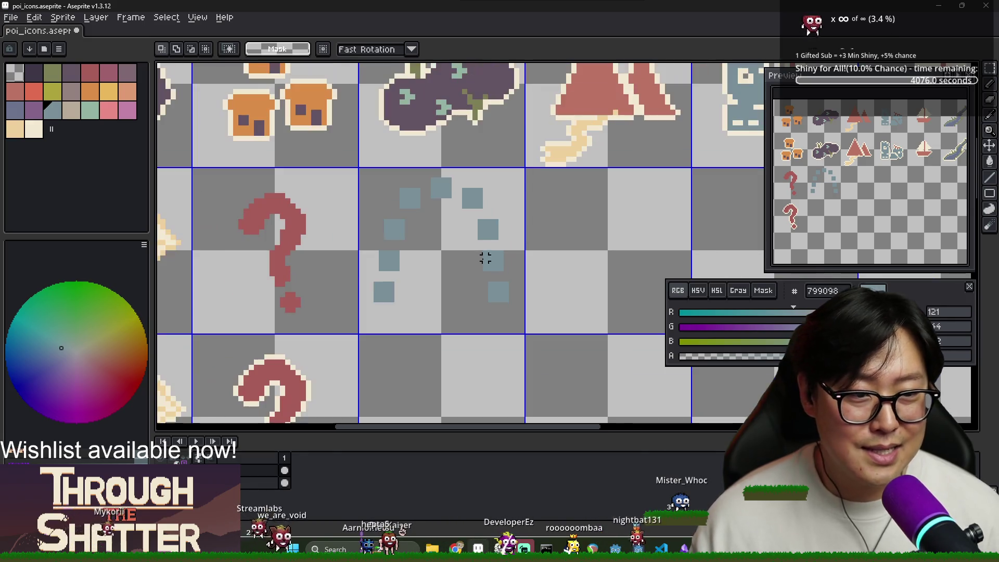
pyautogui.scroll(2, 485, 258)
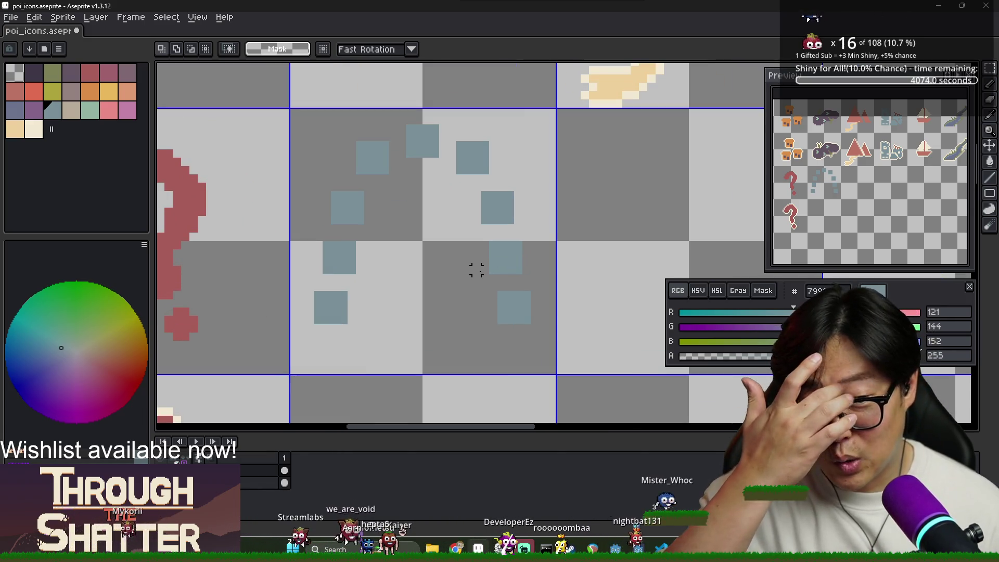
pyautogui.scroll(-1, 356, 234)
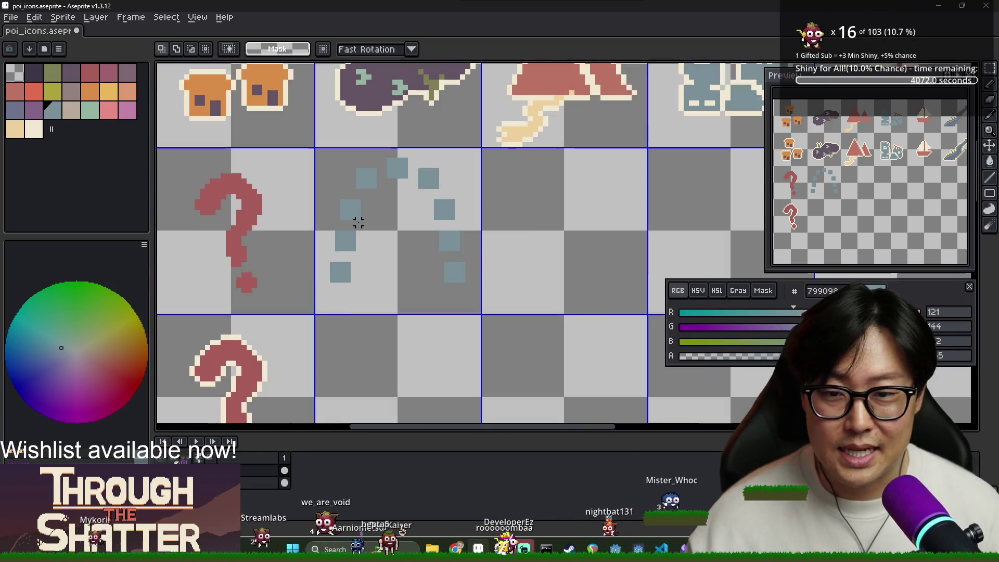
pyautogui.click(36, 107)
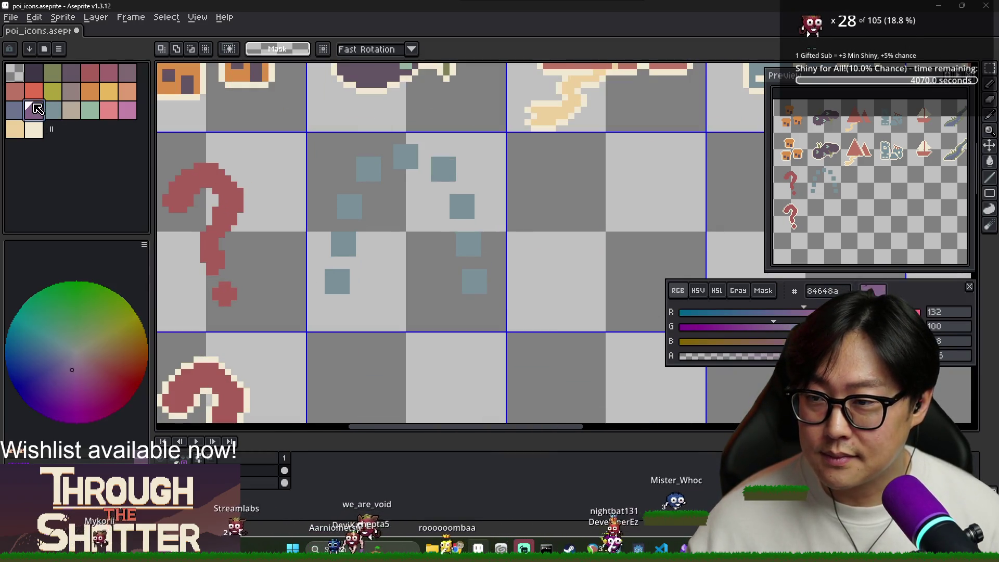
pyautogui.press('b')
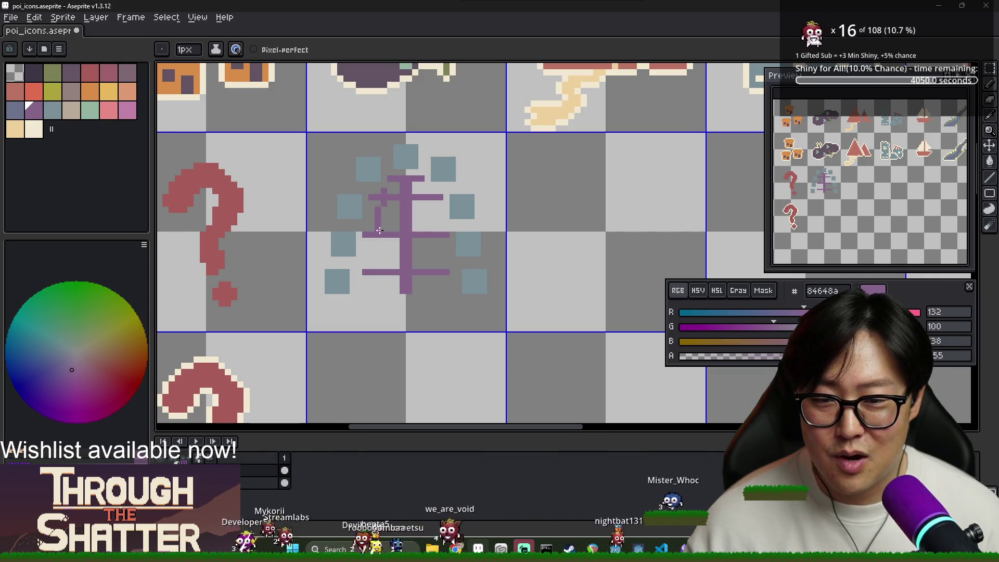
pyautogui.hotkey('ctrl', 'z')
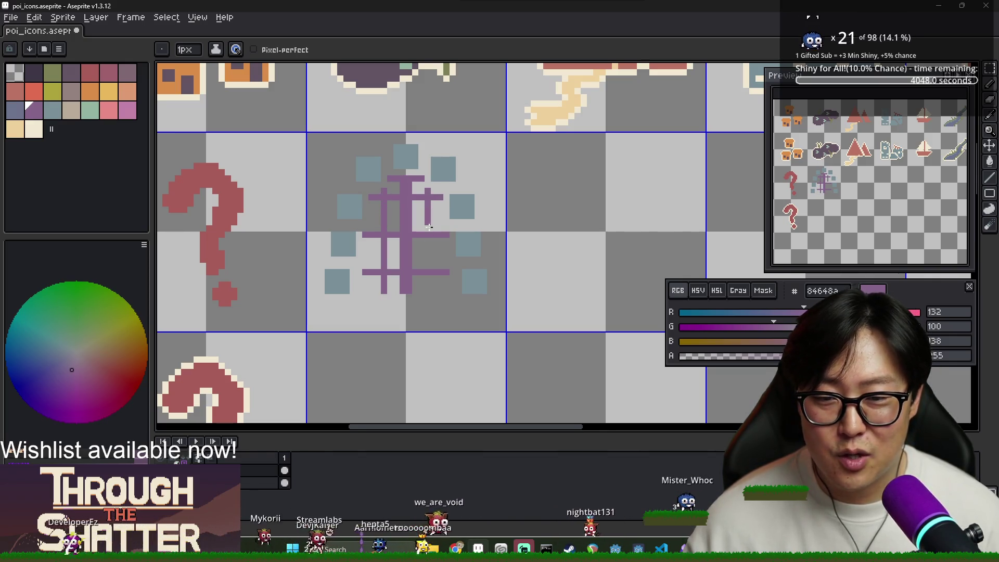
pyautogui.moveTo(428, 206); pyautogui.dragTo(430, 287)
pyautogui.moveTo(442, 202); pyautogui.dragTo(439, 291)
pyautogui.hotkey('ctrl', 'z')
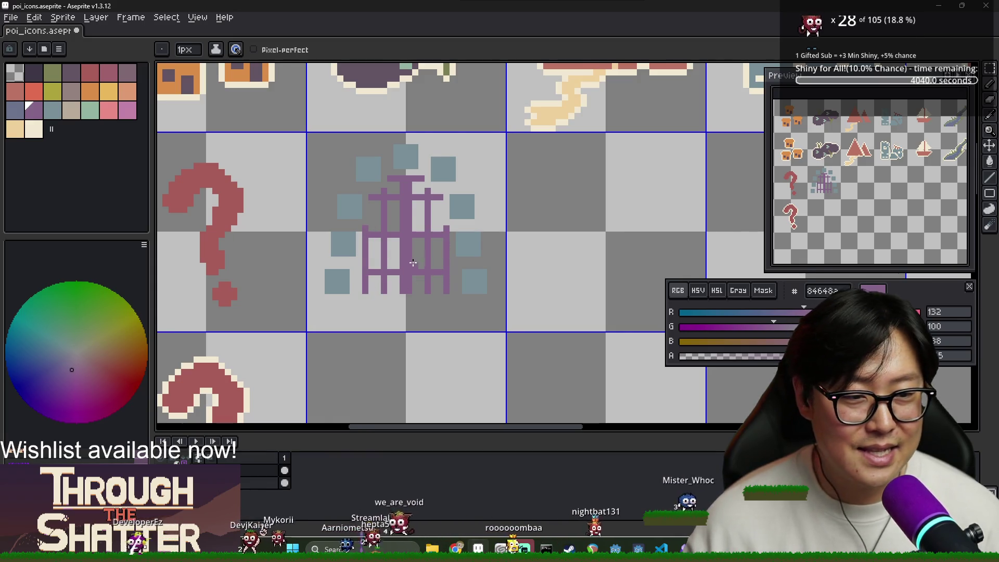
pyautogui.scroll(-2, 423, 281)
pyautogui.scroll(-1, 457, 295)
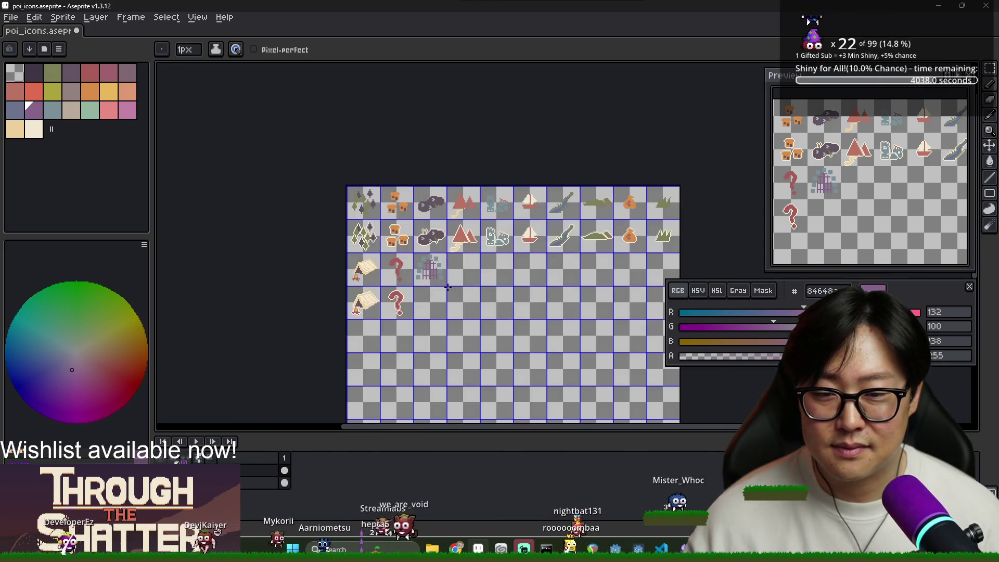
# Step: Erase the fence's bottom row, side columns, cross bars and column tops, after undoing an accidental fill
pyautogui.scroll(5, 421, 273)
pyautogui.press('g')
pyautogui.press('b')
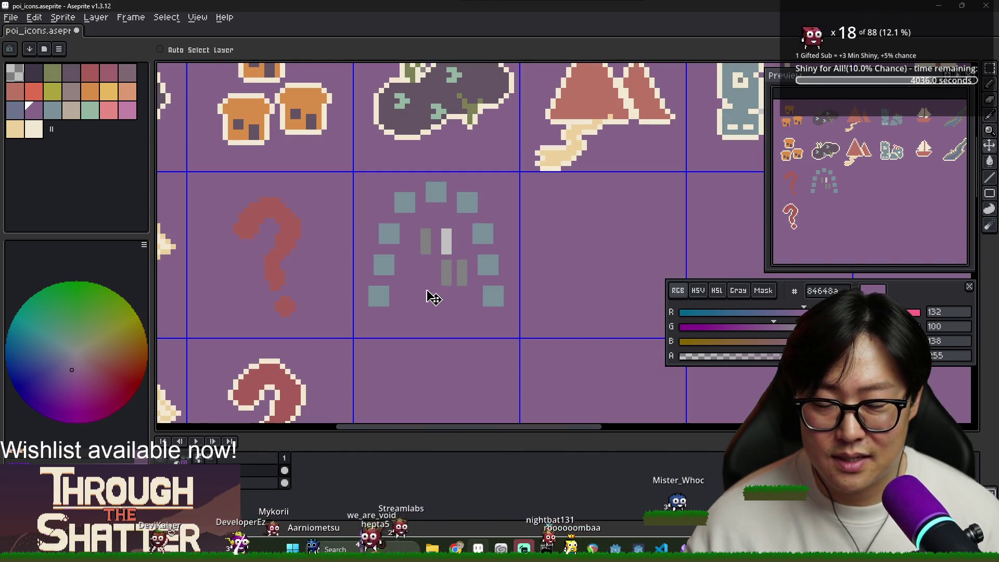
pyautogui.hotkey('ctrl', 'z')
pyautogui.scroll(1, 420, 297)
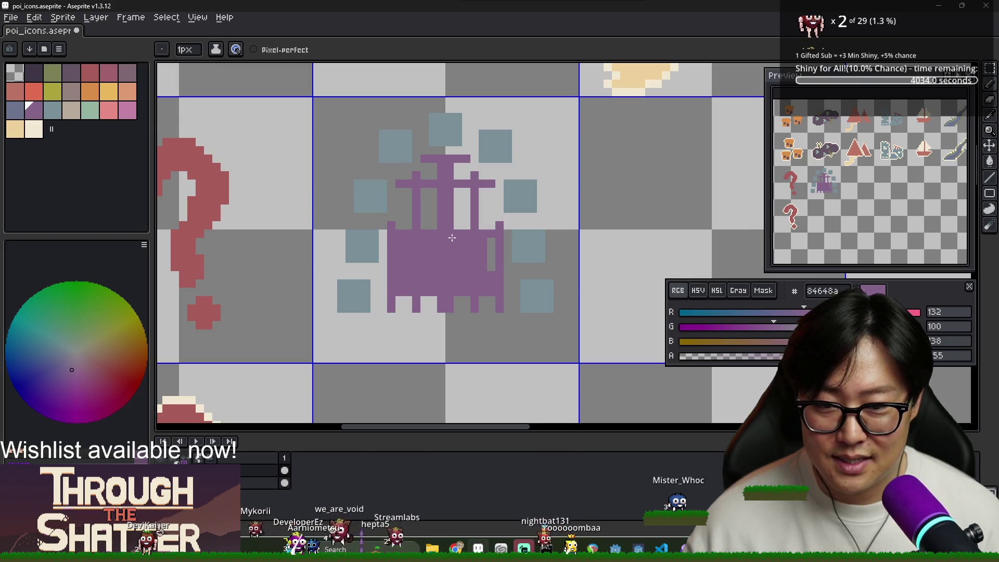
pyautogui.press('e')
pyautogui.moveTo(474, 300); pyautogui.dragTo(407, 300)
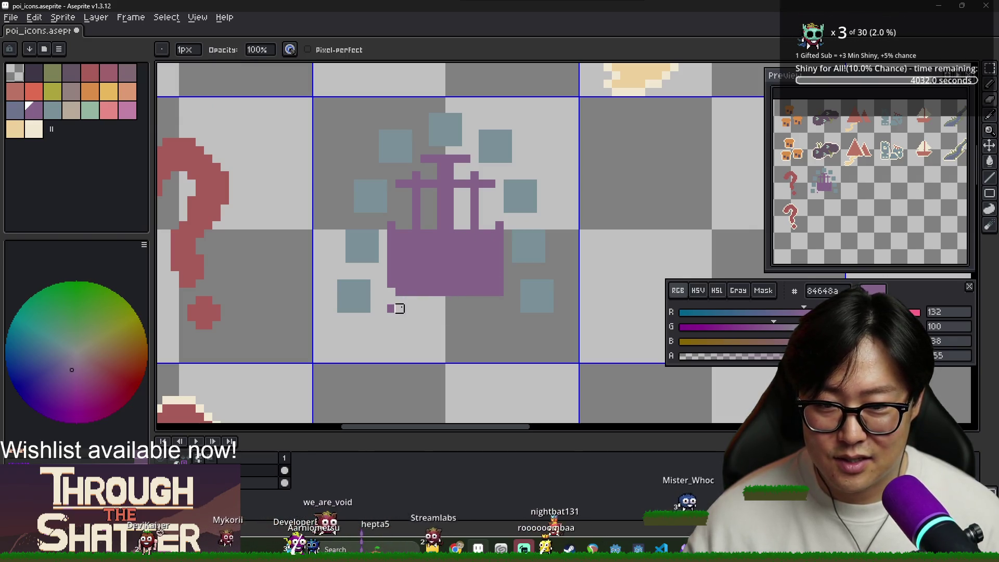
pyautogui.moveTo(390, 225); pyautogui.dragTo(391, 286)
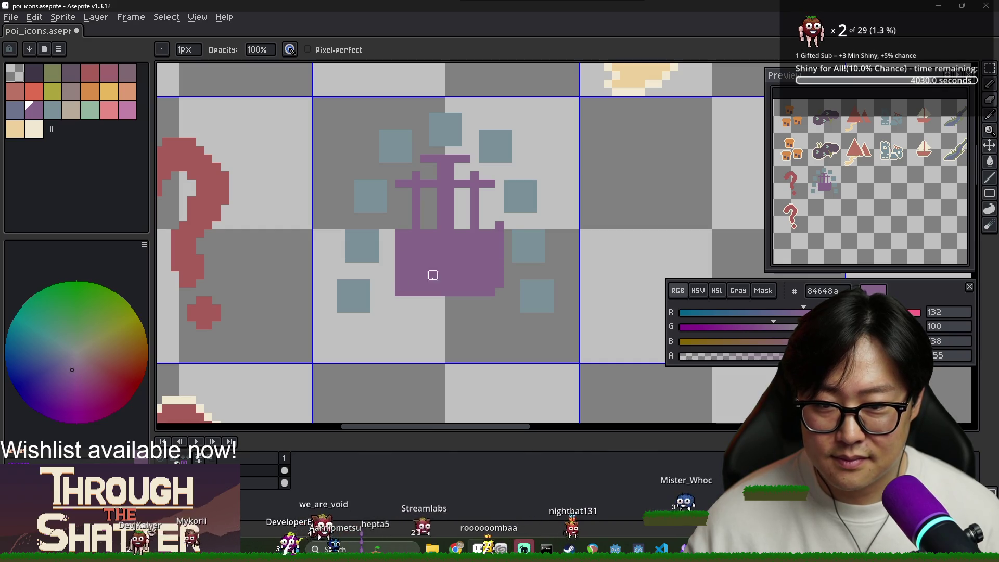
pyautogui.moveTo(499, 283); pyautogui.dragTo(499, 224)
pyautogui.moveTo(483, 183)
pyautogui.mouseDown()
pyautogui.moveTo(424, 172)
pyautogui.moveTo(437, 158)
pyautogui.moveTo(466, 157)
pyautogui.mouseUp()
# Step: Pencil a purple arch over the columns, bucket-fill it solid, and round out its right edge and top
pyautogui.press('i')
pyautogui.press('b')
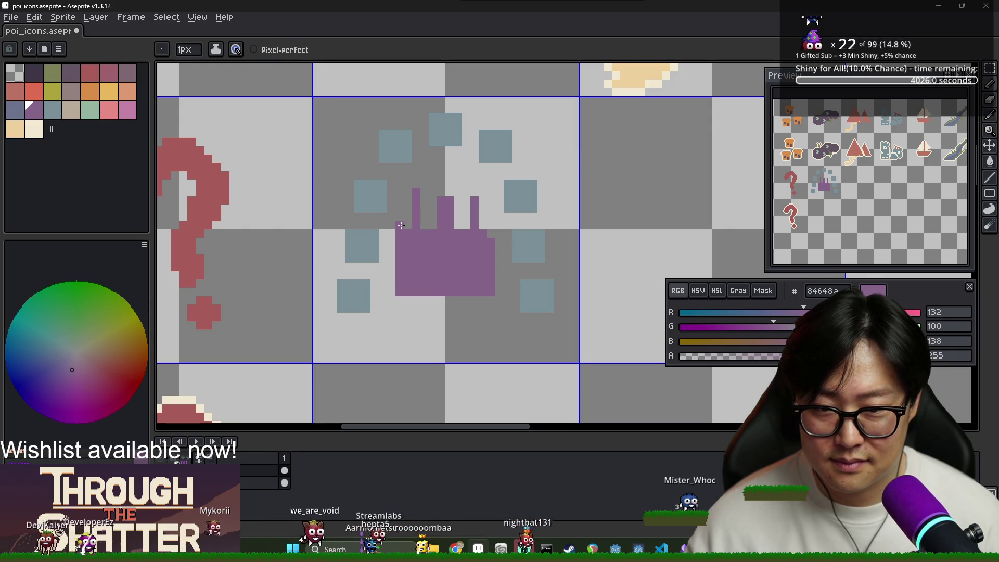
pyautogui.moveTo(409, 225); pyautogui.dragTo(475, 228)
pyautogui.press('g')
pyautogui.click(469, 217)
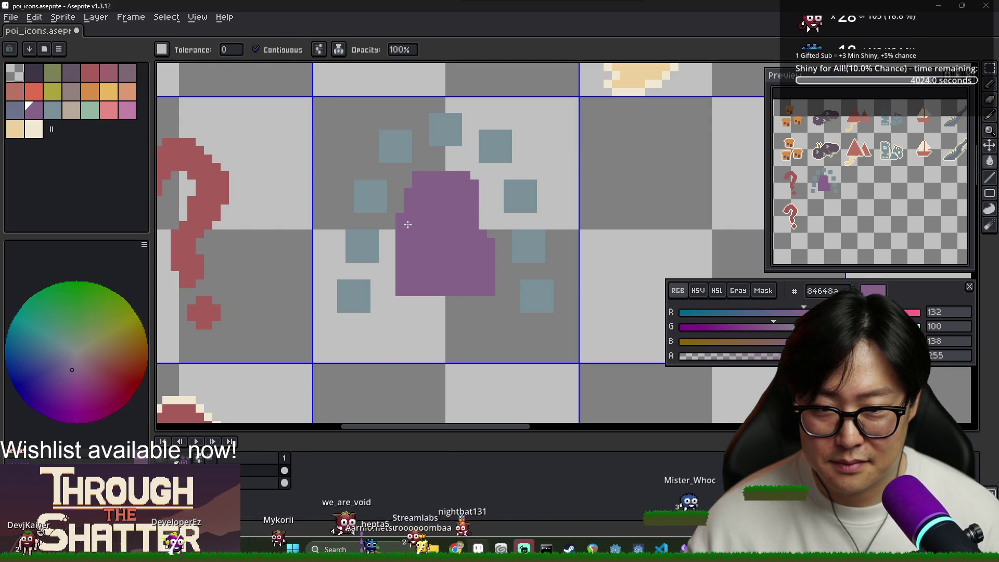
pyautogui.press('b')
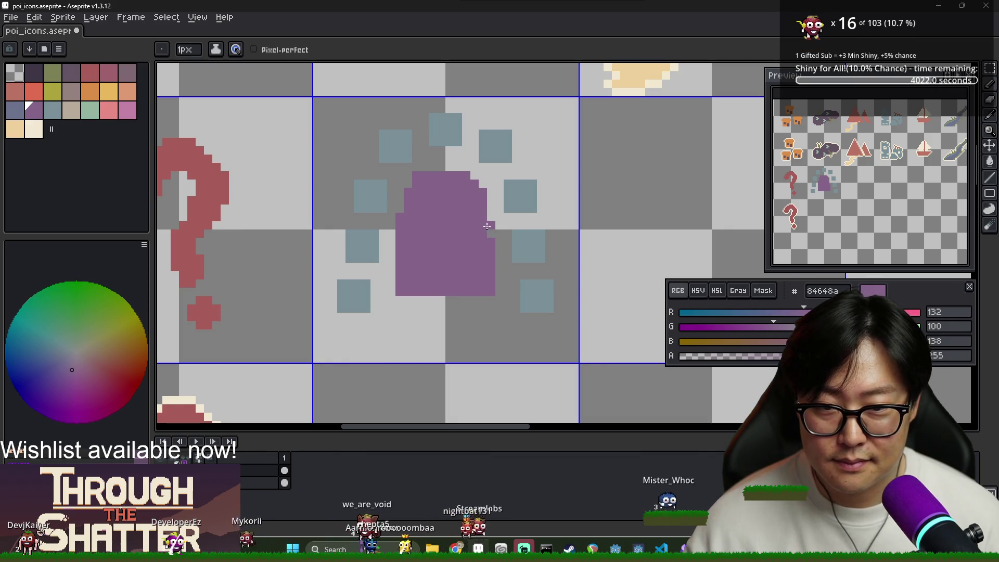
pyautogui.moveTo(483, 207); pyautogui.dragTo(486, 242)
pyautogui.moveTo(475, 176); pyautogui.dragTo(483, 184)
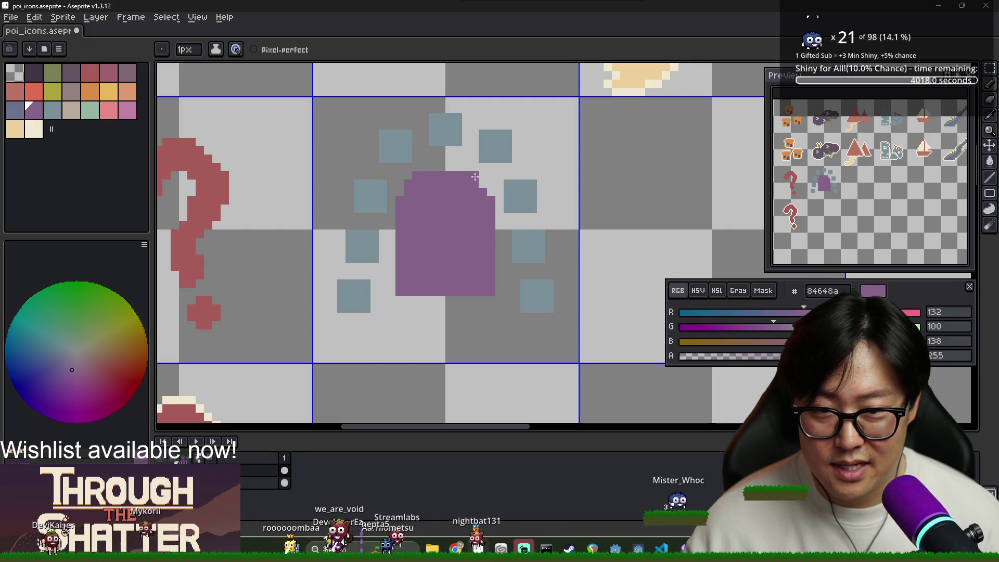
pyautogui.scroll(-4, 482, 228)
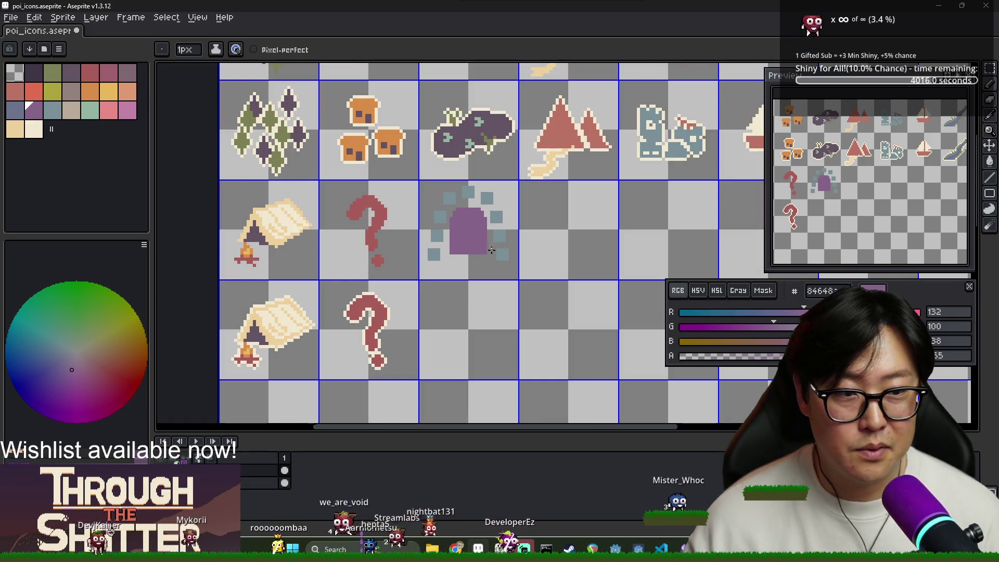
pyautogui.scroll(2, 491, 250)
pyautogui.scroll(2, 499, 253)
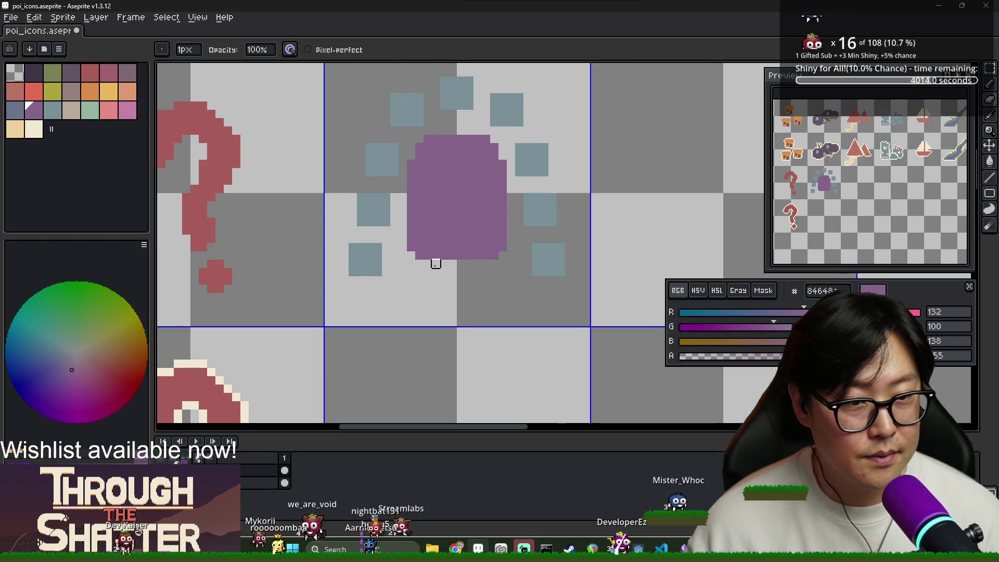
pyautogui.scroll(-1, 435, 264)
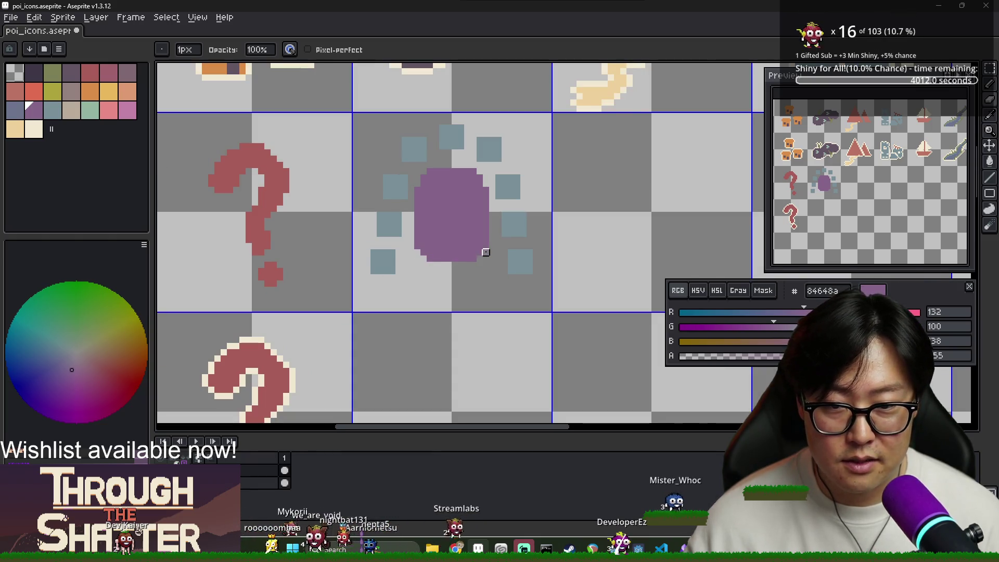
# Step: Try blue-grey 799098, 6d738d, purple 84648a and mauve 806873, undoing the stray mauve pixels beside the blob
pyautogui.click(56, 114)
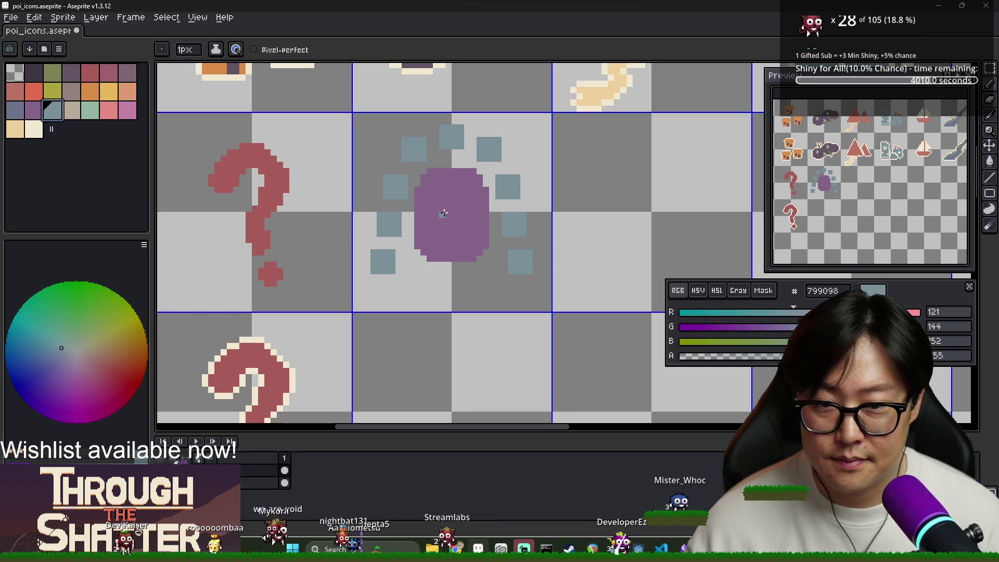
pyautogui.click(15, 110)
pyautogui.press('g')
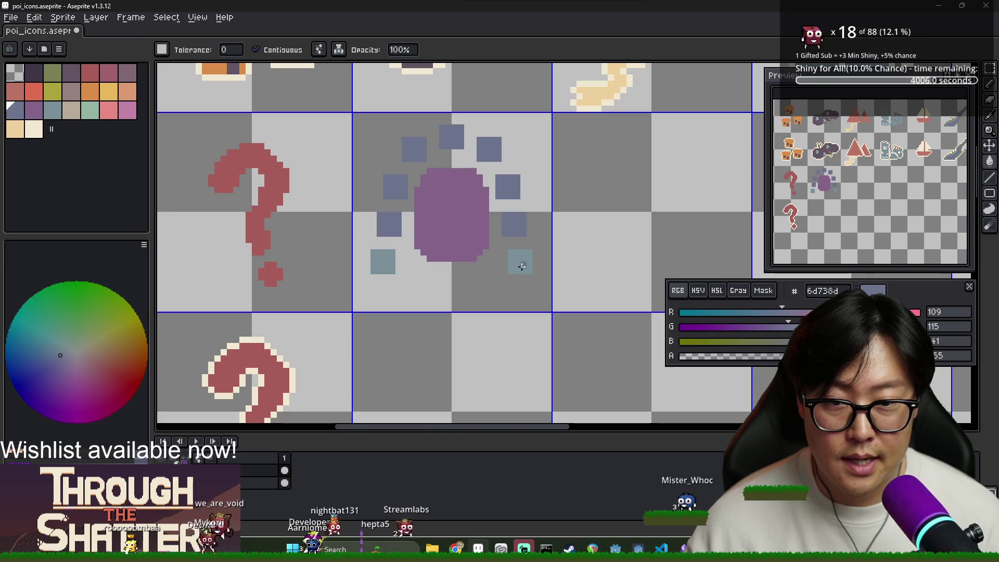
pyautogui.scroll(-1, 386, 261)
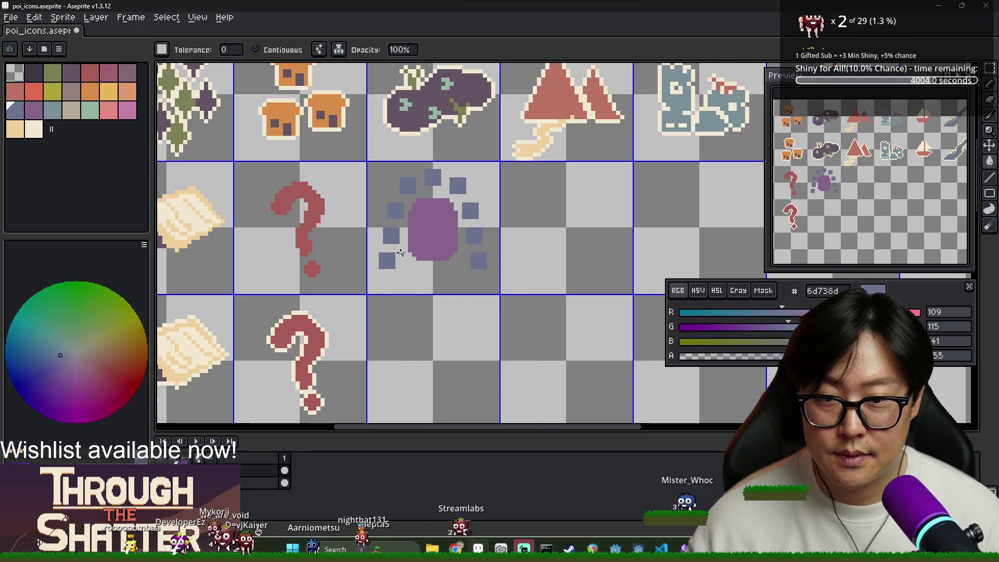
pyautogui.scroll(2, 401, 255)
pyautogui.scroll(-2, 390, 252)
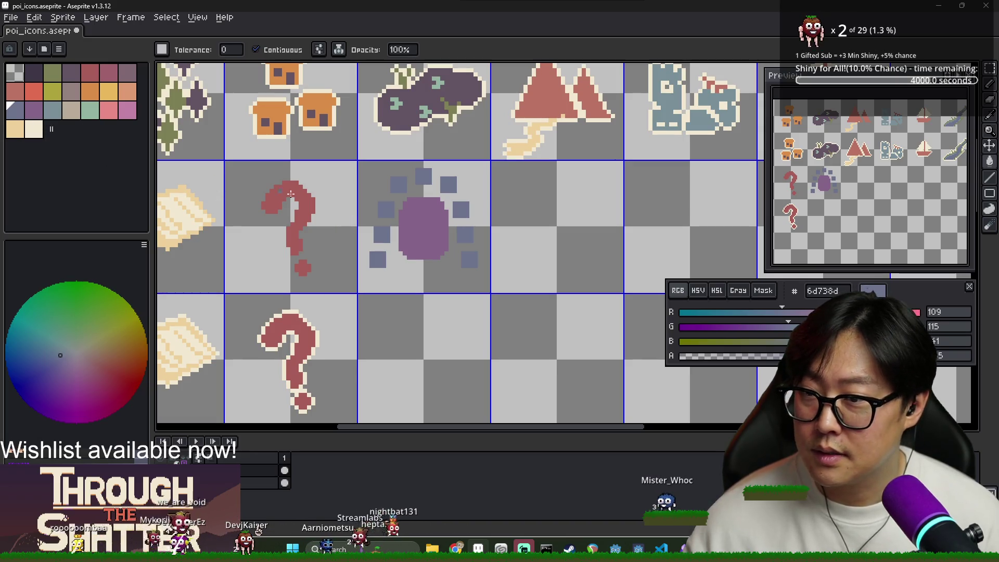
pyautogui.click(33, 109)
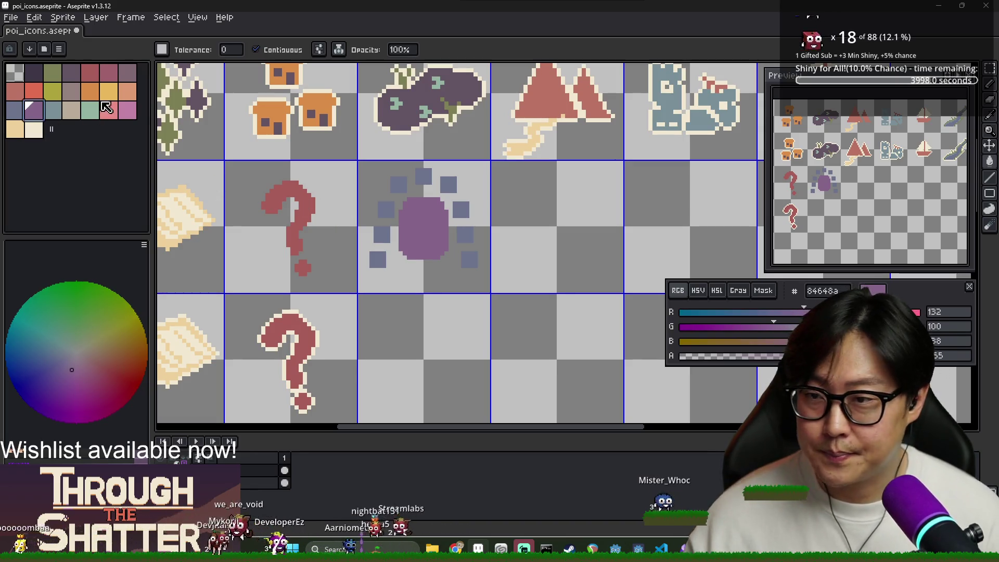
pyautogui.click(126, 73)
pyautogui.press('b')
pyautogui.scroll(1, 381, 248)
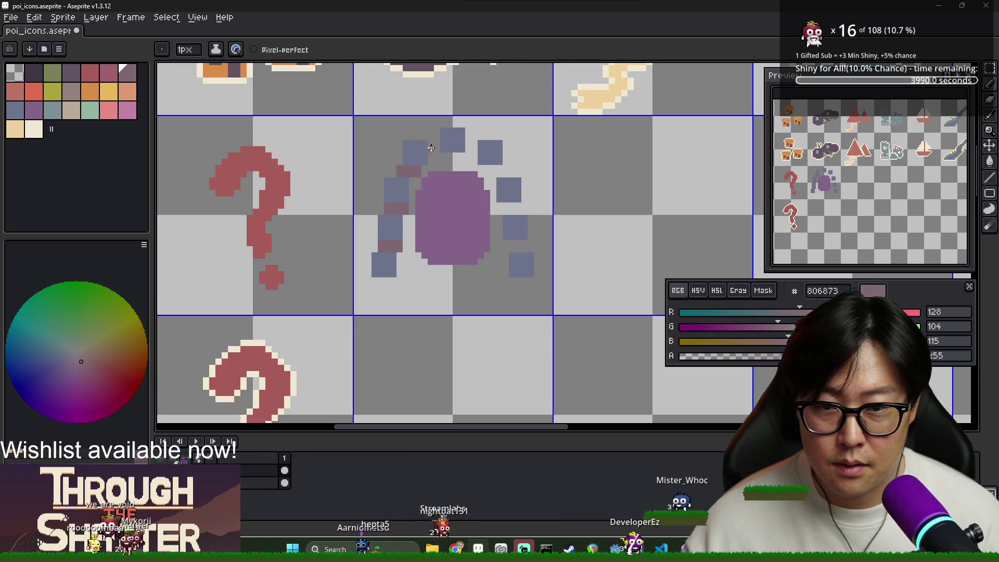
pyautogui.hotkey('ctrl', 'z')
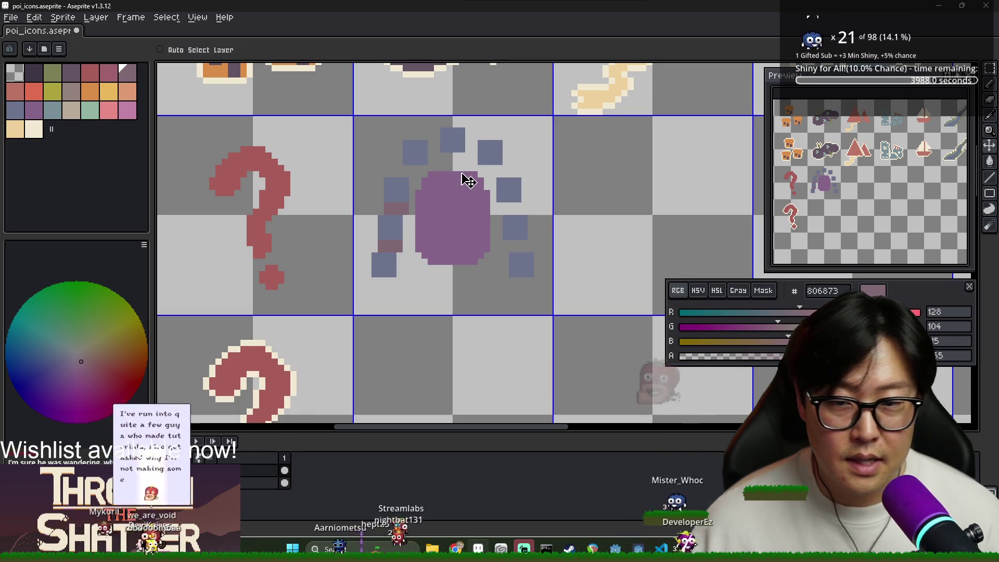
pyautogui.scroll(-1, 405, 247)
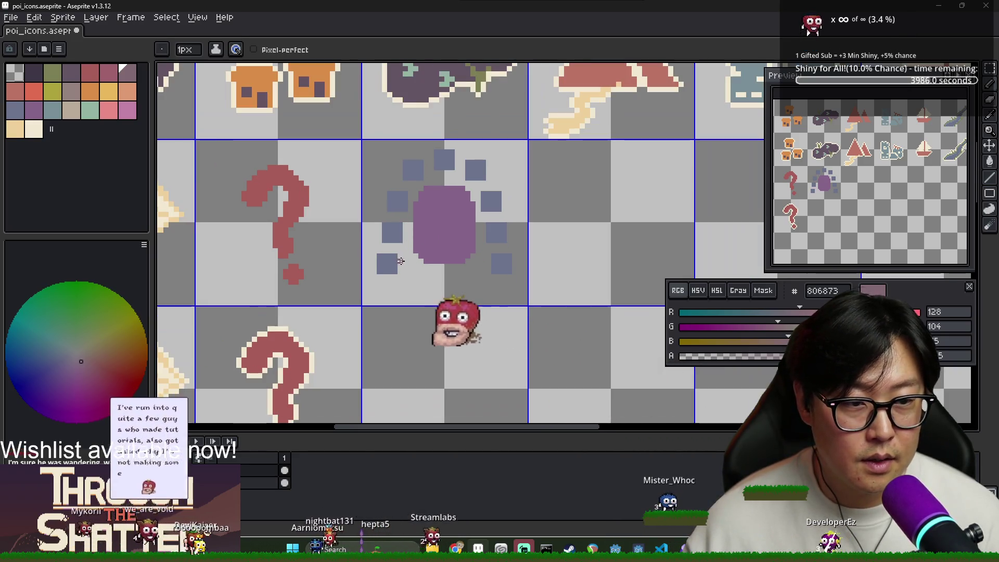
# Step: Paint yellow e8b85c swirl strokes up the blob, across its top, and down to the lower left
pyautogui.click(109, 91)
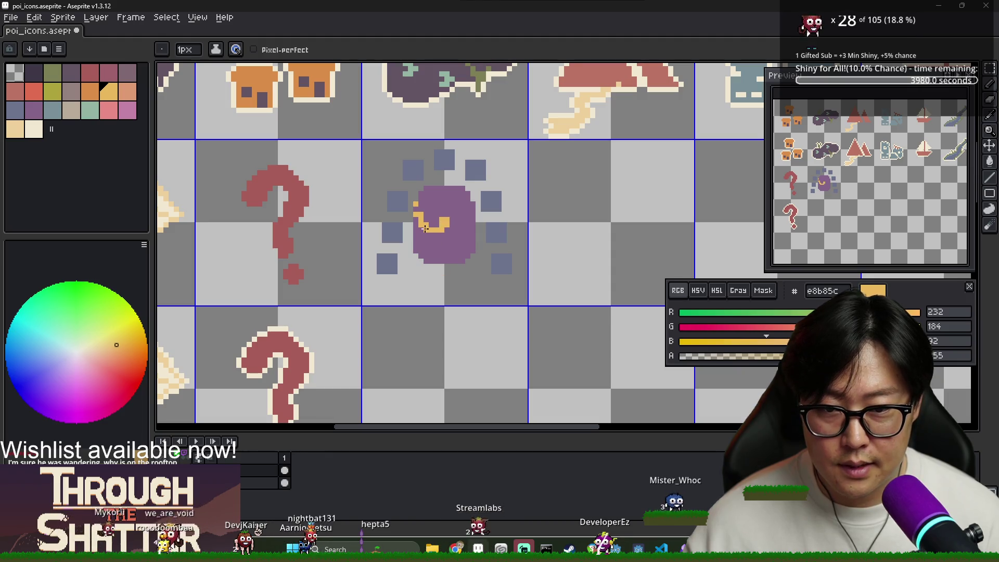
pyautogui.moveTo(420, 204); pyautogui.dragTo(427, 189)
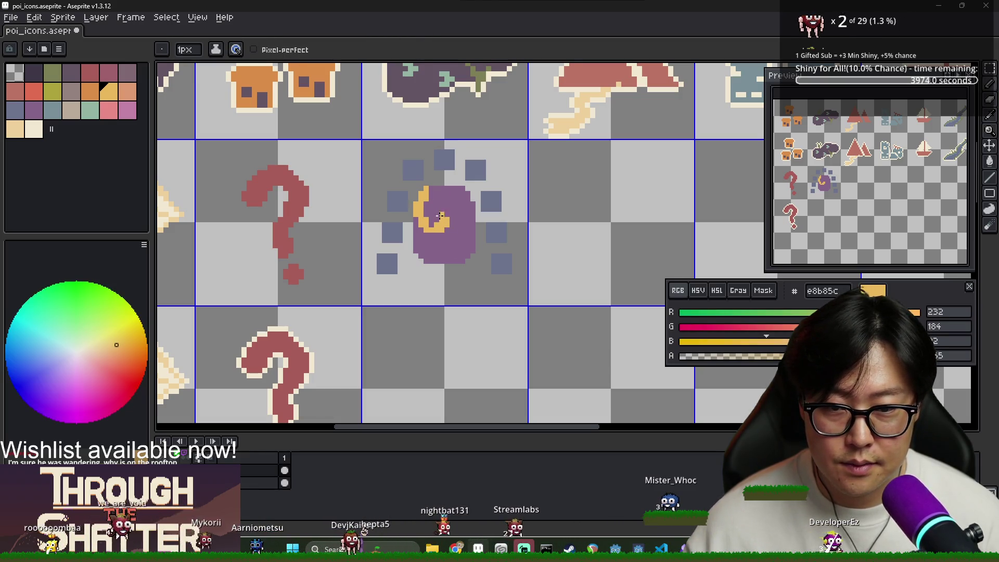
pyautogui.moveTo(441, 204); pyautogui.dragTo(460, 197)
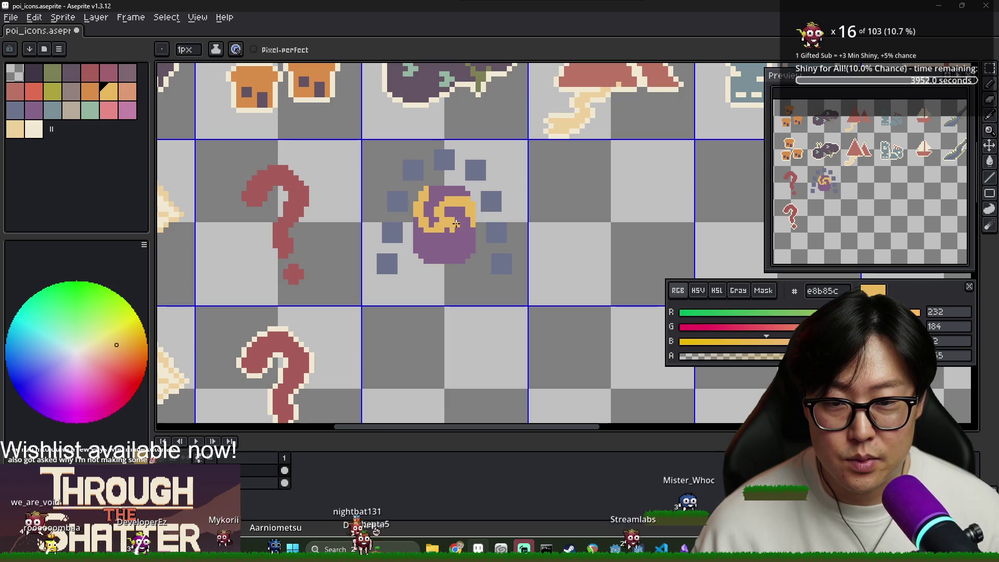
pyautogui.moveTo(458, 229); pyautogui.dragTo(455, 249)
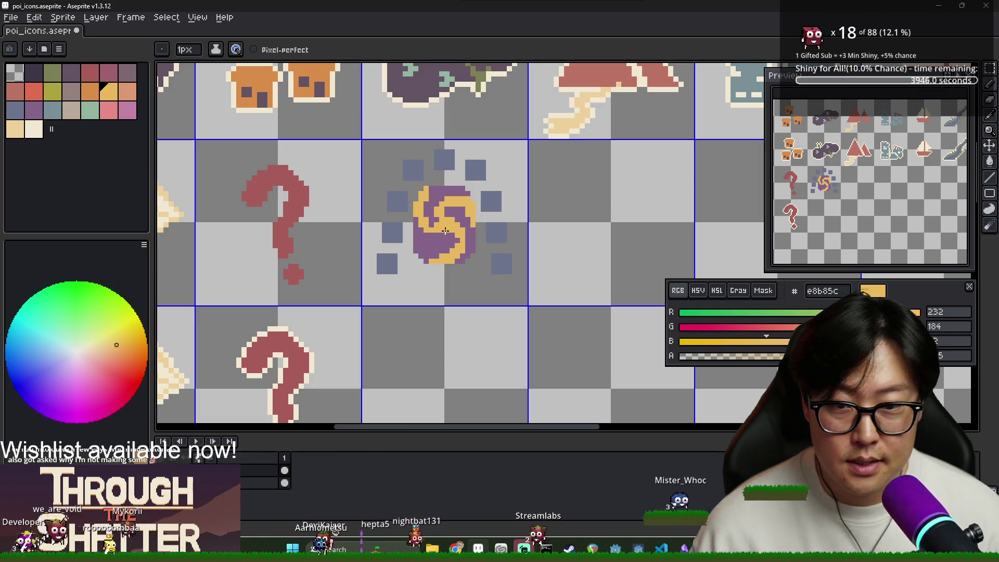
pyautogui.click(427, 249)
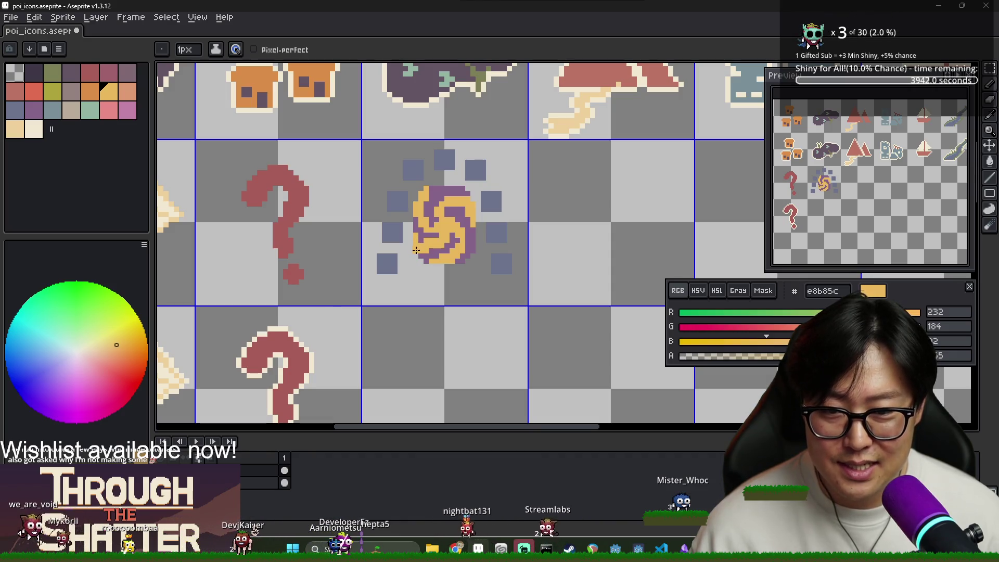
# Step: Recolour two lower-left swirl pixels purple and widen the purple block at the swirl's centre
pyautogui.scroll(5, 430, 248)
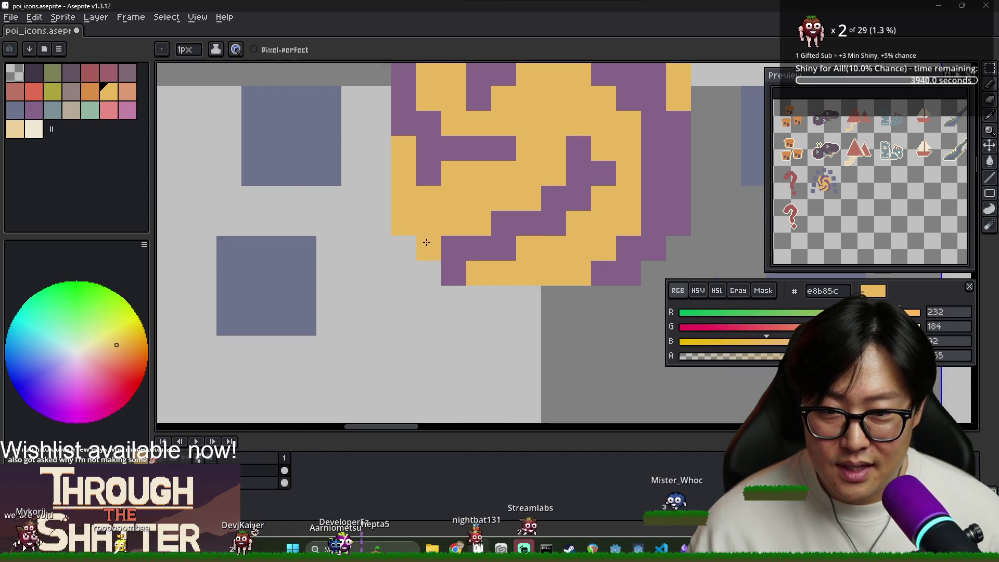
pyautogui.scroll(-2, 448, 247)
pyautogui.scroll(-2, 448, 247)
pyautogui.scroll(2, 450, 245)
pyautogui.keyDown('alt'); pyautogui.click(461, 246); pyautogui.keyUp('alt')
pyautogui.click(452, 247)
pyautogui.click(422, 234)
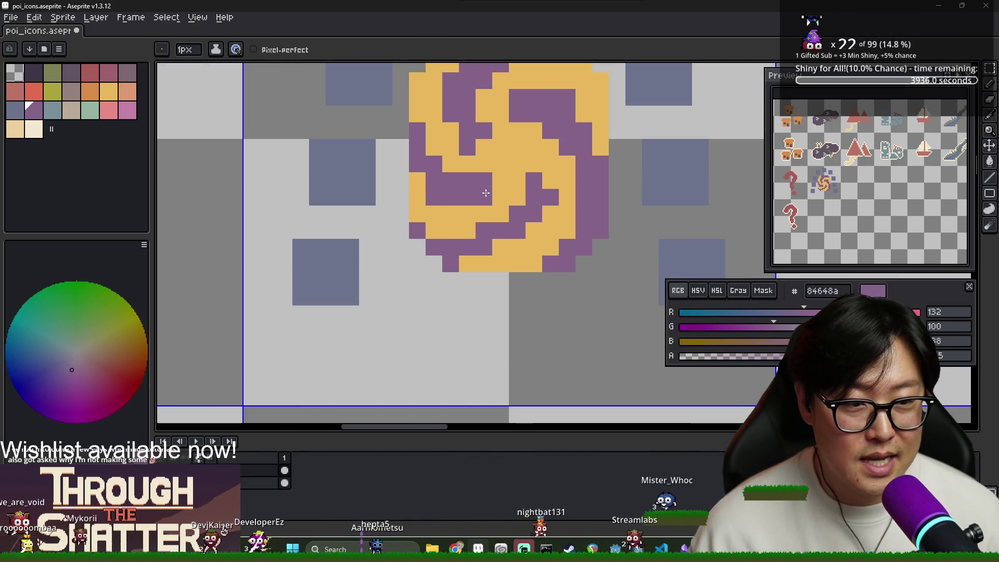
pyautogui.moveTo(484, 198); pyautogui.dragTo(498, 180)
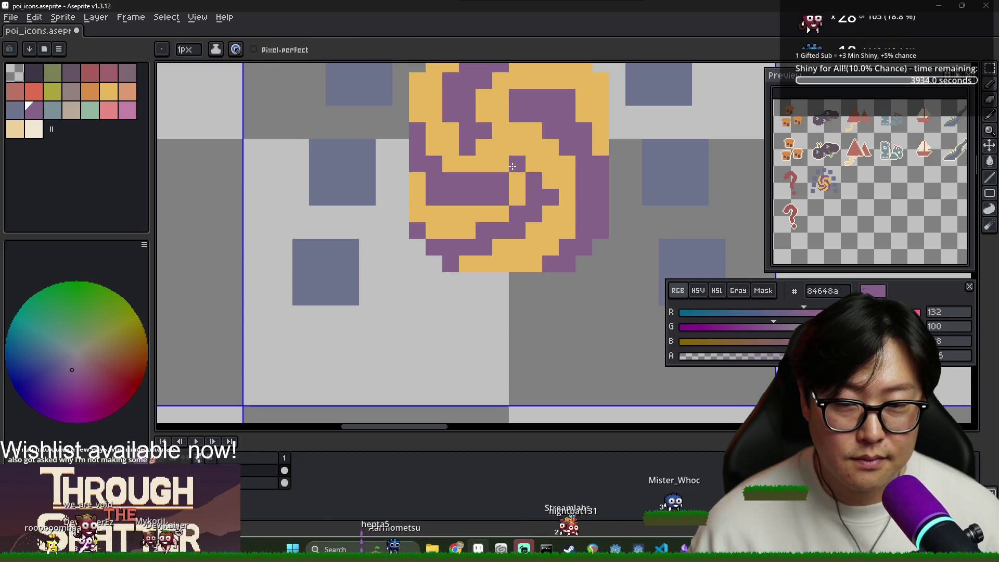
# Step: Rework the swirl-centre pixels between yellow and purple, leaving the centre pixel purple
pyautogui.keyDown('alt'); pyautogui.click(517, 195); pyautogui.keyUp('alt')
pyautogui.click(519, 164)
pyautogui.keyDown('alt'); pyautogui.click(500, 175); pyautogui.keyUp('alt')
pyautogui.click(486, 164)
pyautogui.keyDown('alt'); pyautogui.click(468, 162); pyautogui.keyUp('alt')
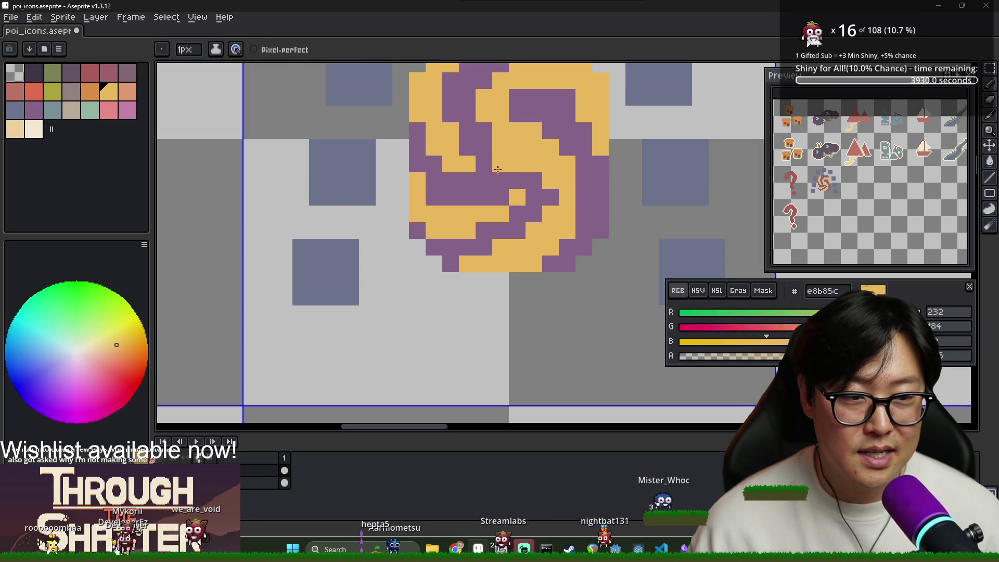
pyautogui.click(484, 166)
pyautogui.keyDown('alt'); pyautogui.click(487, 151); pyautogui.keyUp('alt')
pyautogui.click(484, 166)
# Step: Paint the top-row swirl pixels yellow, undoing the last yellow pixel
pyautogui.moveTo(452, 115); pyautogui.dragTo(446, 150)
pyautogui.moveTo(452, 83)
pyautogui.mouseDown()
pyautogui.moveTo(443, 127)
pyautogui.moveTo(467, 109)
pyautogui.mouseUp()
pyautogui.keyDown('alt'); pyautogui.click(443, 126); pyautogui.keyUp('alt')
pyautogui.click(454, 126)
pyautogui.click(458, 153)
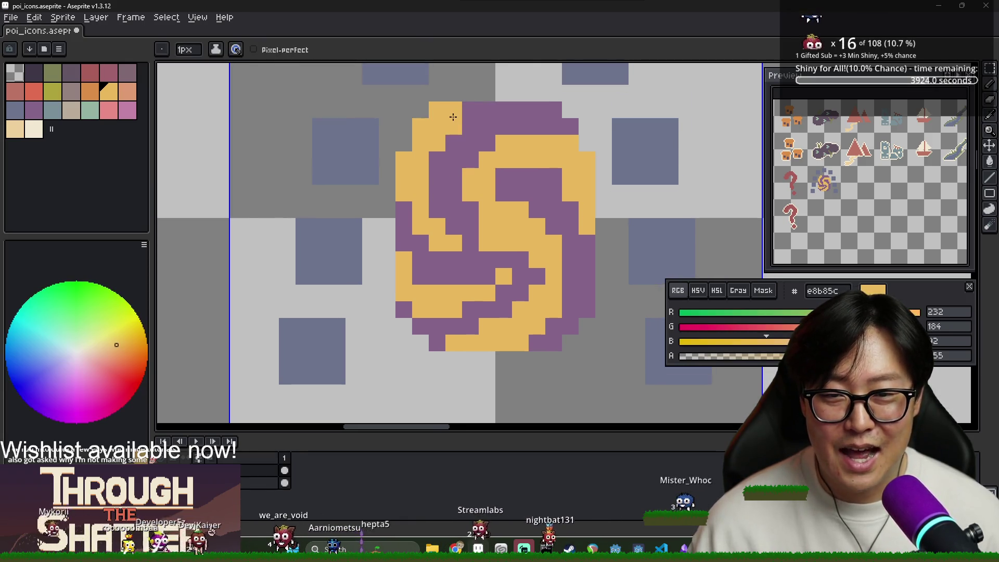
pyautogui.hotkey('ctrl', 'z')
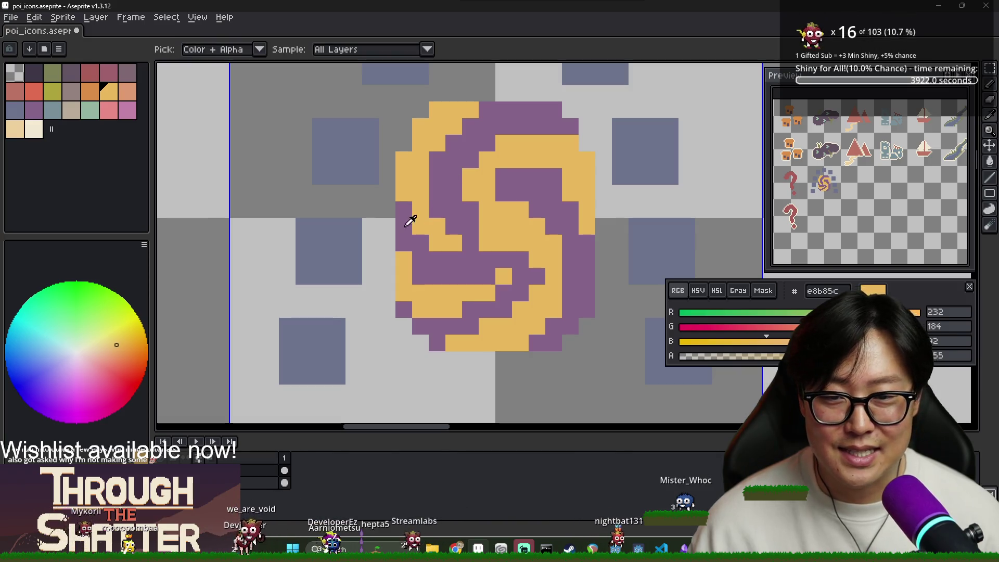
# Step: Paint the left-arm, right-arm and bottom swirl pixels purple to thin the yellow arms
pyautogui.keyDown('alt'); pyautogui.click(405, 211); pyautogui.keyUp('alt')
pyautogui.click(404, 193)
pyautogui.click(420, 225)
pyautogui.click(437, 243)
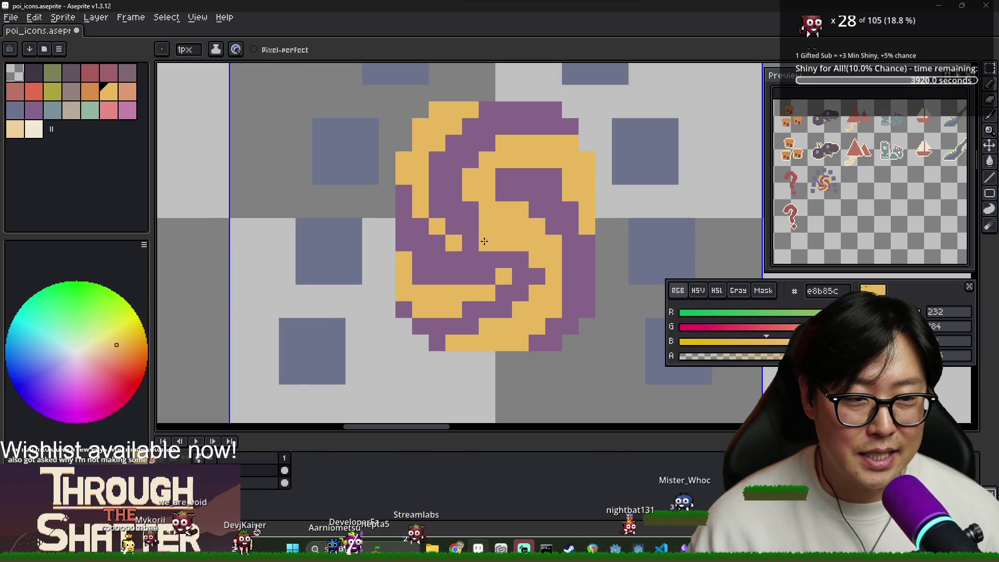
pyautogui.moveTo(502, 243); pyautogui.dragTo(499, 224)
pyautogui.click(520, 243)
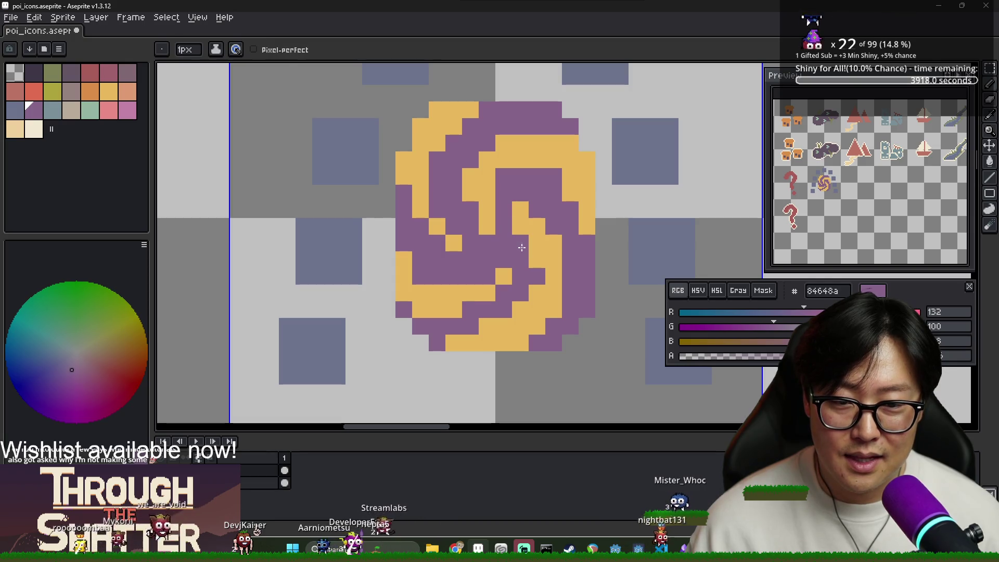
pyautogui.click(536, 261)
pyautogui.click(520, 309)
pyautogui.click(487, 325)
pyautogui.click(454, 342)
pyautogui.moveTo(462, 343); pyautogui.dragTo(516, 342)
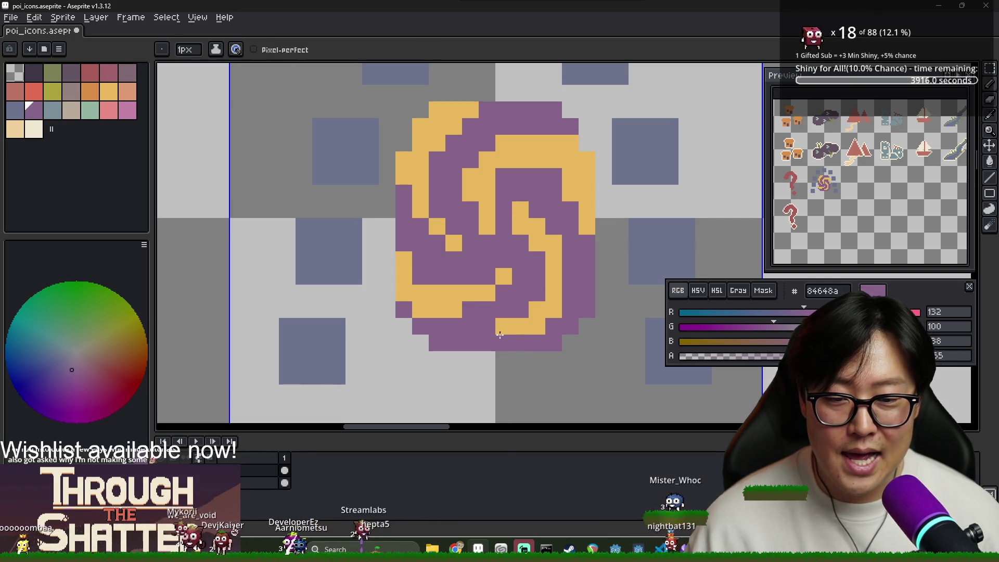
pyautogui.click(537, 325)
# Step: Touch up centre-right pixels and draw a second yellow arm down the swirl's right edge
pyautogui.click(536, 243)
pyautogui.keyDown('alt'); pyautogui.click(527, 224); pyautogui.keyUp('alt')
pyautogui.click(536, 226)
pyautogui.keyDown('alt'); pyautogui.click(516, 238); pyautogui.keyUp('alt')
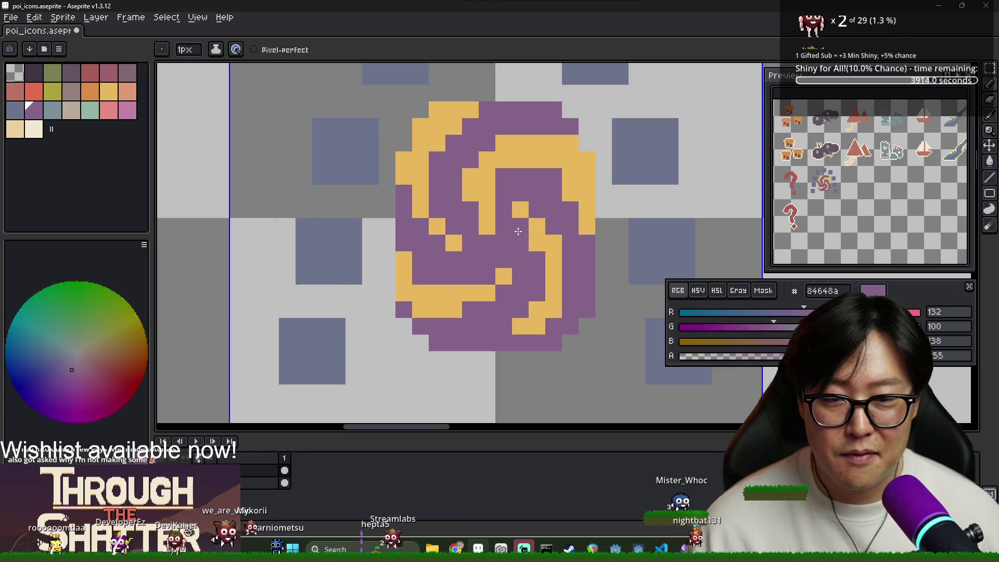
pyautogui.keyDown('alt'); pyautogui.click(551, 238); pyautogui.keyUp('alt')
pyautogui.click(520, 226)
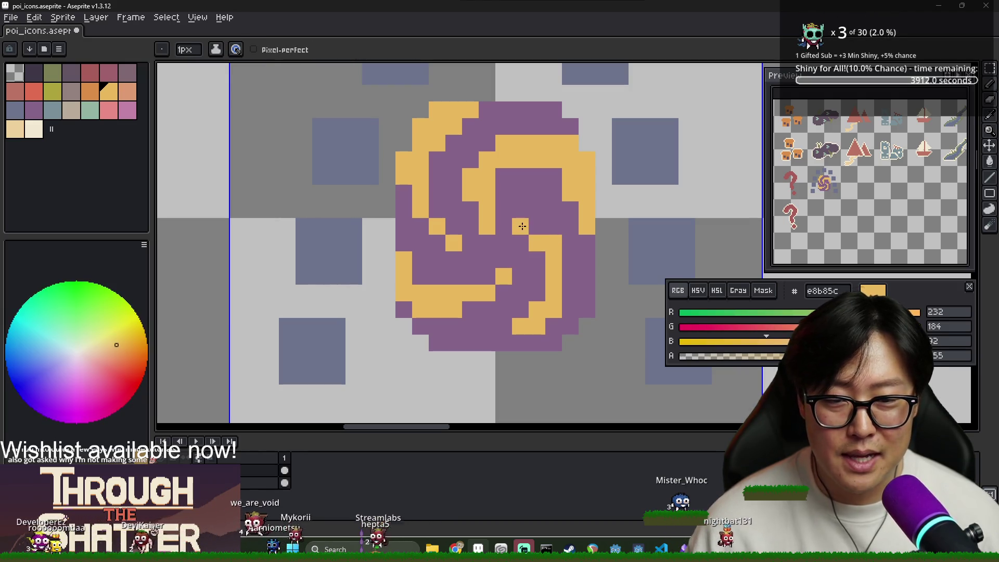
pyautogui.keyDown('alt'); pyautogui.click(541, 260); pyautogui.keyUp('alt')
pyautogui.click(551, 244)
pyautogui.moveTo(537, 322); pyautogui.dragTo(554, 293)
pyautogui.click(520, 326)
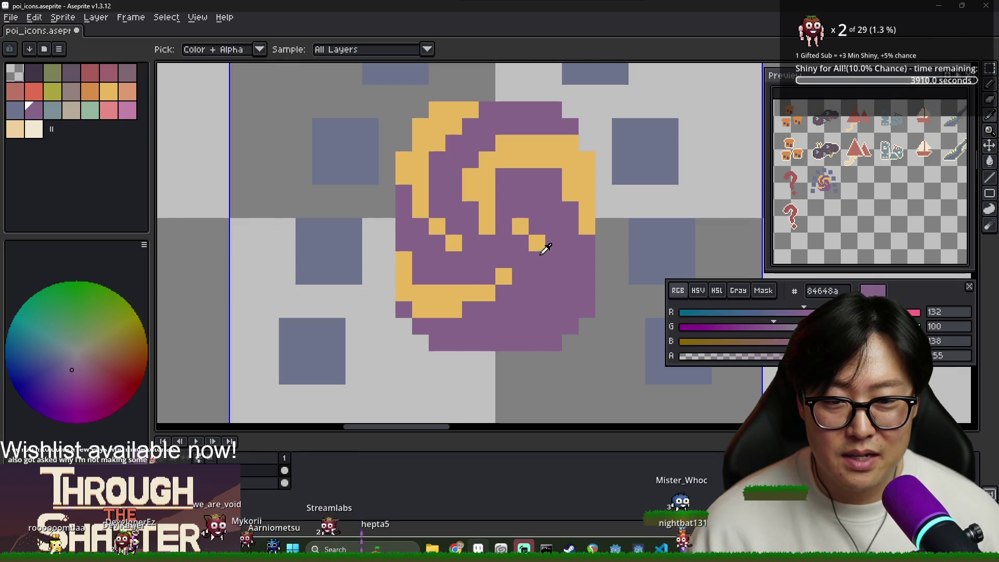
pyautogui.keyDown('alt'); pyautogui.click(535, 241); pyautogui.keyUp('alt')
pyautogui.click(553, 244)
pyautogui.moveTo(565, 251); pyautogui.dragTo(577, 303)
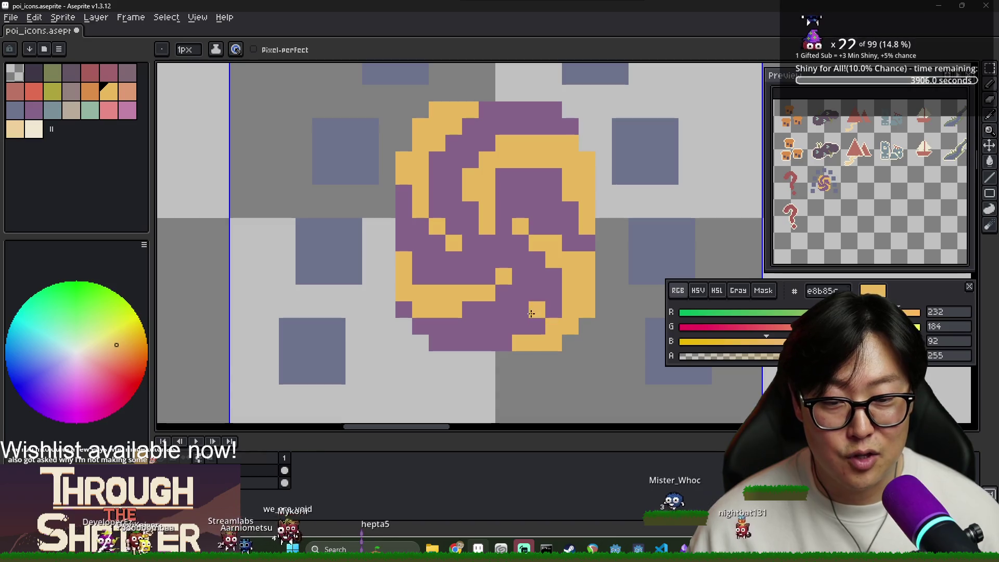
# Step: Refine the right-side diagonal with alternating purple and yellow pixels to shape the new arm
pyautogui.keyDown('alt'); pyautogui.click(546, 272); pyautogui.keyUp('alt')
pyautogui.click(537, 242)
pyautogui.click(554, 259)
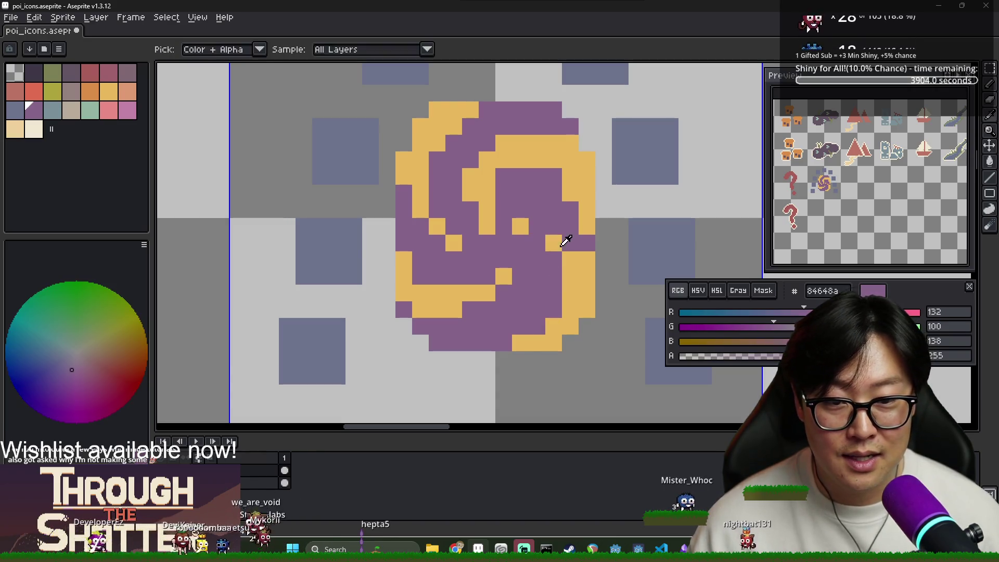
pyautogui.keyDown('alt'); pyautogui.click(562, 245); pyautogui.keyUp('alt')
pyautogui.click(541, 232)
pyautogui.click(564, 246)
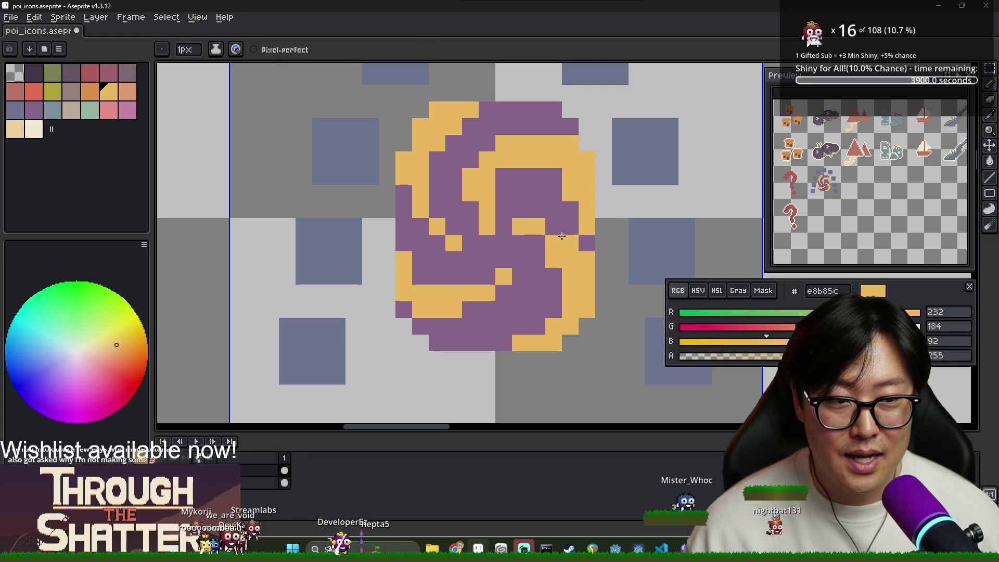
pyautogui.keyDown('alt'); pyautogui.click(536, 259); pyautogui.keyUp('alt')
pyautogui.click(554, 259)
pyautogui.click(570, 243)
pyautogui.keyDown('alt'); pyautogui.click(577, 266); pyautogui.keyUp('alt')
pyautogui.click(546, 229)
# Step: Repaint stray yellow pixels at the swirl's top purple, including a row across the upper arc
pyautogui.hotkey('ctrl', 'z')
pyautogui.scroll(2, 528, 232)
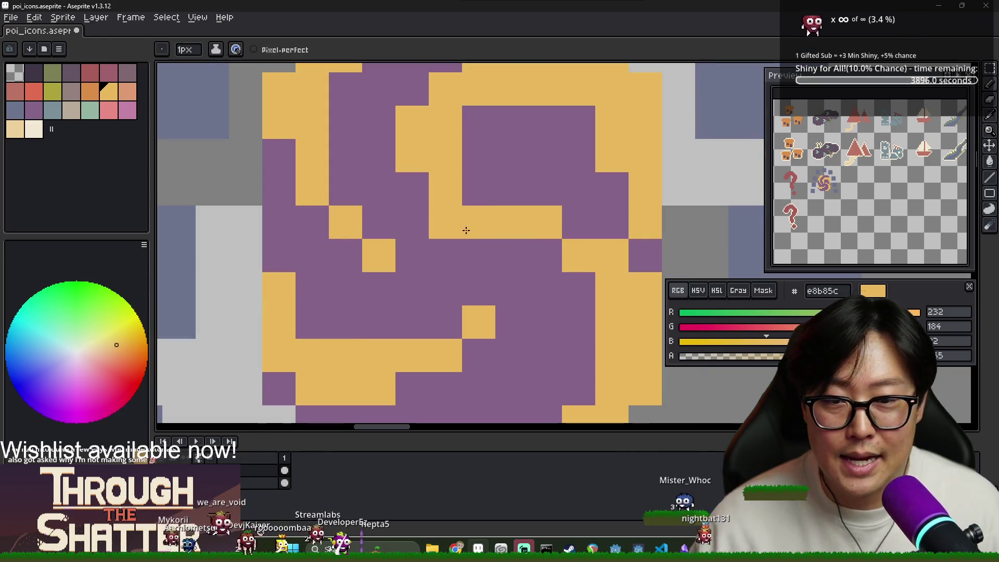
pyautogui.keyDown('alt'); pyautogui.click(479, 245); pyautogui.keyUp('alt')
pyautogui.click(479, 222)
pyautogui.click(445, 222)
pyautogui.keyDown('alt'); pyautogui.click(517, 217); pyautogui.keyUp('alt')
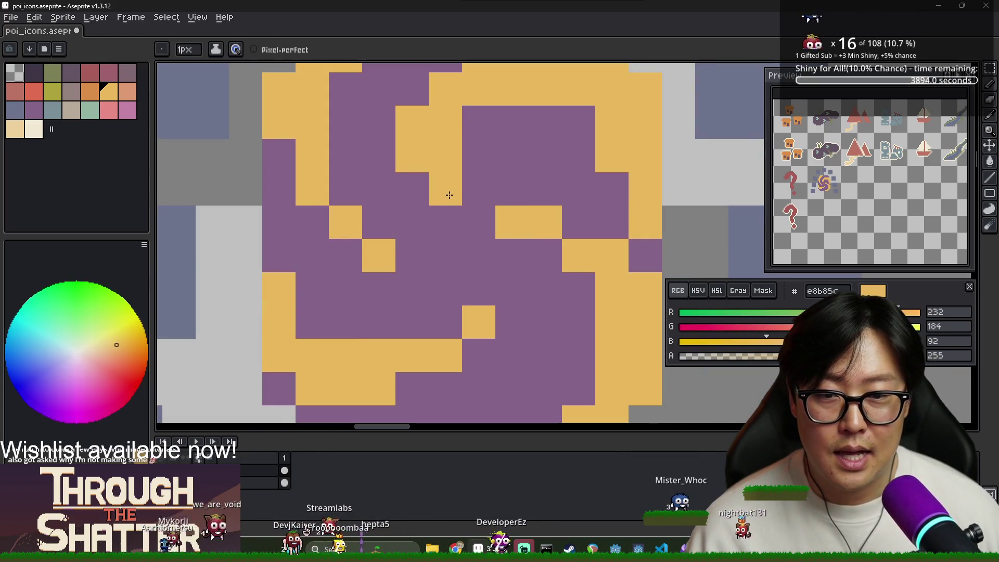
pyautogui.keyDown('alt'); pyautogui.click(479, 167); pyautogui.keyUp('alt')
pyautogui.moveTo(470, 166); pyautogui.dragTo(457, 230)
pyautogui.click(433, 185)
pyautogui.click(400, 218)
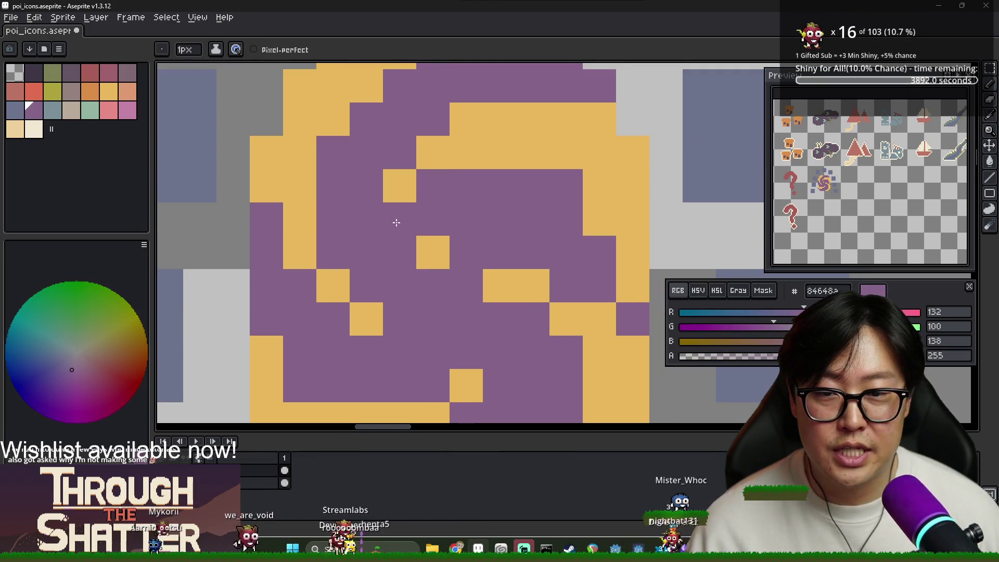
pyautogui.click(400, 186)
pyautogui.keyDown('alt'); pyautogui.click(437, 152); pyautogui.keyUp('alt')
pyautogui.keyDown('alt'); pyautogui.click(473, 178); pyautogui.keyUp('alt')
pyautogui.moveTo(473, 178)
pyautogui.mouseDown()
pyautogui.moveTo(501, 156)
pyautogui.moveTo(567, 152)
pyautogui.mouseUp()
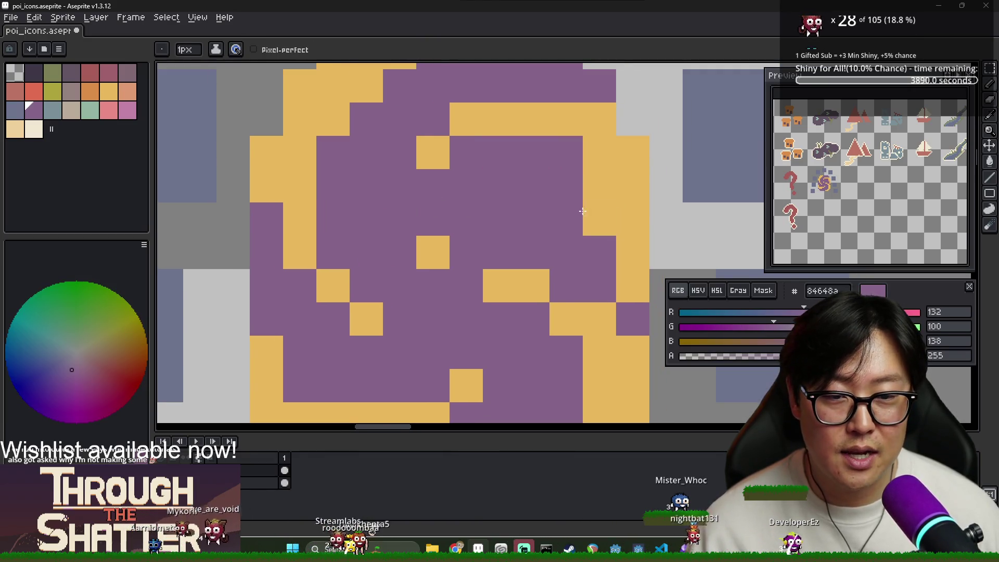
pyautogui.click(598, 219)
# Step: Extend the yellow arm over purple cells, adding a vertical column and a run into the top arc
pyautogui.click(598, 185)
pyautogui.moveTo(633, 285); pyautogui.dragTo(633, 251)
pyautogui.click(629, 219)
pyautogui.keyDown('alt'); pyautogui.click(620, 156); pyautogui.keyUp('alt')
pyautogui.click(453, 195)
pyautogui.hotkey('ctrl', 'z')
pyautogui.moveTo(449, 197); pyautogui.dragTo(431, 213)
pyautogui.click(399, 209)
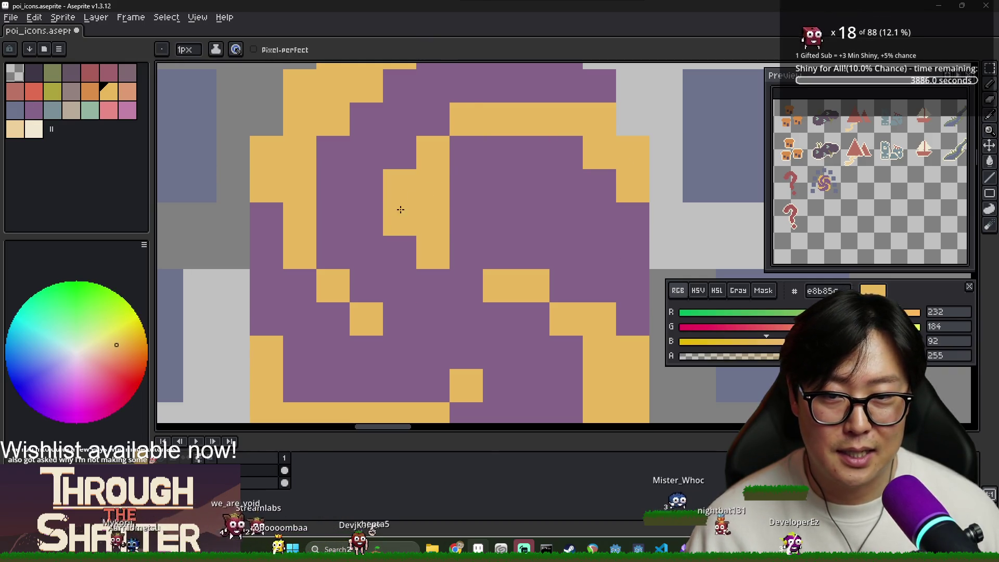
pyautogui.click(466, 153)
pyautogui.moveTo(531, 86)
pyautogui.mouseDown()
pyautogui.moveTo(564, 94)
pyautogui.moveTo(555, 179)
pyautogui.mouseUp()
pyautogui.click(581, 172)
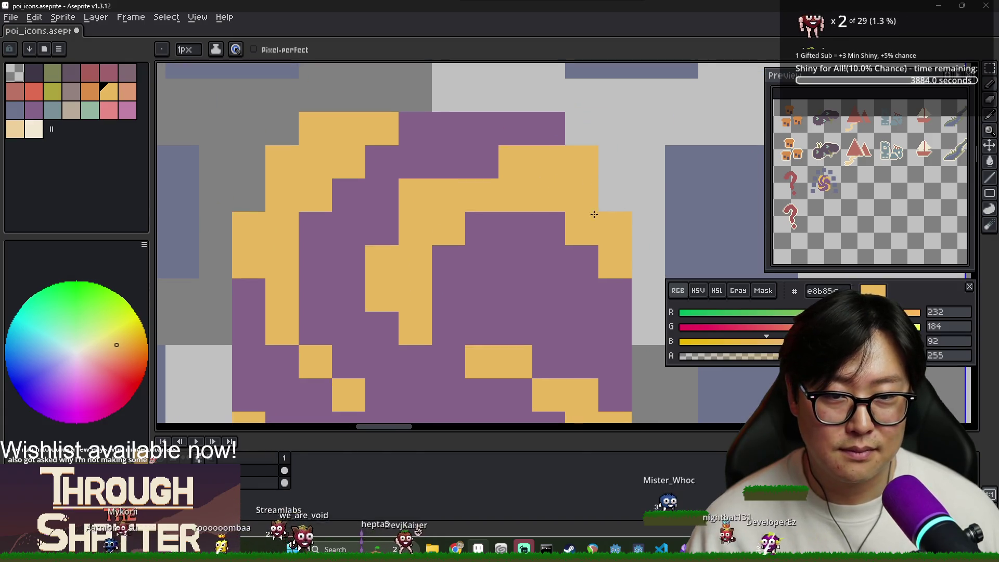
# Step: Touch up with purple cells beside the right arc and a few yellow cells near the centre
pyautogui.keyDown('alt'); pyautogui.click(593, 253); pyautogui.keyUp('alt')
pyautogui.moveTo(608, 229); pyautogui.dragTo(609, 265)
pyautogui.click(586, 223)
pyautogui.click(417, 195)
pyautogui.click(446, 194)
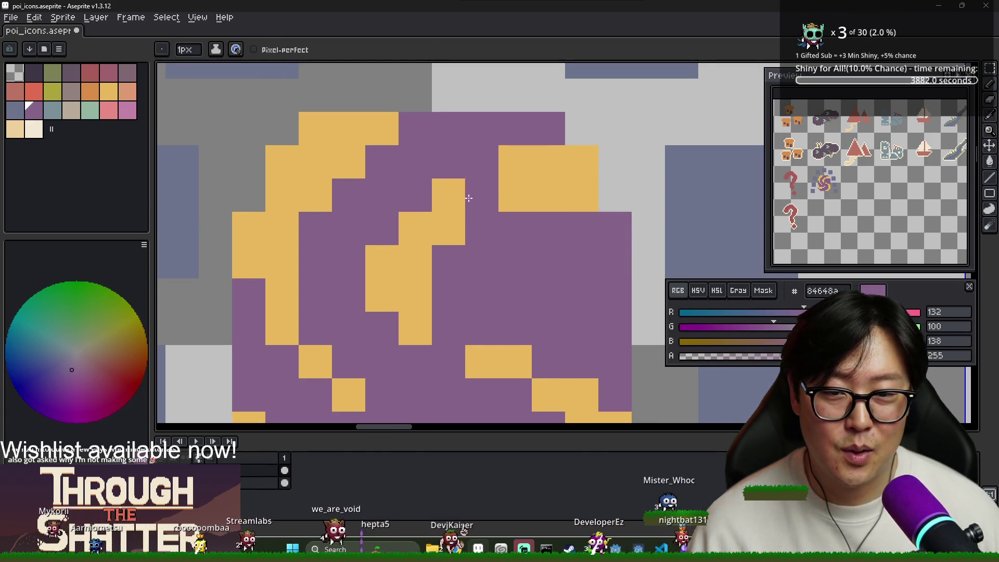
pyautogui.hotkey('ctrl', 'z')
pyautogui.keyDown('alt'); pyautogui.click(446, 194); pyautogui.keyUp('alt')
pyautogui.click(427, 193)
pyautogui.click(482, 162)
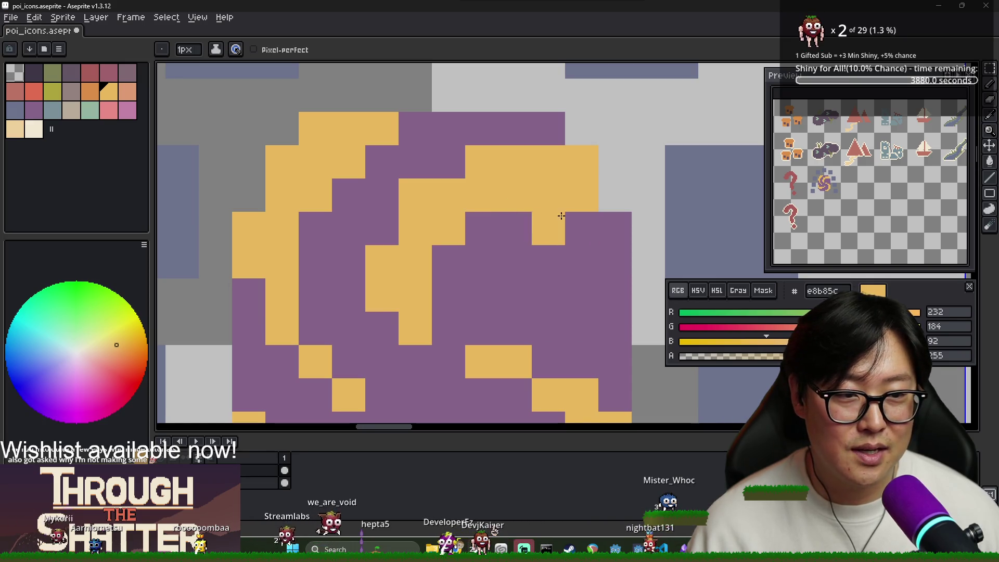
pyautogui.scroll(-1, 555, 211)
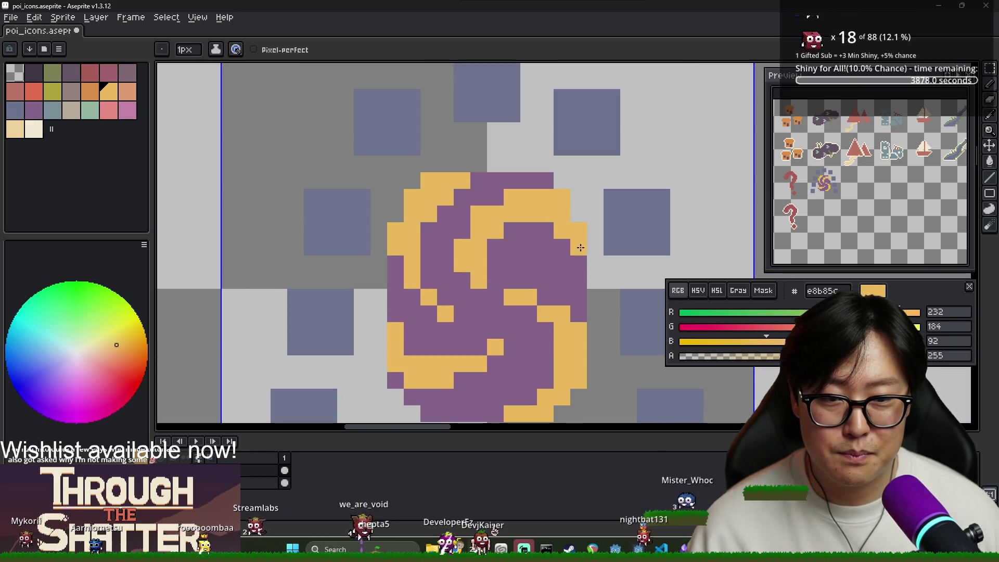
# Step: Fill yellow pixels between the central swirl arms
pyautogui.keyDown('alt'); pyautogui.click(542, 238); pyautogui.keyUp('alt')
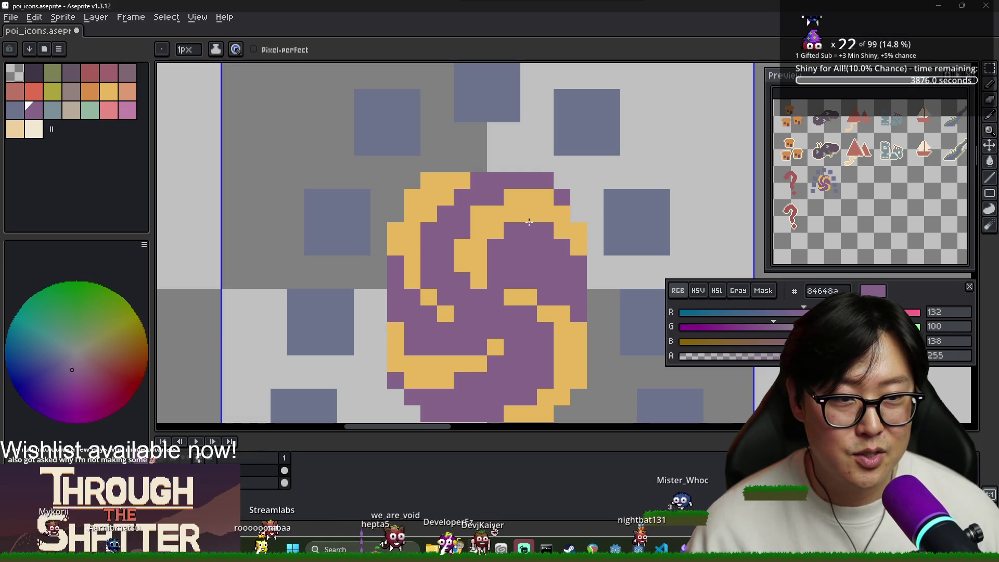
pyautogui.keyDown('alt'); pyautogui.click(427, 281); pyautogui.keyUp('alt')
pyautogui.moveTo(427, 280)
pyautogui.mouseDown()
pyautogui.moveTo(485, 308)
pyautogui.moveTo(500, 294)
pyautogui.mouseUp()
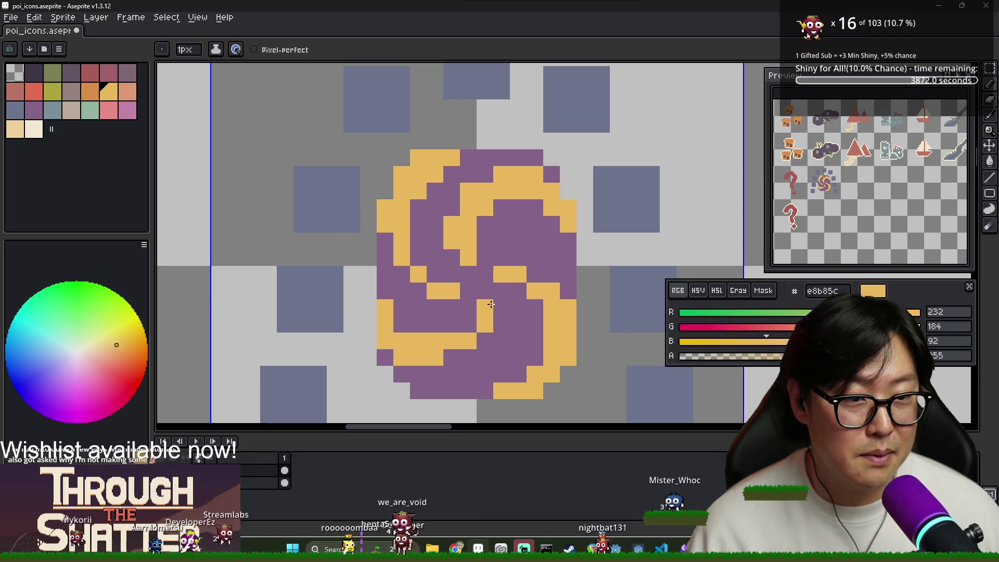
pyautogui.scroll(-3, 499, 295)
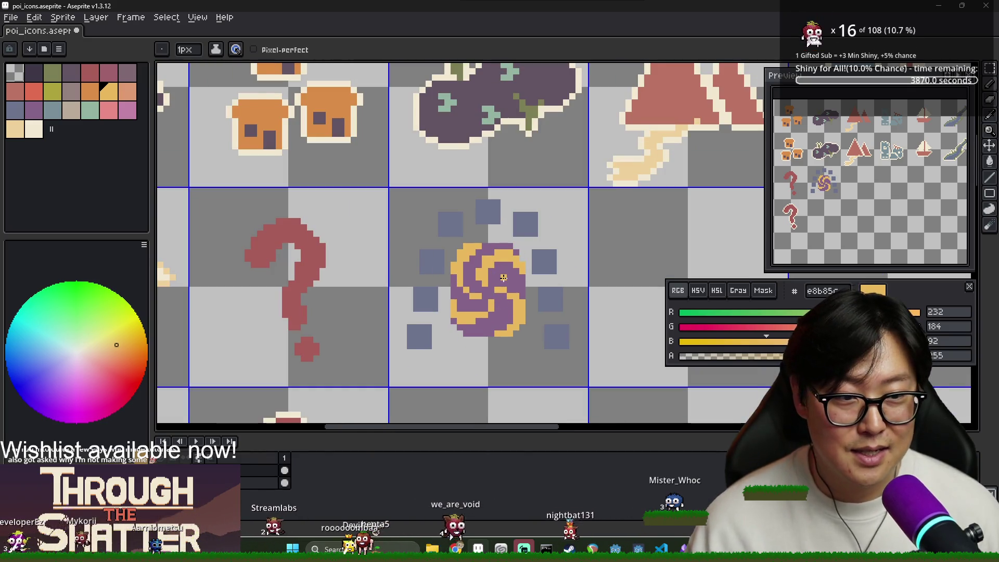
pyautogui.scroll(2, 503, 277)
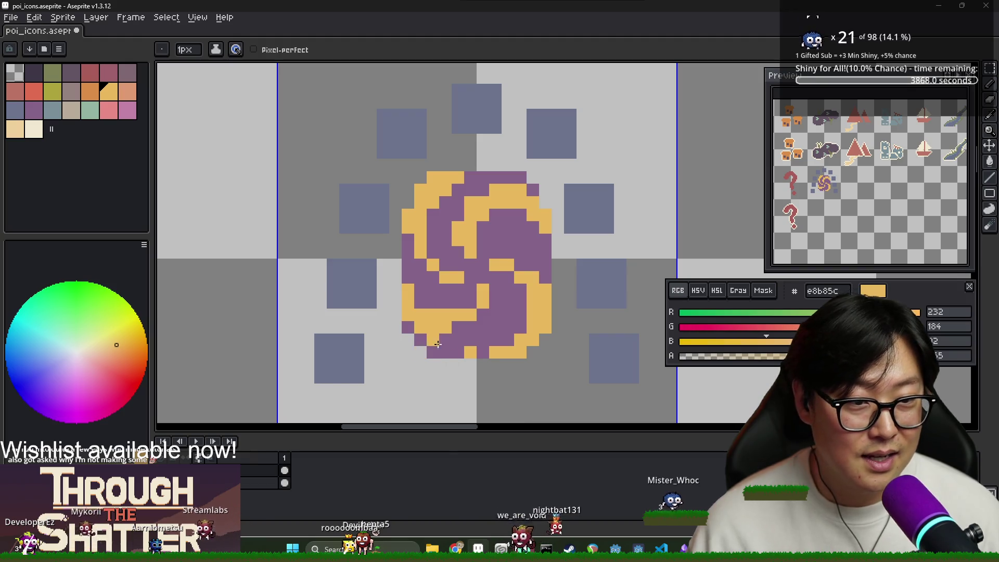
# Step: Swap a purple and a yellow pixel on the swirl's bottom edge, undoing a stray purple test pixel
pyautogui.rightClick(470, 352)
pyautogui.click(482, 352)
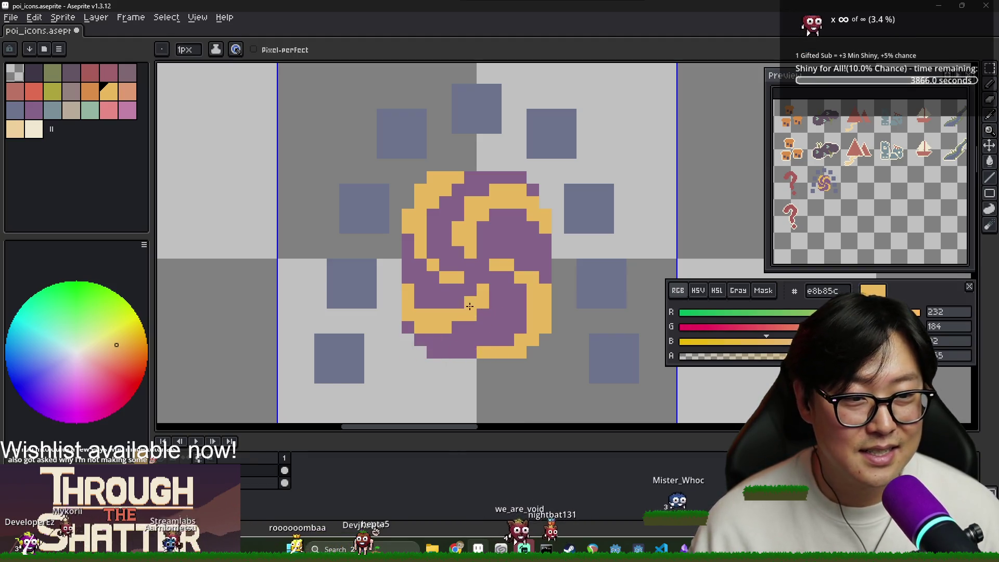
pyautogui.press('x')
pyautogui.click(395, 326)
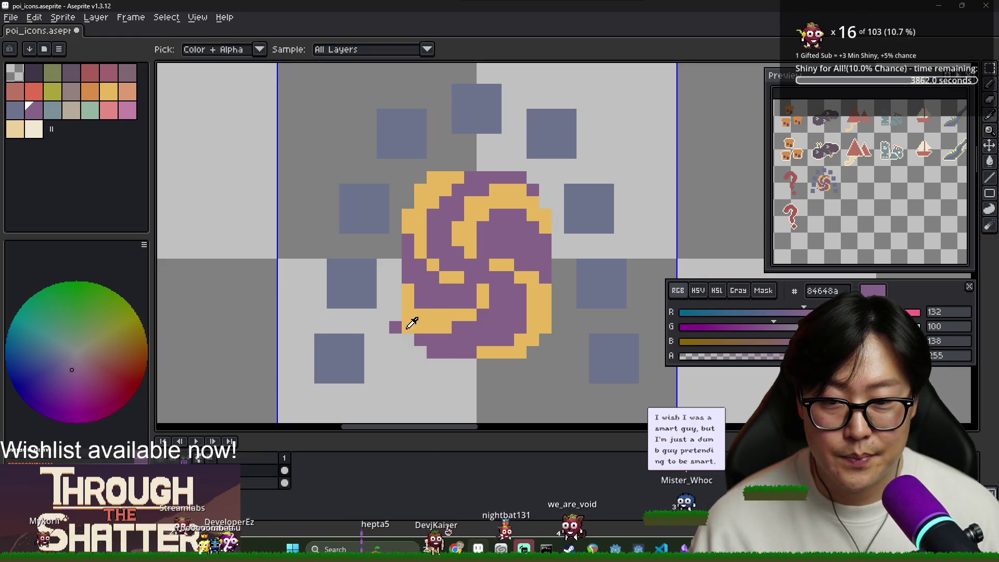
pyautogui.moveTo(419, 328); pyautogui.dragTo(401, 329)
pyautogui.hotkey('ctrl', 'z')
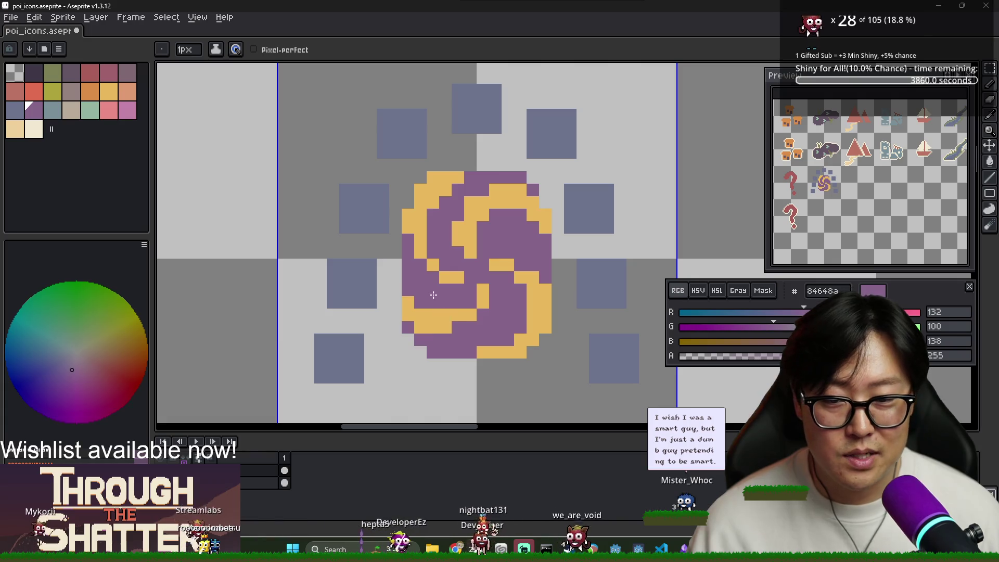
pyautogui.scroll(-3, 448, 193)
pyautogui.scroll(2, 419, 259)
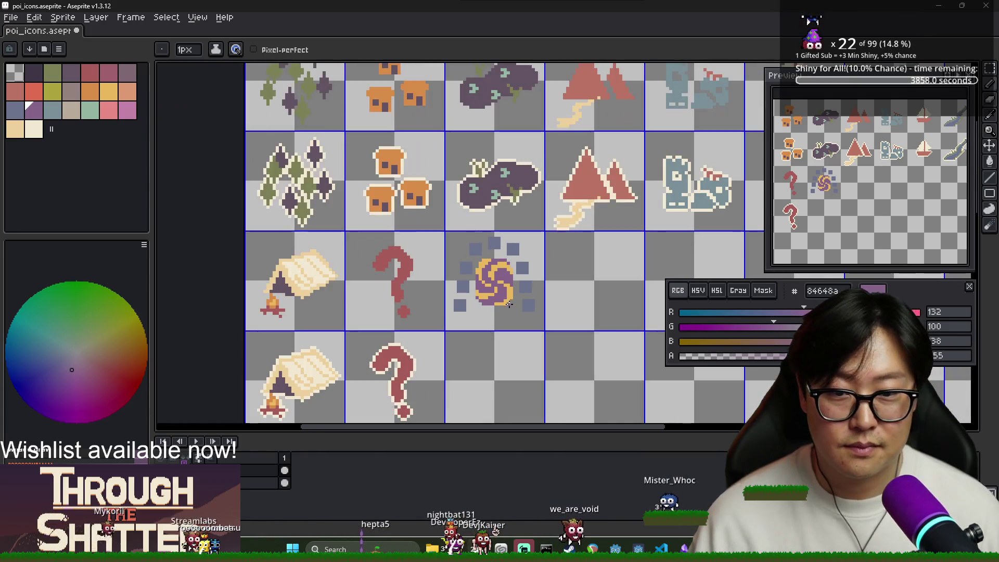
# Step: Add tan and cream highlight pixels to the swirl's centre
pyautogui.click(15, 128)
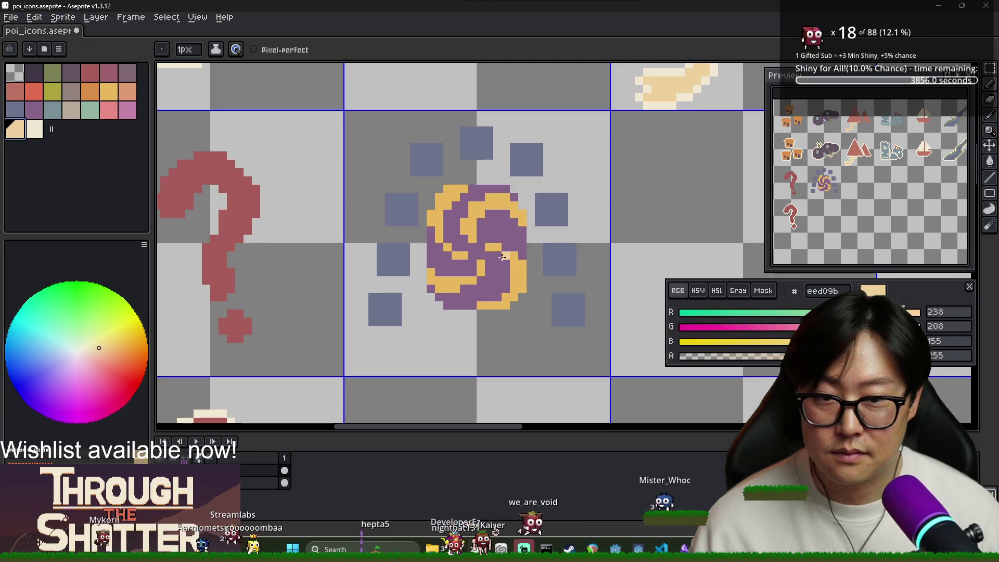
pyautogui.keyDown('alt'); pyautogui.click(477, 251); pyautogui.keyUp('alt')
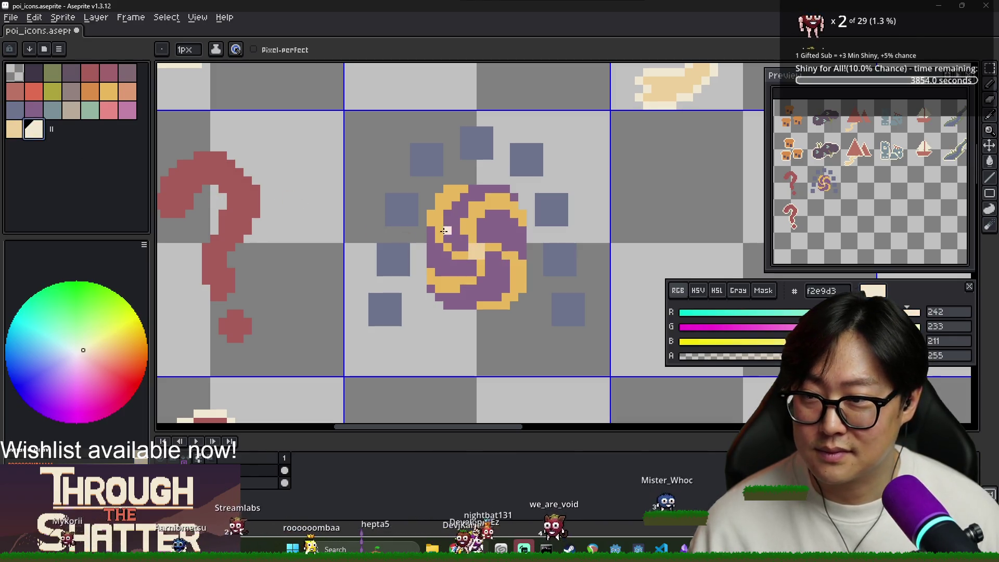
pyautogui.keyDown('alt'); pyautogui.click(484, 254); pyautogui.keyUp('alt')
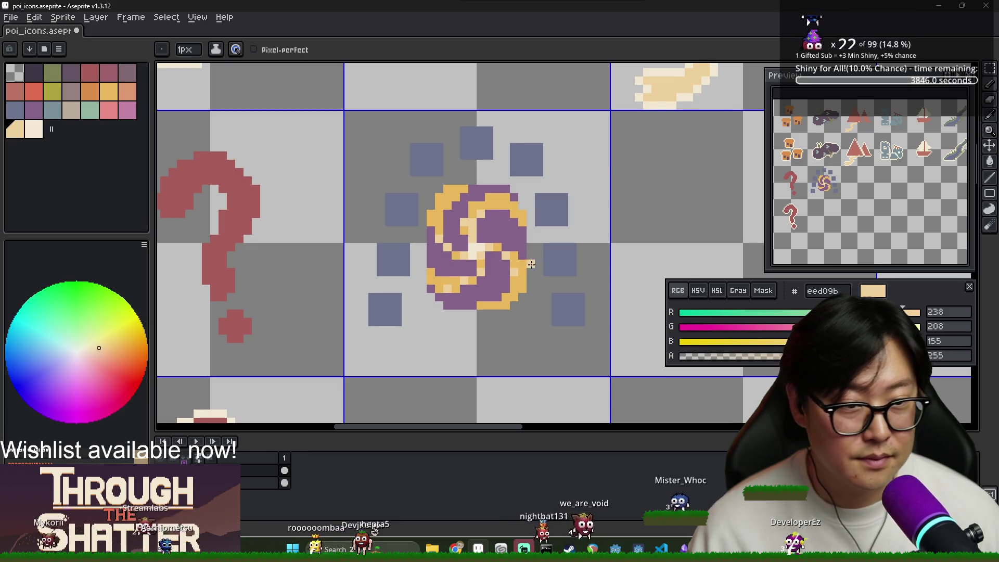
pyautogui.scroll(-3, 556, 277)
pyautogui.scroll(4, 526, 250)
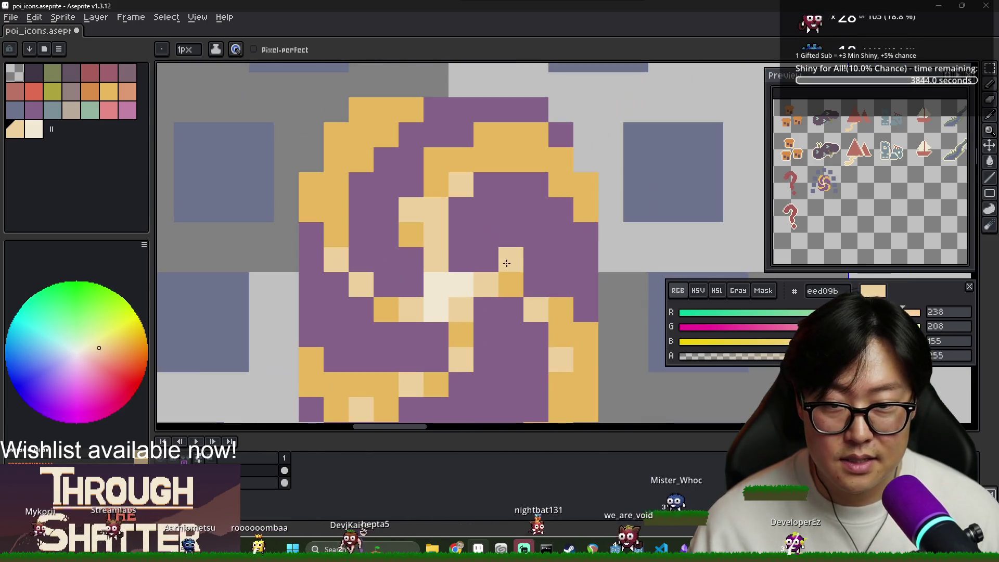
# Step: Pick pink c381a7 and paint a short pink run along a swirl arm, undoing misplaced pixels
pyautogui.click(84, 371)
pyautogui.click(441, 245)
pyautogui.hotkey('ctrl', 'z')
pyautogui.click(461, 234)
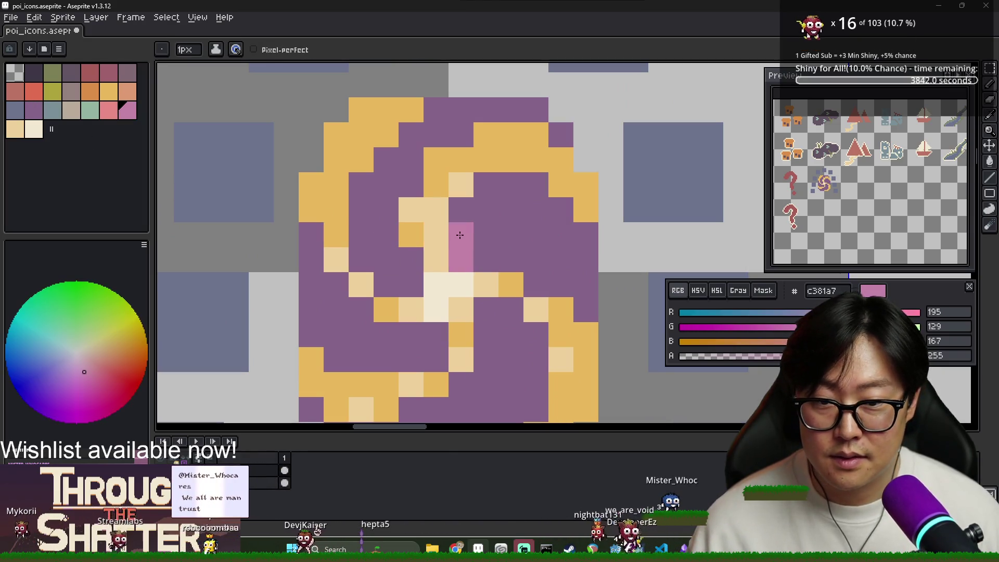
pyautogui.hotkey('ctrl', 'z')
pyautogui.moveTo(461, 259); pyautogui.dragTo(494, 256)
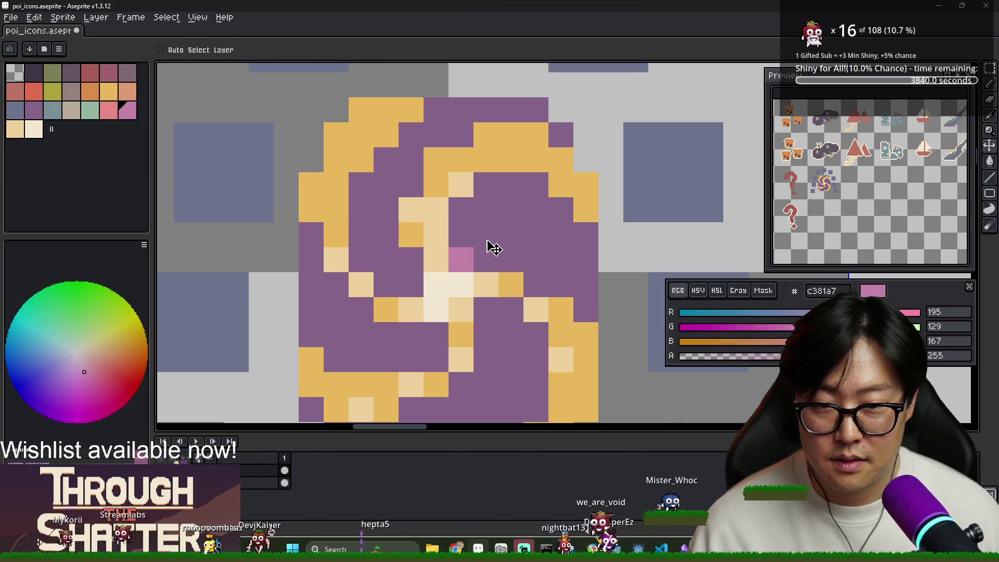
# Step: Add a pink pixel to the upper swirl and repaint misplaced pink pixels purple, moving one a cell higher
pyautogui.click(461, 209)
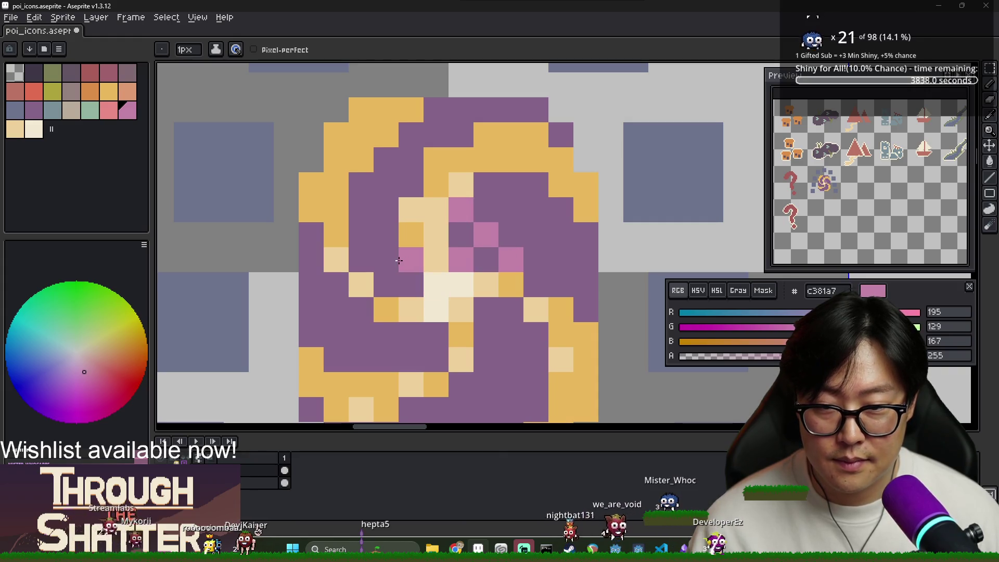
pyautogui.rightClick(510, 309)
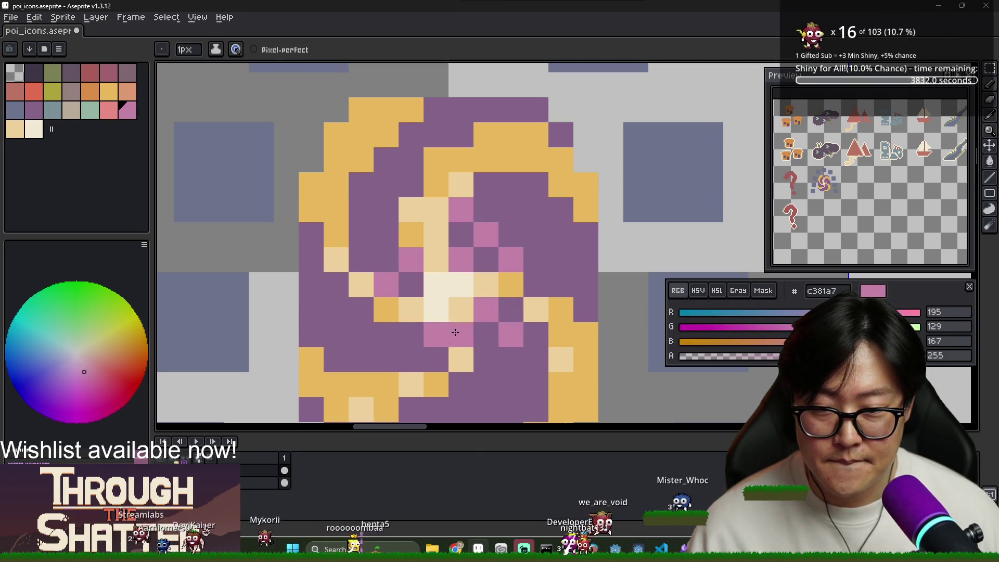
pyautogui.scroll(-5, 496, 311)
pyautogui.scroll(3, 530, 328)
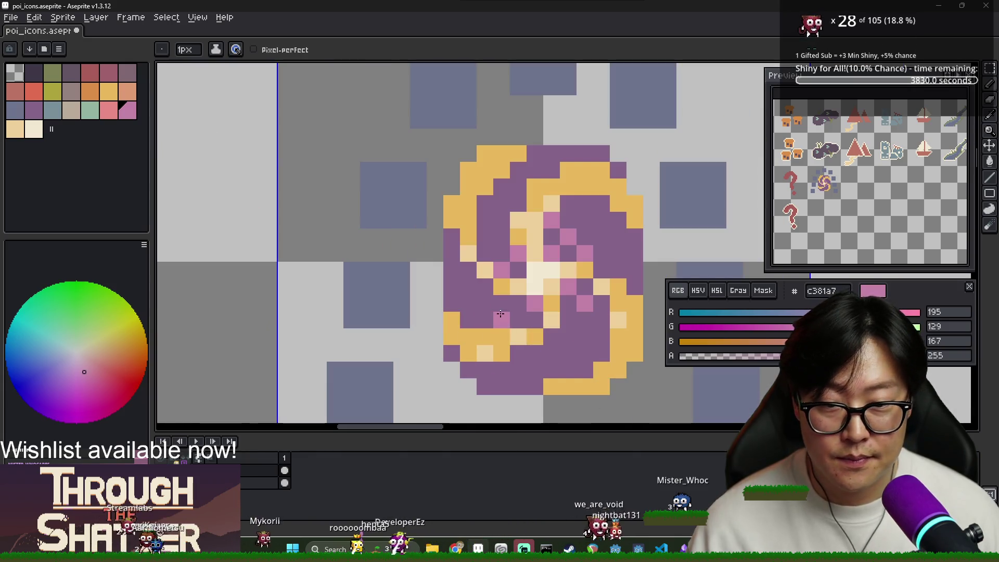
pyautogui.rightClick(551, 221)
pyautogui.press('i')
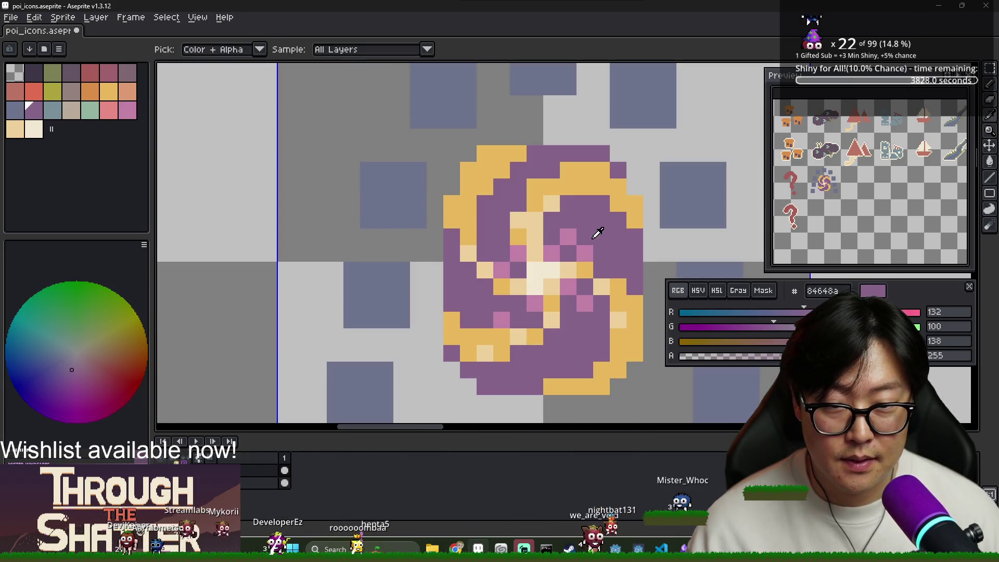
pyautogui.press('b')
pyautogui.rightClick(568, 237)
pyautogui.click(568, 221)
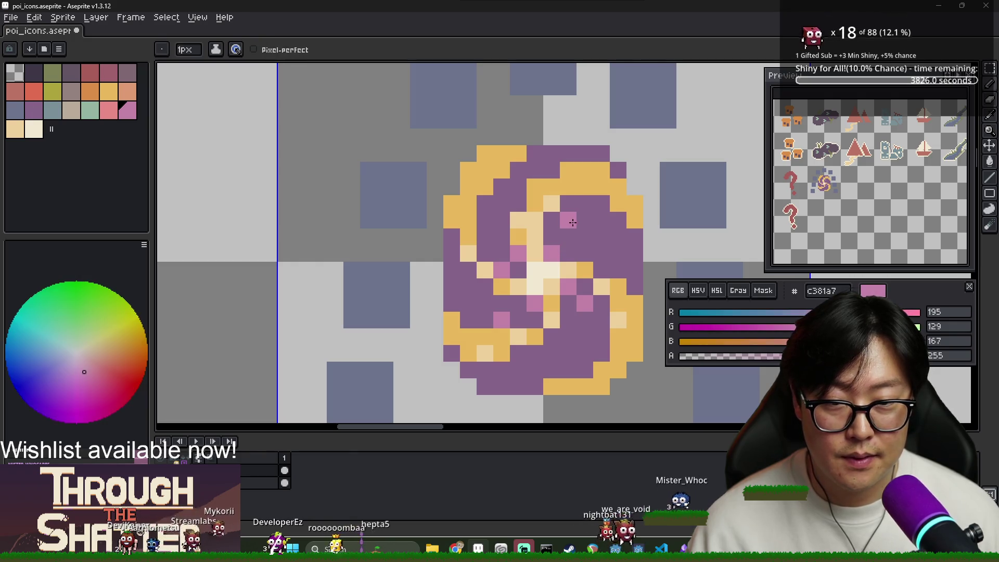
# Step: Add another pink accent pixel to the swirl's purple arm and recentre the icon in view
pyautogui.click(485, 220)
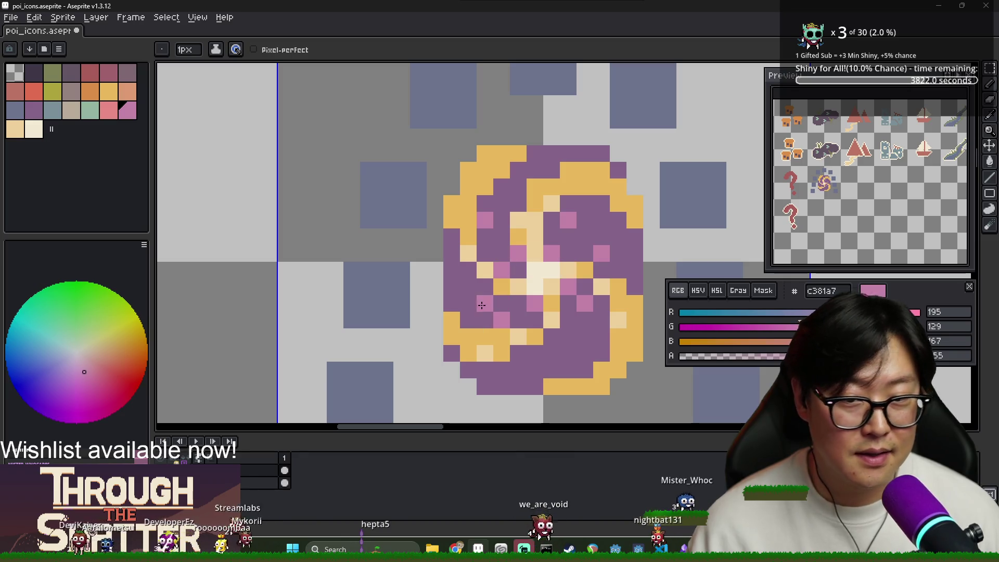
pyautogui.scroll(-3, 568, 321)
pyautogui.scroll(1, 568, 321)
pyautogui.scroll(-3, 583, 312)
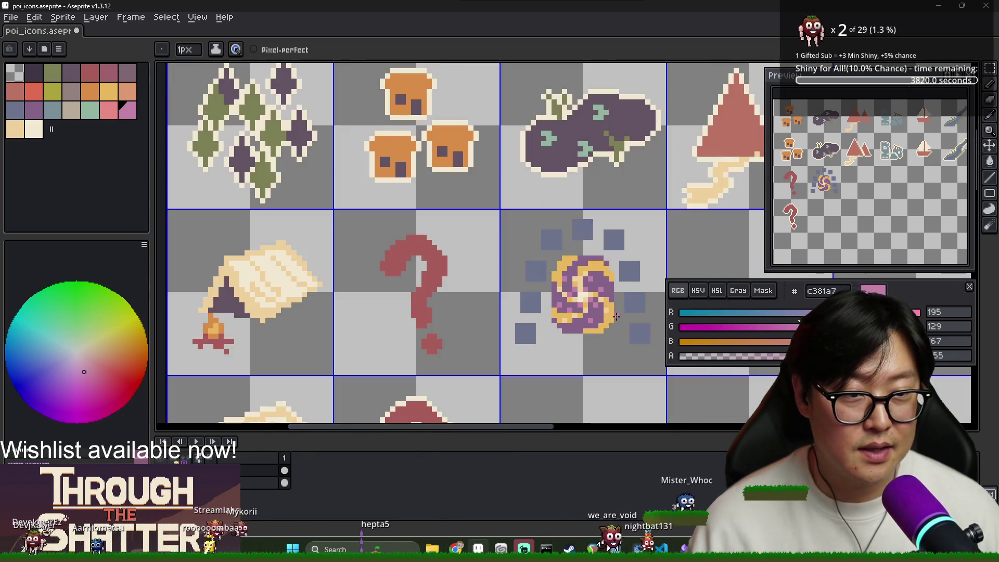
pyautogui.moveTo(599, 308); pyautogui.dragTo(480, 285)
pyautogui.scroll(8, 434, 268)
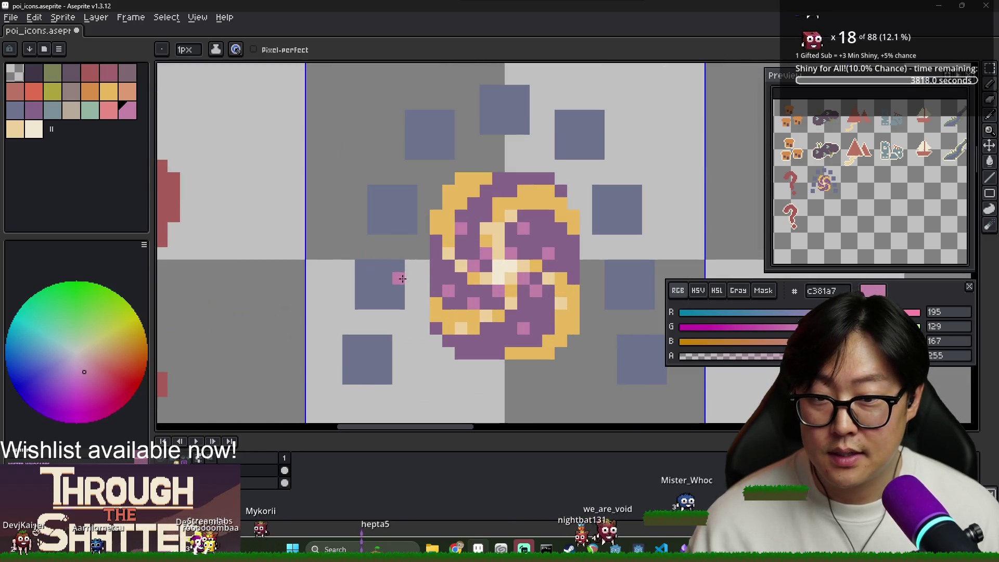
pyautogui.scroll(-2, 442, 312)
pyautogui.scroll(1, 442, 312)
pyautogui.press('i')
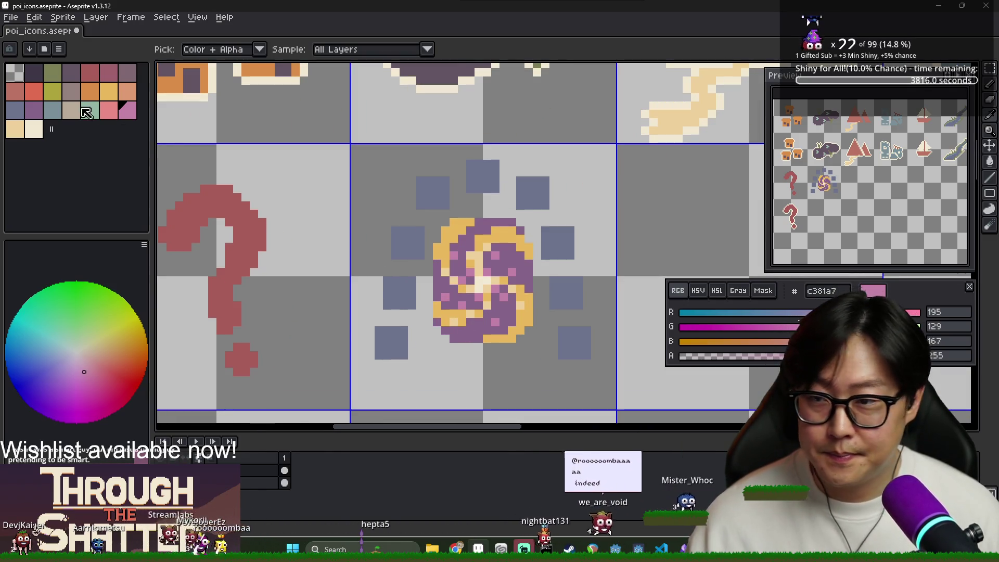
pyautogui.press('b')
pyautogui.scroll(-3, 447, 263)
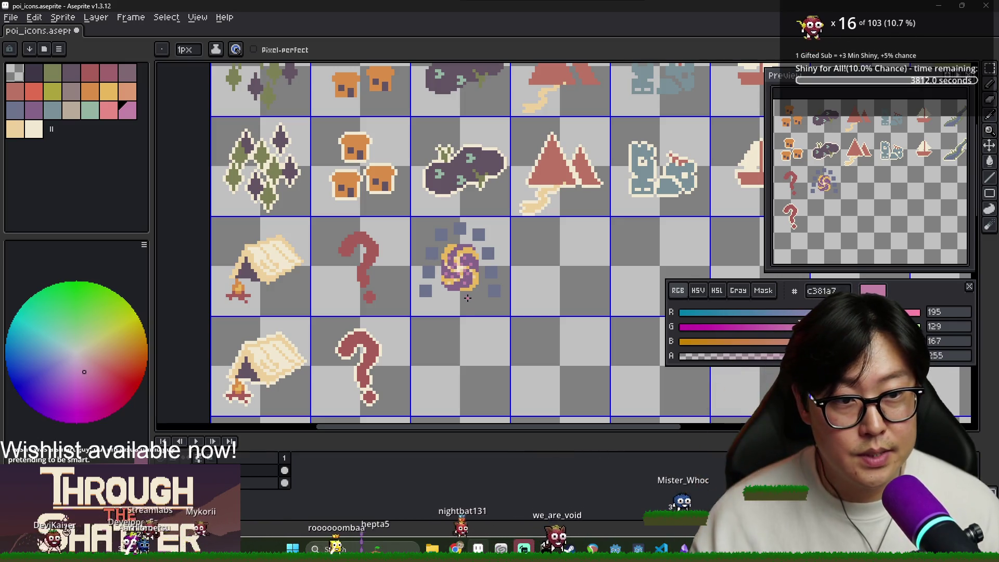
pyautogui.scroll(3, 445, 295)
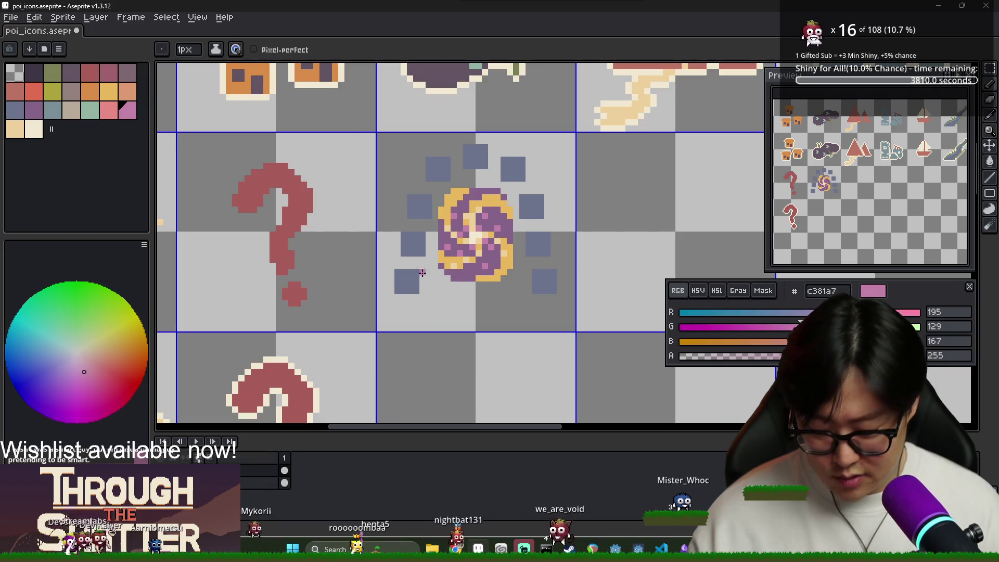
# Step: Reposition the left and right blue ring squares with marquee moves, committing each
pyautogui.press('m')
pyautogui.moveTo(390, 260); pyautogui.dragTo(453, 315)
pyautogui.moveTo(384, 254)
pyautogui.mouseDown()
pyautogui.moveTo(434, 302)
pyautogui.moveTo(512, 318)
pyautogui.moveTo(440, 301)
pyautogui.moveTo(424, 285)
pyautogui.mouseUp()
pyautogui.hotkey('ctrl', 'd')
pyautogui.moveTo(559, 304)
pyautogui.mouseDown()
pyautogui.moveTo(530, 268)
pyautogui.moveTo(537, 281)
pyautogui.mouseUp()
pyautogui.hotkey('ctrl', 'd')
pyautogui.moveTo(406, 190)
pyautogui.mouseDown()
pyautogui.moveTo(436, 224)
pyautogui.moveTo(415, 212)
pyautogui.mouseUp()
pyautogui.hotkey('ctrl', 'd')
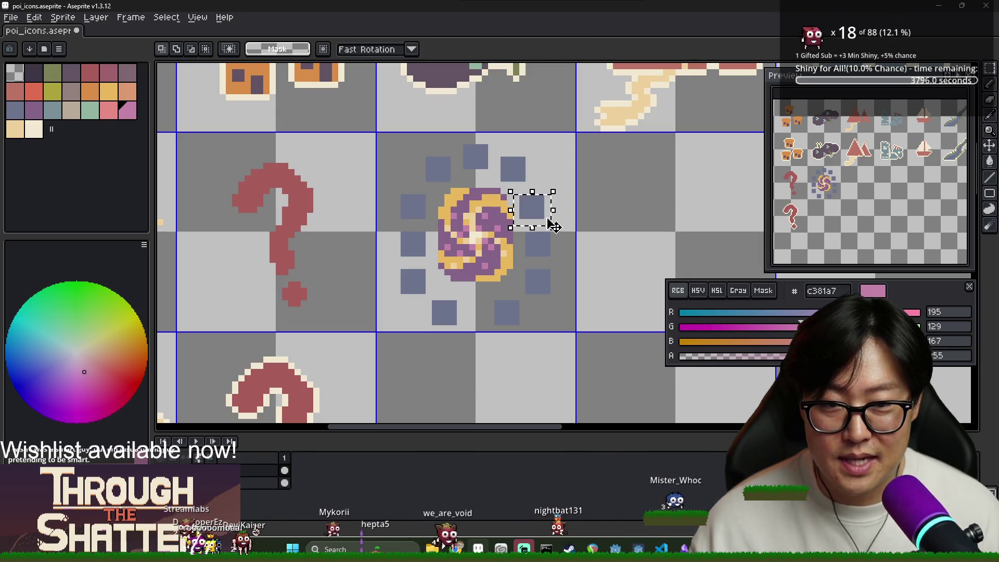
pyautogui.moveTo(546, 214); pyautogui.dragTo(552, 214)
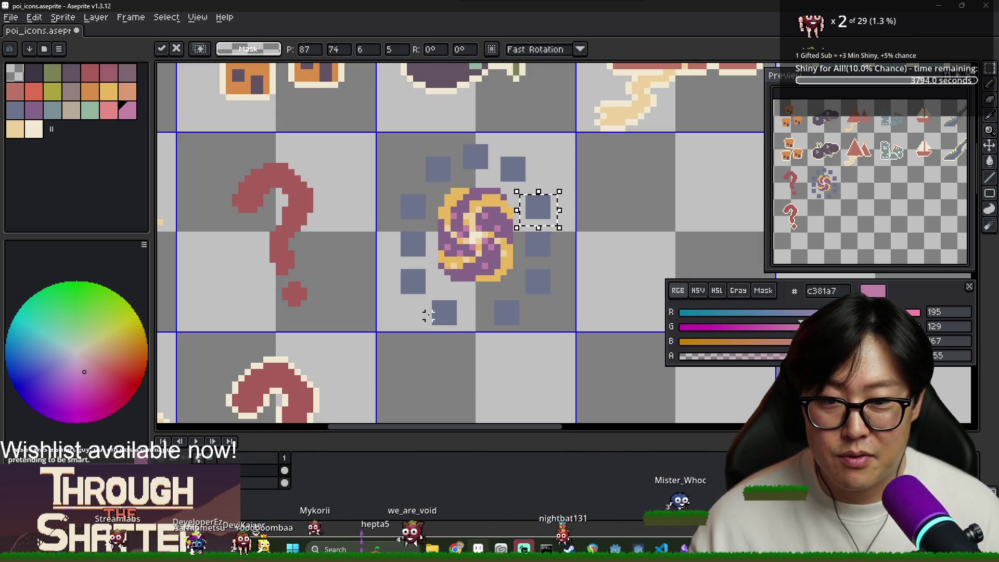
pyautogui.hotkey('ctrl', 'd')
# Step: Nudge the top-left and upper-right squares into place and raise the two bottom squares
pyautogui.moveTo(417, 141)
pyautogui.mouseDown()
pyautogui.moveTo(459, 191)
pyautogui.moveTo(437, 180)
pyautogui.mouseUp()
pyautogui.hotkey('ctrl', 'd')
pyautogui.moveTo(491, 148)
pyautogui.mouseDown()
pyautogui.moveTo(540, 184)
pyautogui.moveTo(524, 169)
pyautogui.mouseUp()
pyautogui.hotkey('ctrl', 'd')
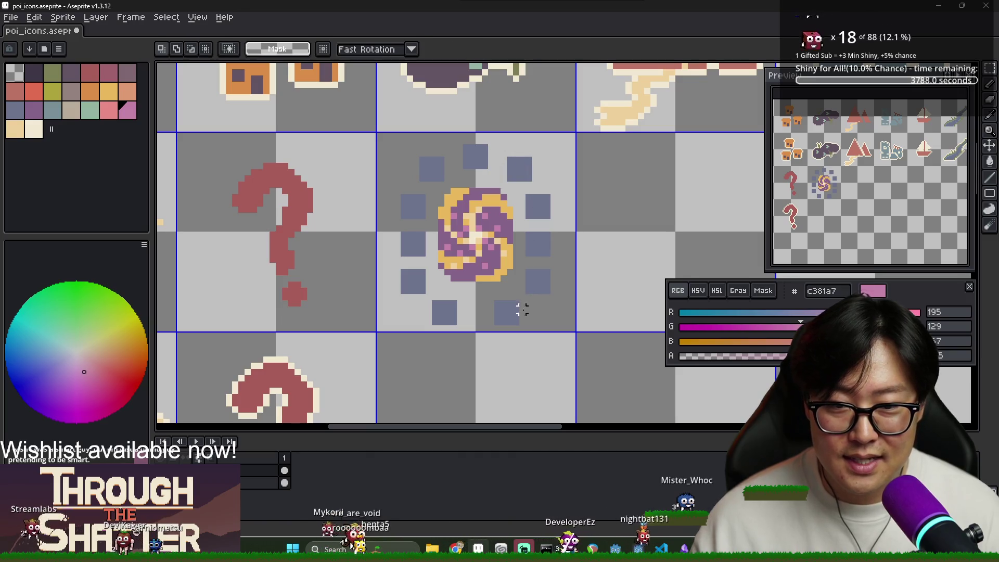
pyautogui.moveTo(487, 323)
pyautogui.mouseDown()
pyautogui.moveTo(419, 292)
pyautogui.moveTo(446, 306)
pyautogui.moveTo(394, 263)
pyautogui.mouseUp()
pyautogui.hotkey('ctrl', 'd')
# Step: Delete the bottom-left square, shift the lower squares down slightly, and select the swirl's cell
pyautogui.press('Delete')
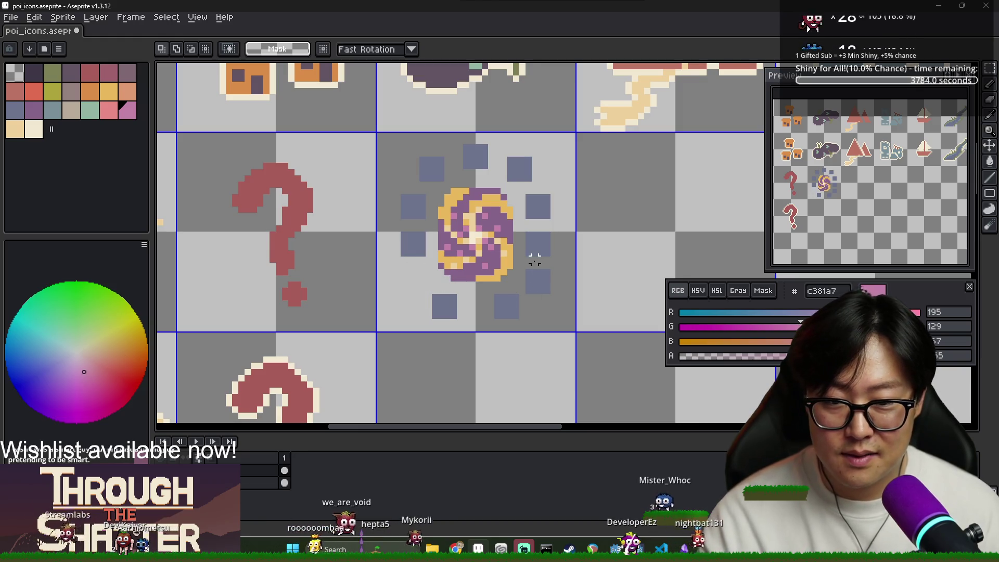
pyautogui.moveTo(522, 228)
pyautogui.mouseDown()
pyautogui.moveTo(558, 263)
pyautogui.moveTo(545, 264)
pyautogui.mouseUp()
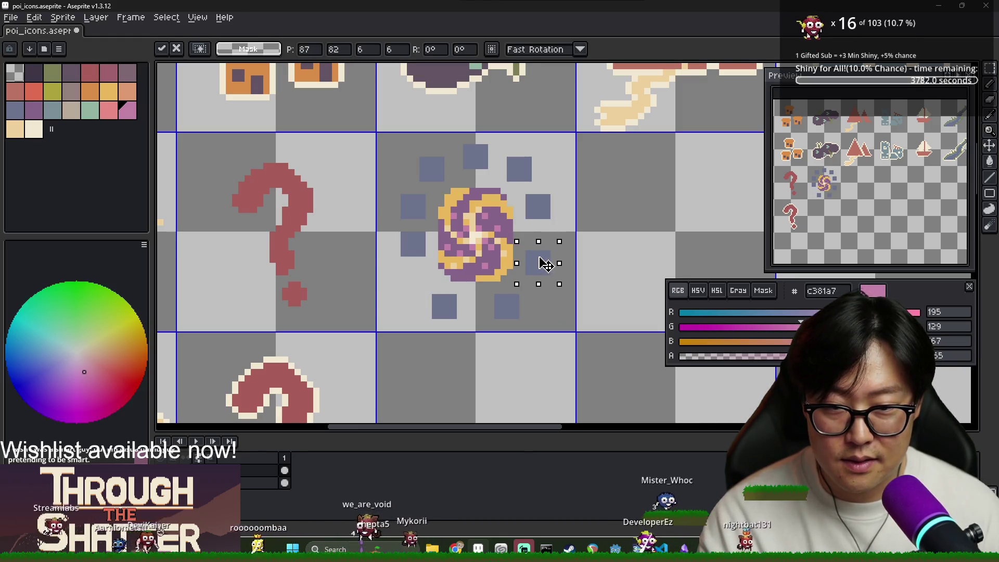
pyautogui.moveTo(381, 222)
pyautogui.mouseDown()
pyautogui.moveTo(428, 263)
pyautogui.moveTo(419, 263)
pyautogui.mouseUp()
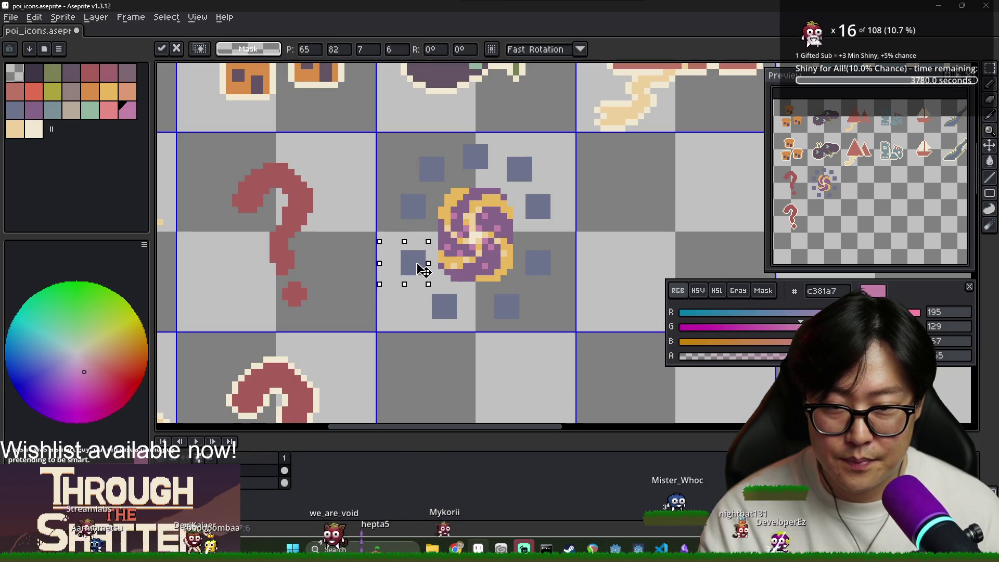
pyautogui.hotkey('ctrl', 'd')
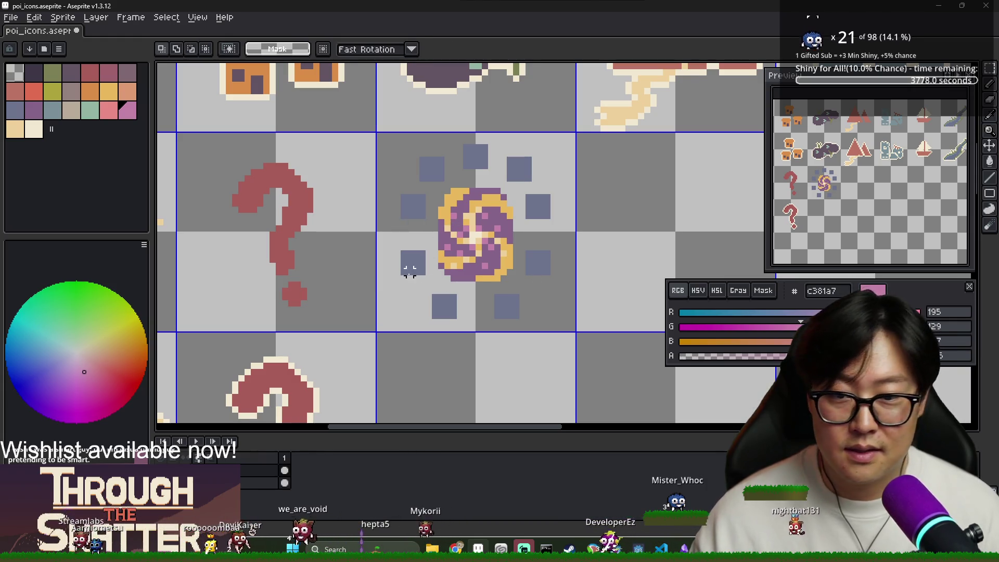
pyautogui.scroll(-3, 428, 272)
pyautogui.moveTo(491, 301); pyautogui.dragTo(408, 208)
pyautogui.hotkey('ctrl', 't')
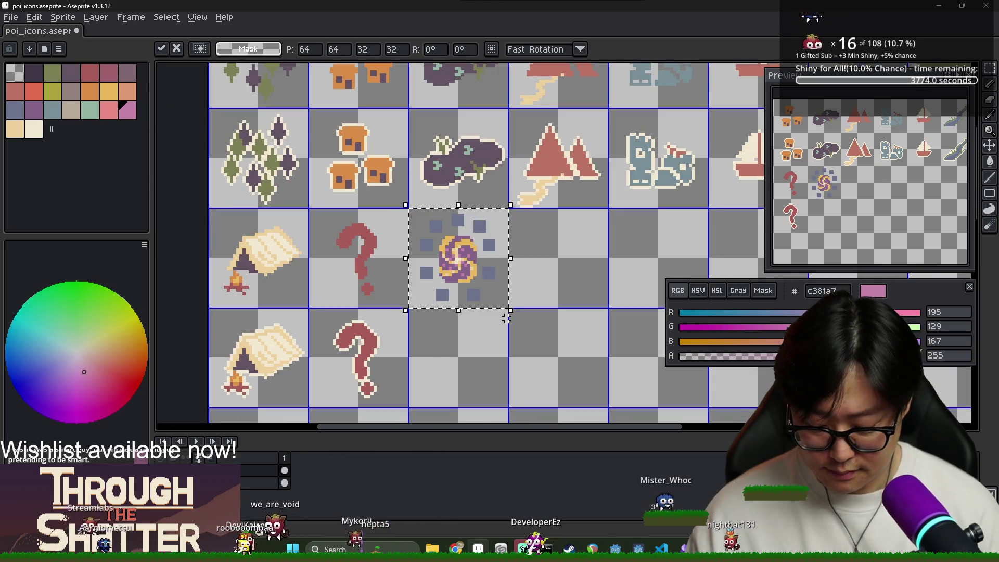
# Step: Drop a copy of the swirl icon into the cell below
pyautogui.moveTo(508, 223); pyautogui.dragTo(508, 323)
pyautogui.hotkey('ctrl', 'd')
pyautogui.scroll(2, 416, 332)
# Step: Pick the cream colour and apply an Outside outline to the swirl copy
pyautogui.press('i')
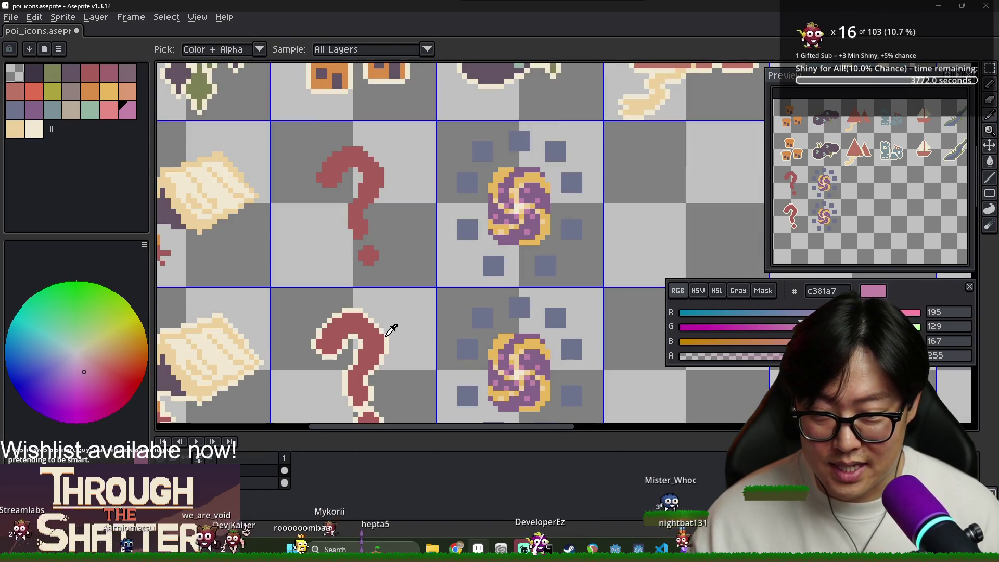
pyautogui.click(387, 335)
pyautogui.press('m')
pyautogui.scroll(-3, 442, 260)
pyautogui.hotkey('ctrl', 'shift', 'd')
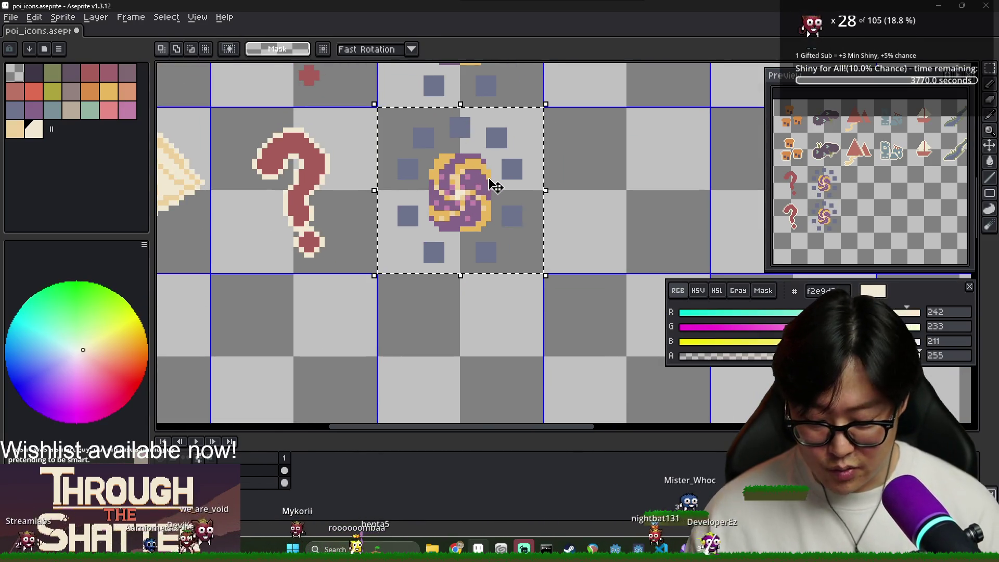
pyautogui.hotkey('shift', 'o')
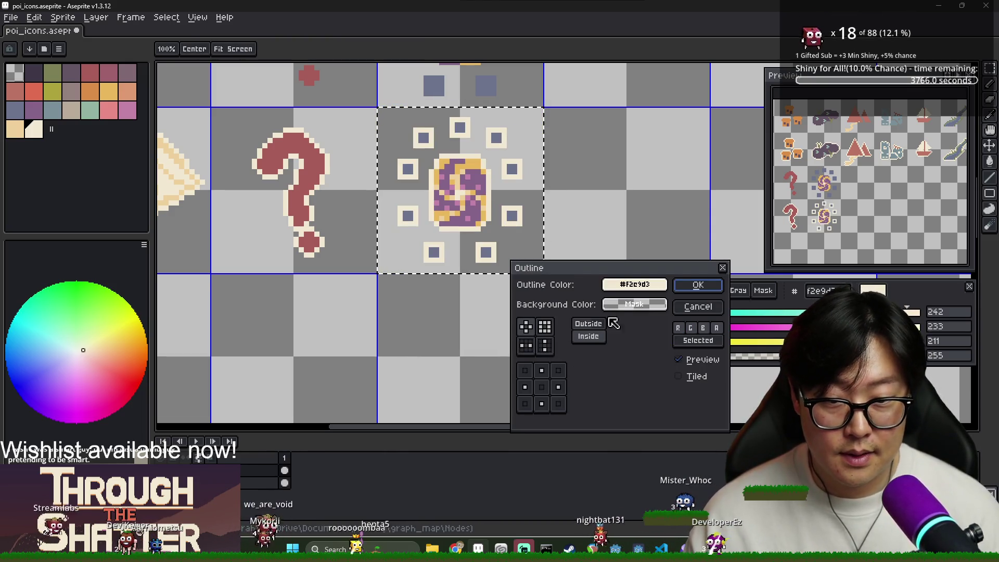
pyautogui.click(589, 324)
pyautogui.click(687, 307)
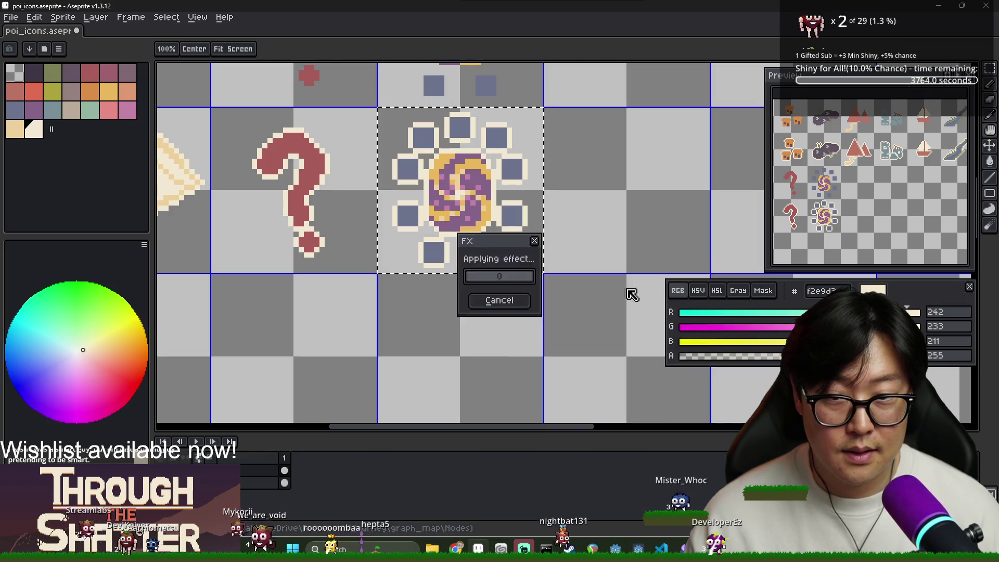
pyautogui.scroll(-4, 528, 229)
pyautogui.scroll(-3, 570, 214)
pyautogui.scroll(1, 570, 213)
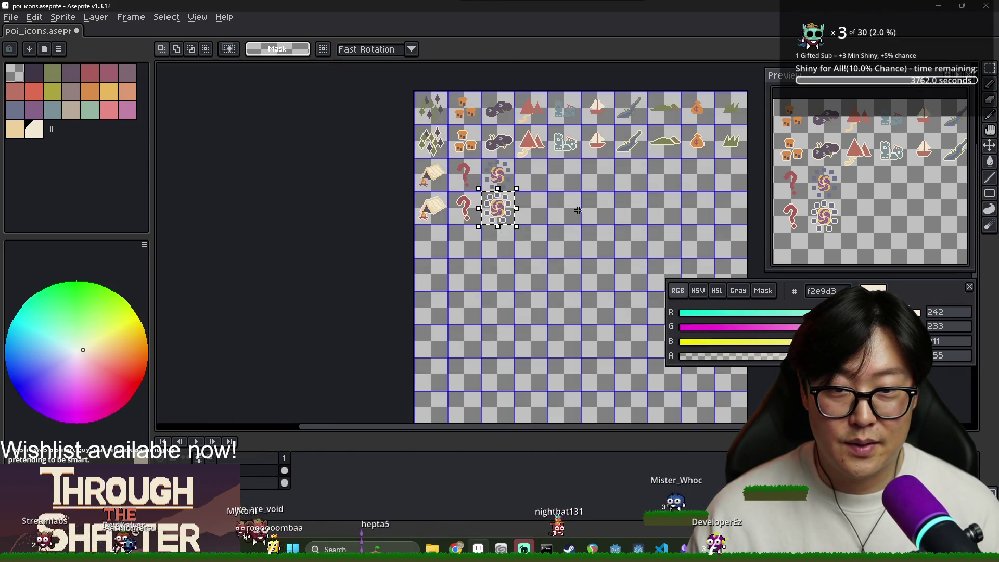
# Step: Save the icon sheet, export it over poi_icons.png, and return to Godot's script editor
pyautogui.hotkey('ctrl', 's')
pyautogui.click(11, 17)
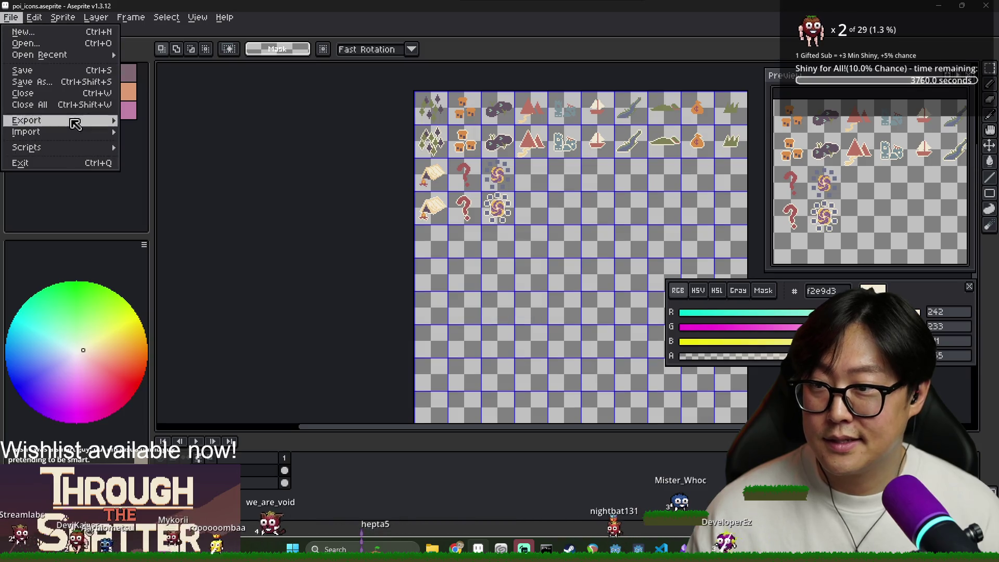
pyautogui.click(31, 121)
pyautogui.click(549, 164)
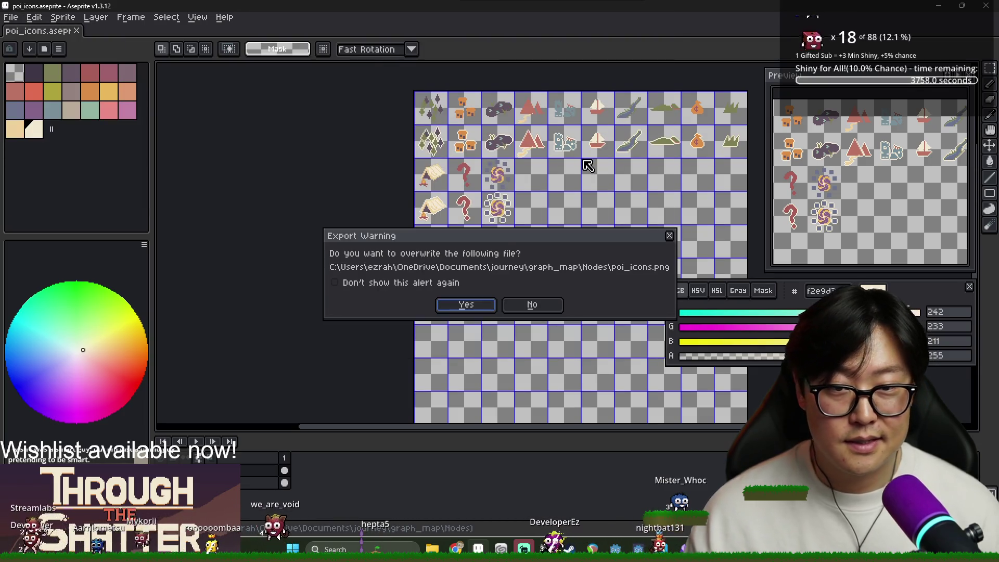
pyautogui.press('Return')
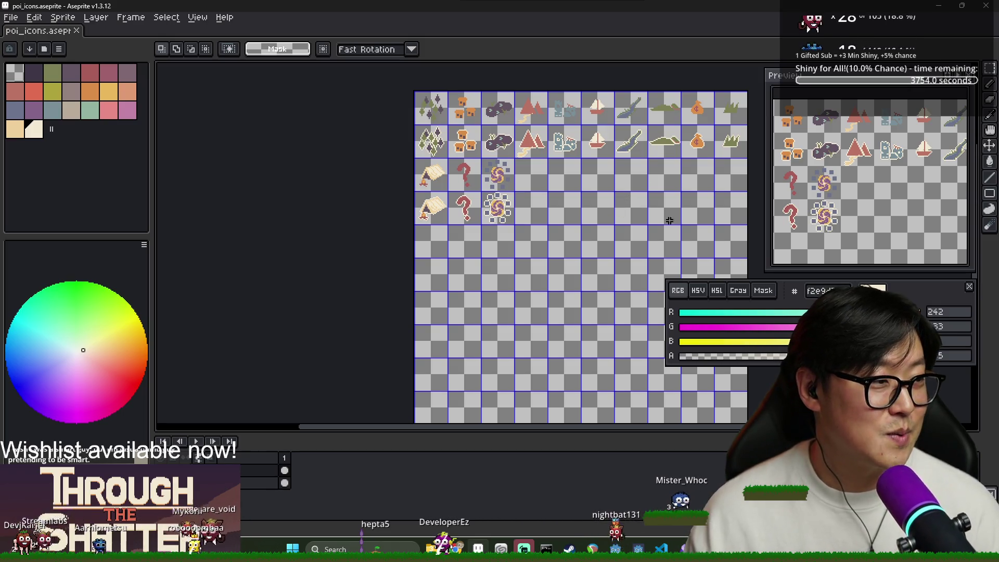
pyautogui.scroll(1, 579, 196)
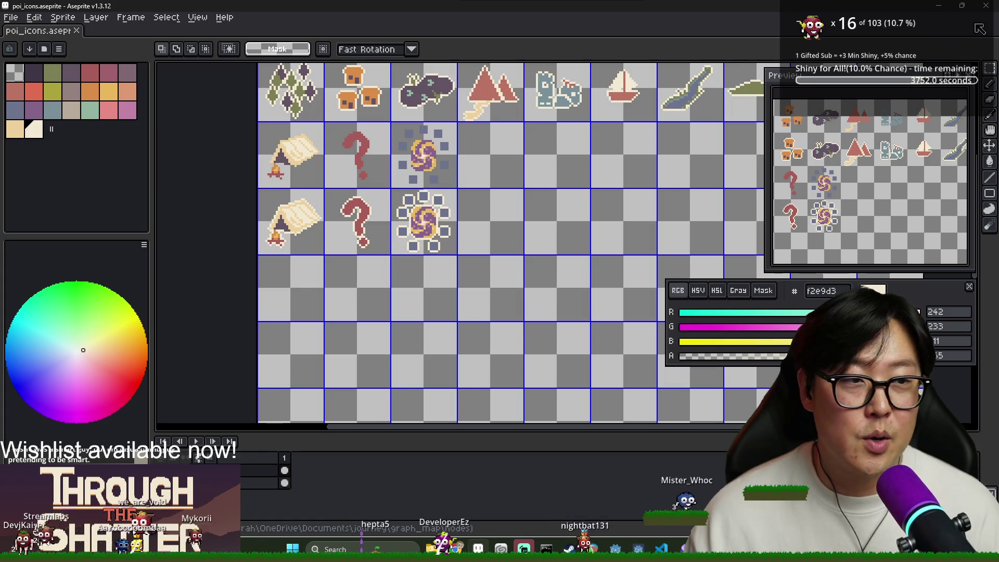
pyautogui.hotkey('alt', 'Tab')
pyautogui.click(503, 140)
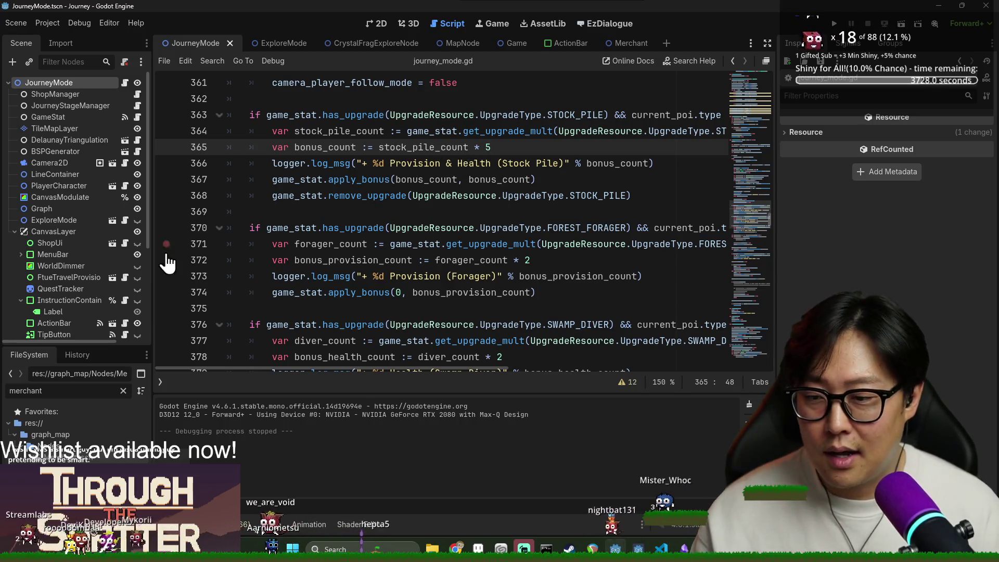
# Step: Widen Godot's scene dock and collapse the CanvasLayer node in the Scene tree
pyautogui.moveTo(152, 378); pyautogui.dragTo(197, 377)
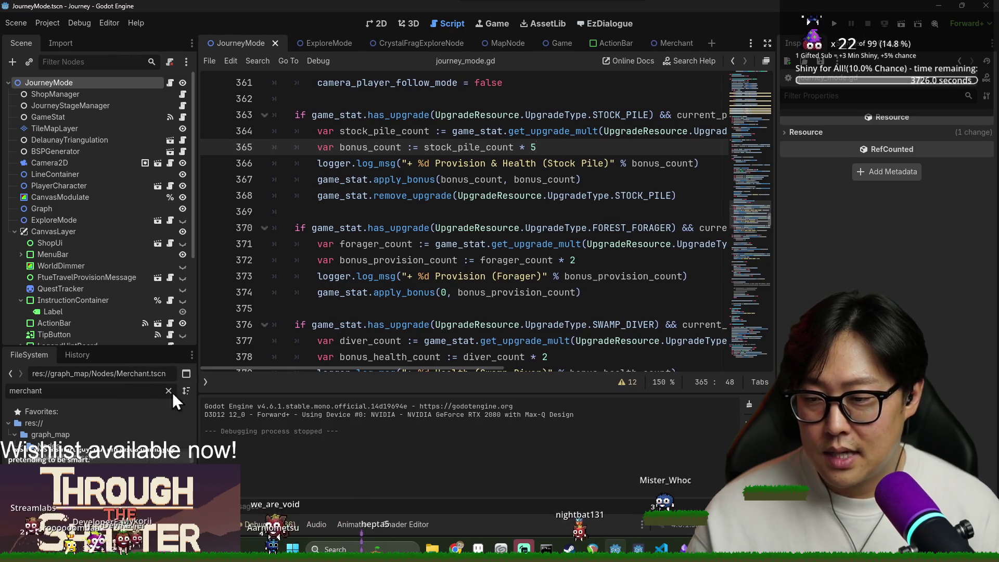
pyautogui.click(15, 231)
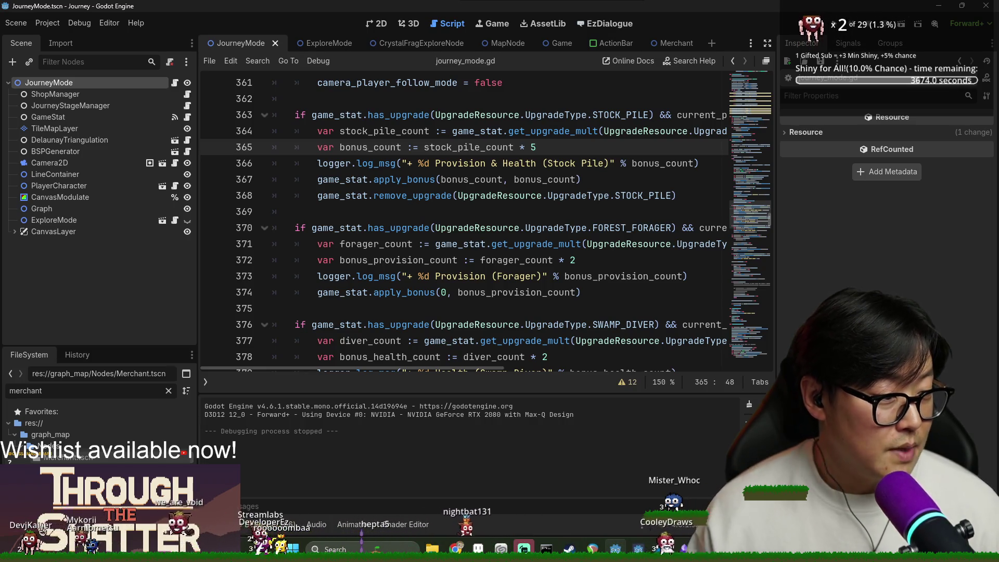
pyautogui.hotkey('alt', 'Tab')
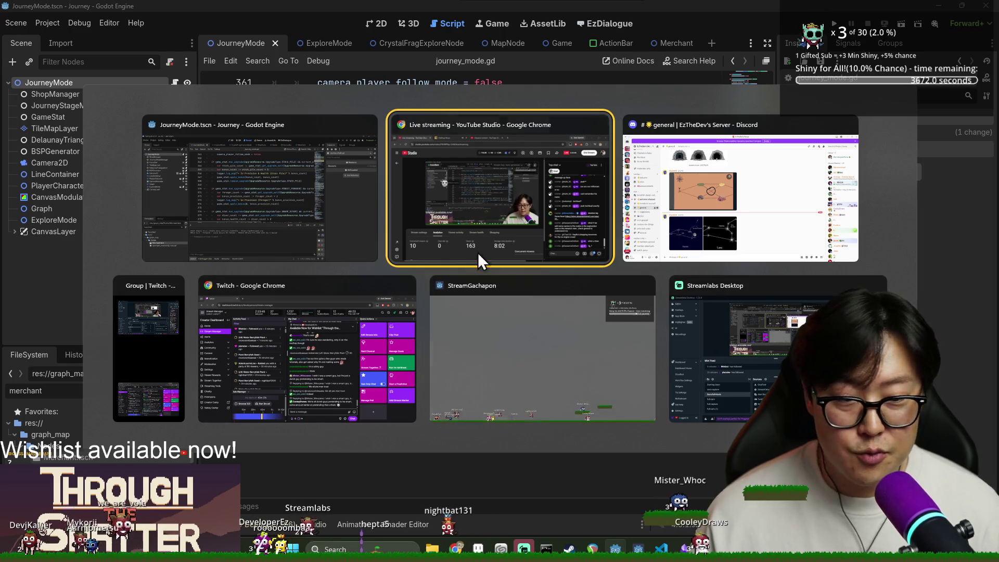
pyautogui.press('Escape')
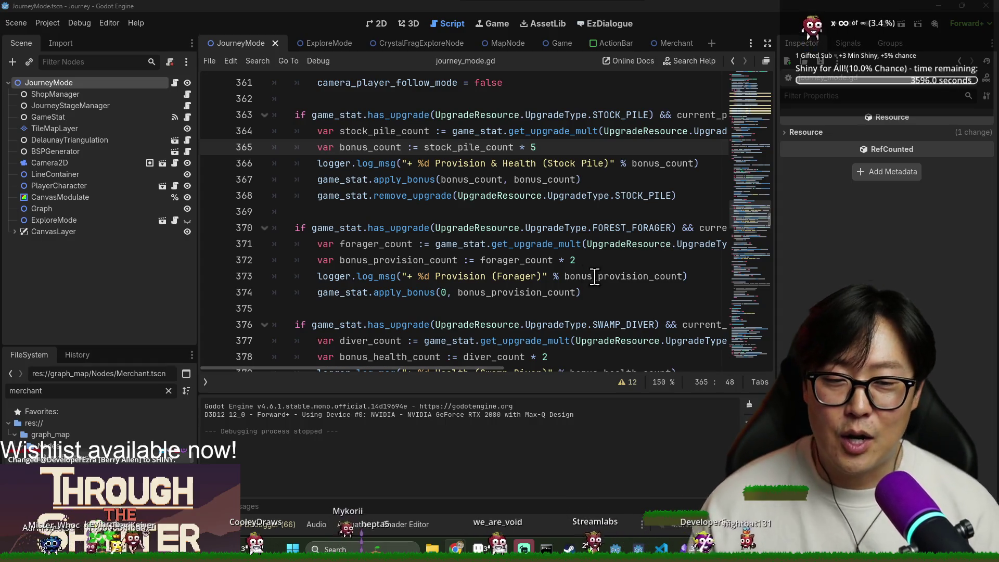
# Step: Save the JourneyMode scene from the forager provision line and read on past line 385
pyautogui.click(578, 277)
pyautogui.hotkey('ctrl', 's')
pyautogui.scroll(-4, 610, 286)
pyautogui.click(537, 276)
pyautogui.scroll(-3, 540, 290)
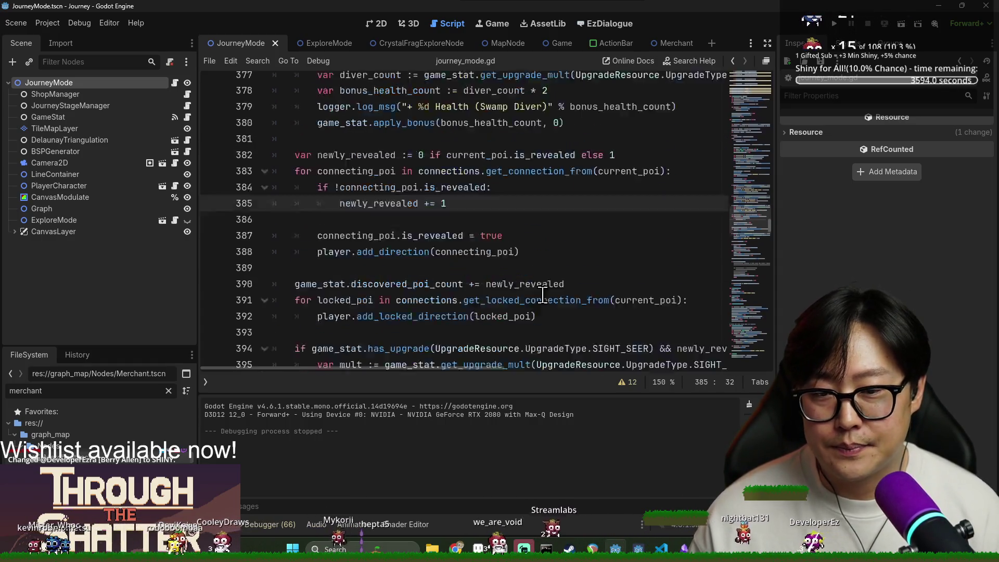
# Step: Show and then hide the script warnings list and the scripts list
pyautogui.click(627, 382)
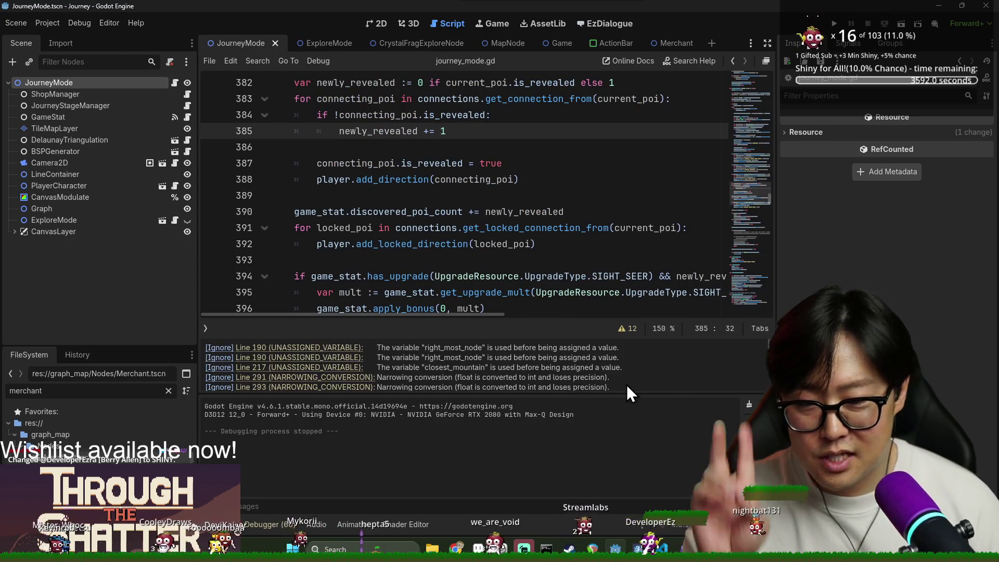
pyautogui.click(206, 328)
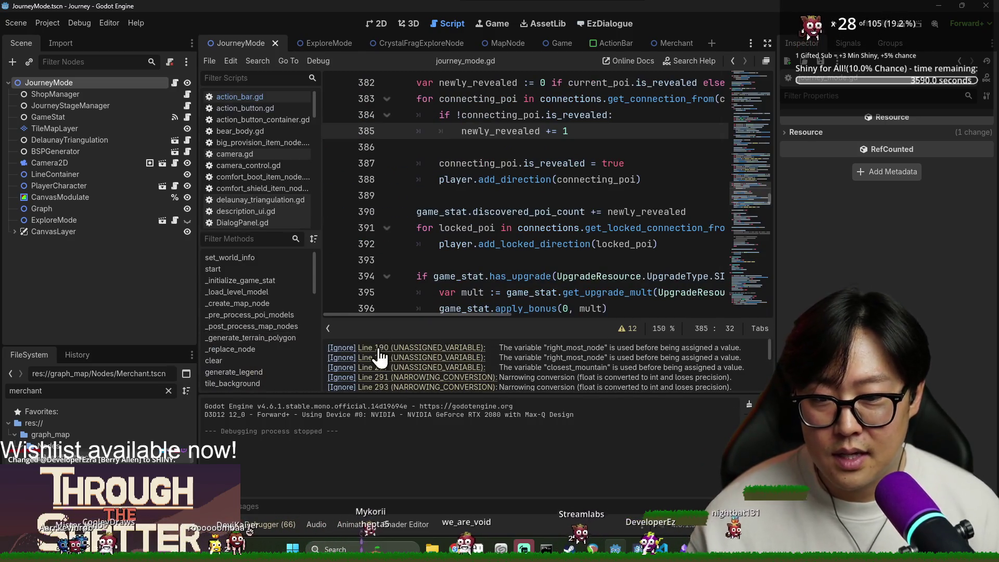
pyautogui.click(331, 330)
pyautogui.click(630, 328)
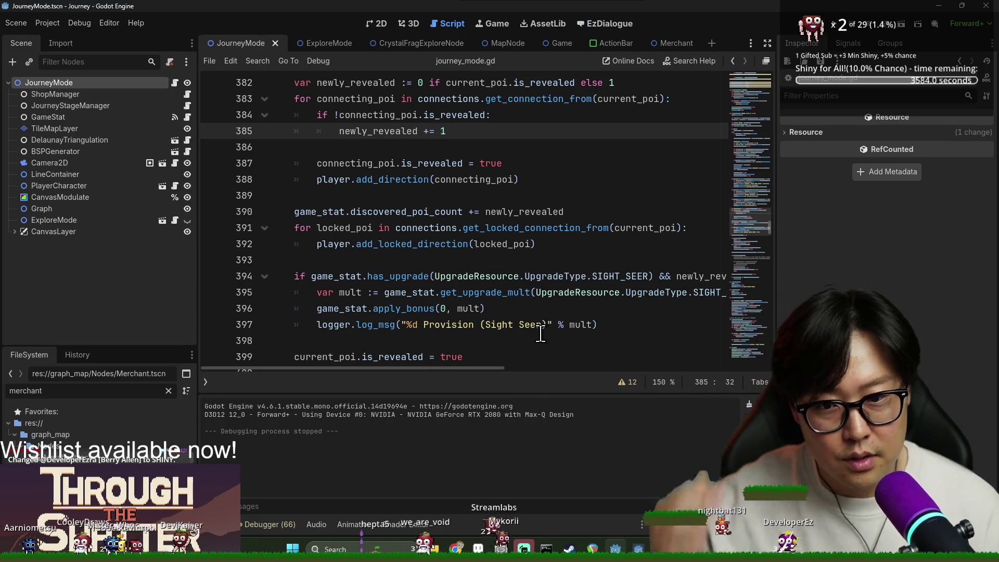
# Step: Save the scene again at line 412 and continue into the quest/destination dialog code
pyautogui.scroll(-5, 536, 327)
pyautogui.click(529, 326)
pyautogui.hotkey('ctrl', 's')
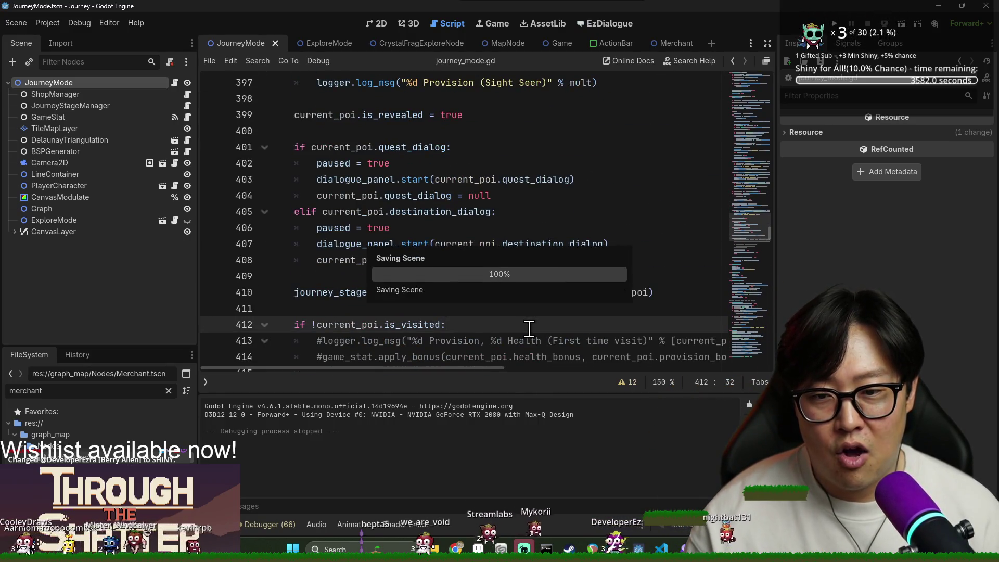
pyautogui.scroll(-3, 505, 328)
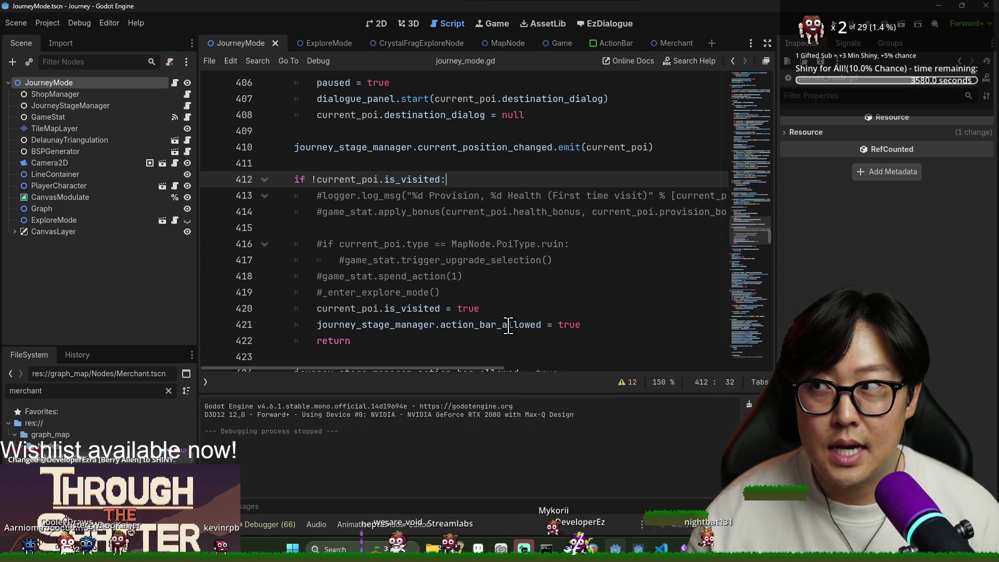
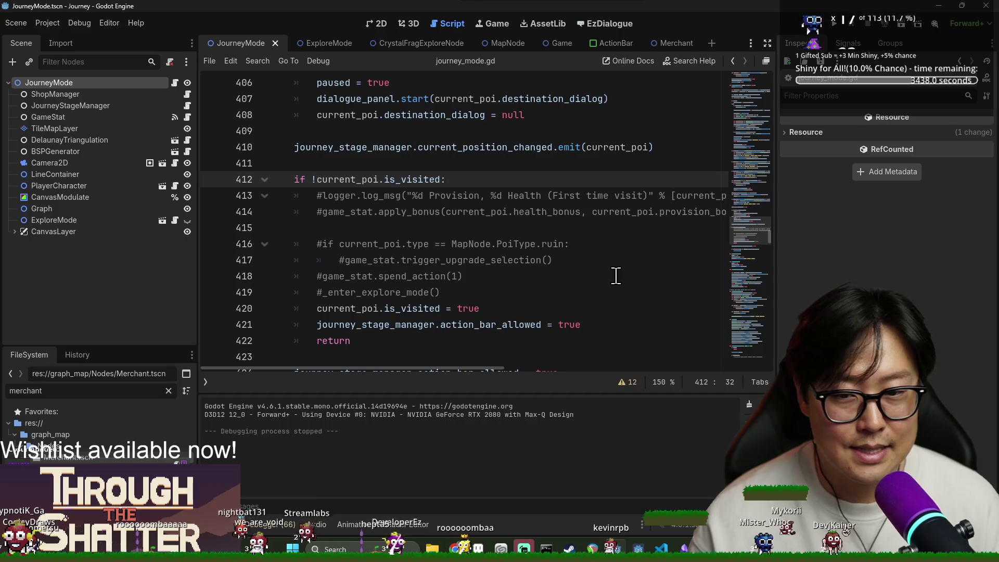
# Step: Save the open script after checking lines 417 and 422
pyautogui.click(579, 266)
pyautogui.hotkey('ctrl', 's')
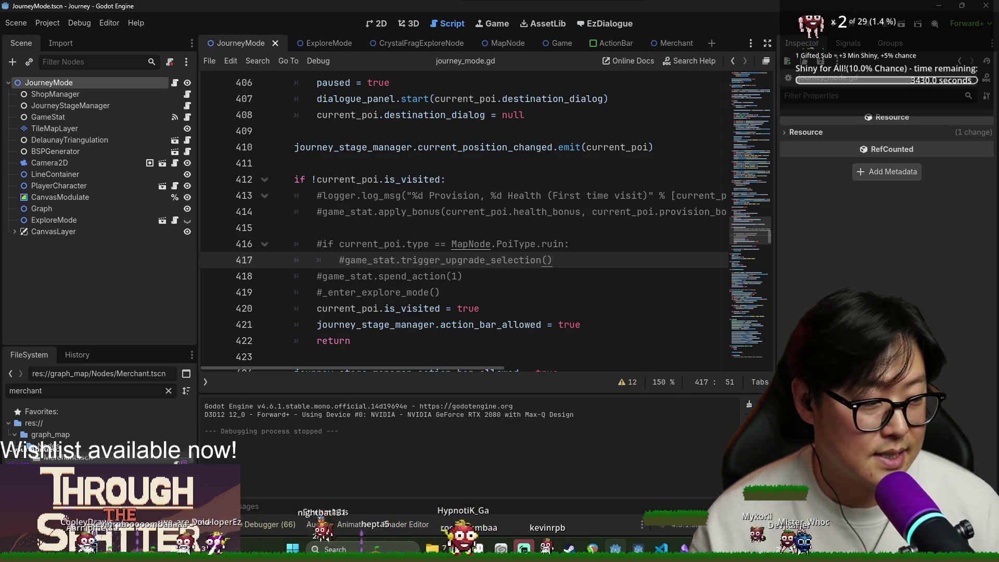
pyautogui.click(508, 340)
pyautogui.hotkey('ctrl', 's')
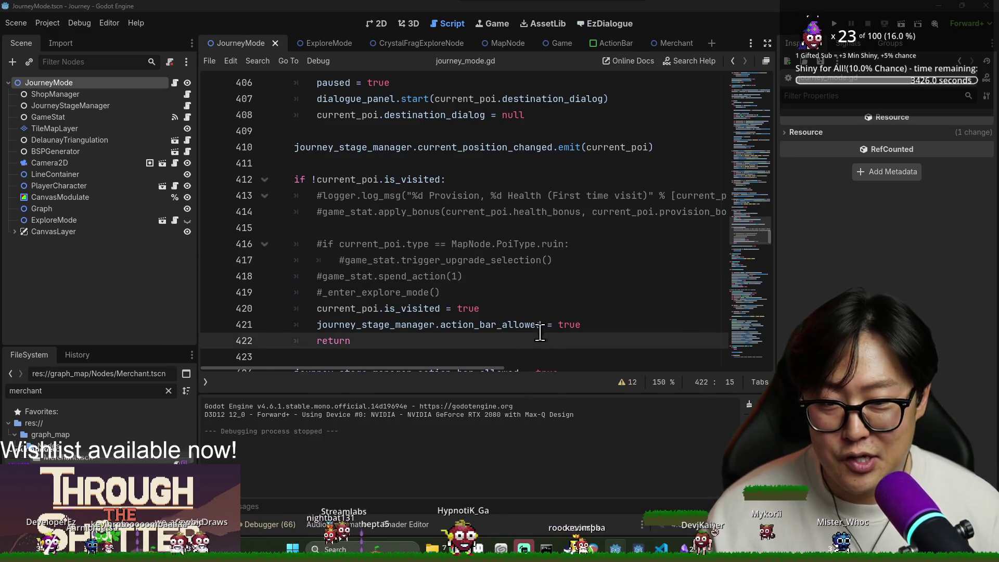
pyautogui.hotkey('alt', 'Tab')
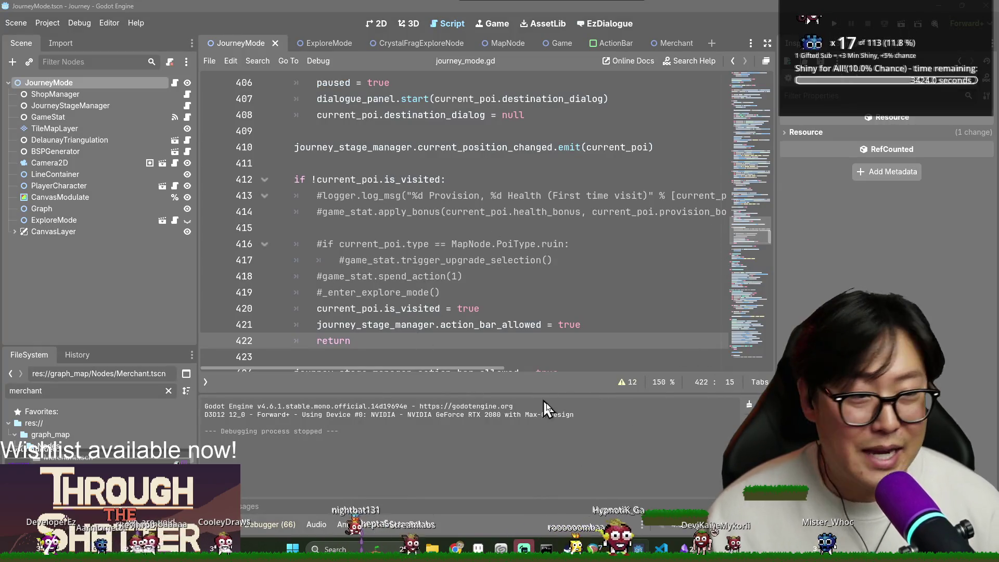
pyautogui.hotkey('alt', 'Tab')
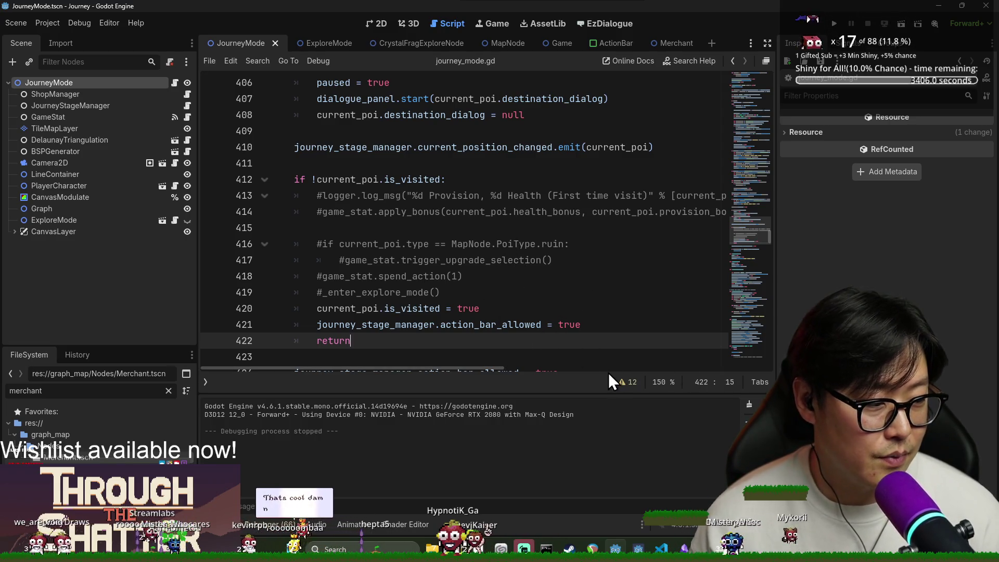
# Step: Review lines 417–420 of the script again and save it
pyautogui.click(456, 309)
pyautogui.scroll(-1, 471, 308)
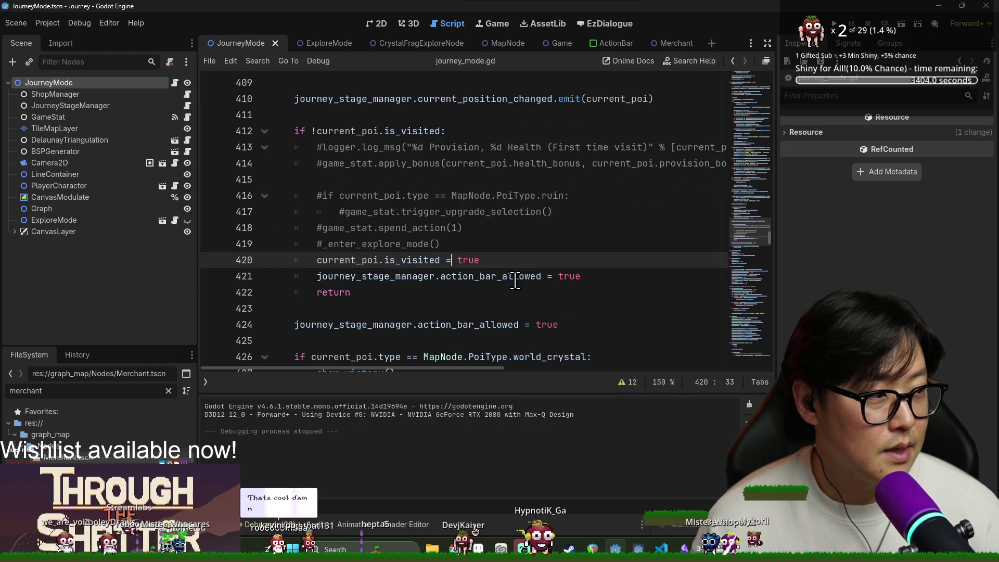
pyautogui.moveTo(510, 268)
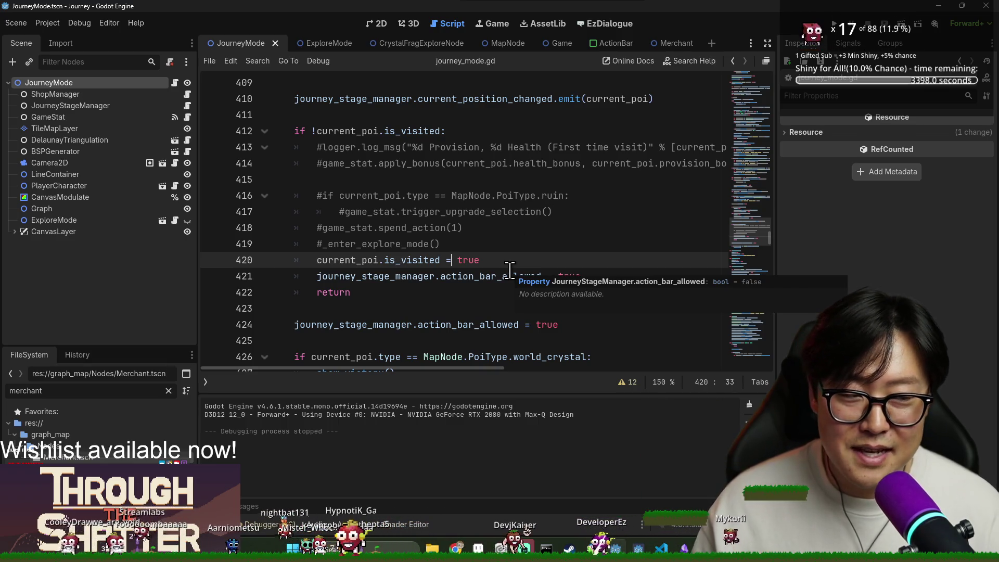
pyautogui.hotkey('alt', 'Tab')
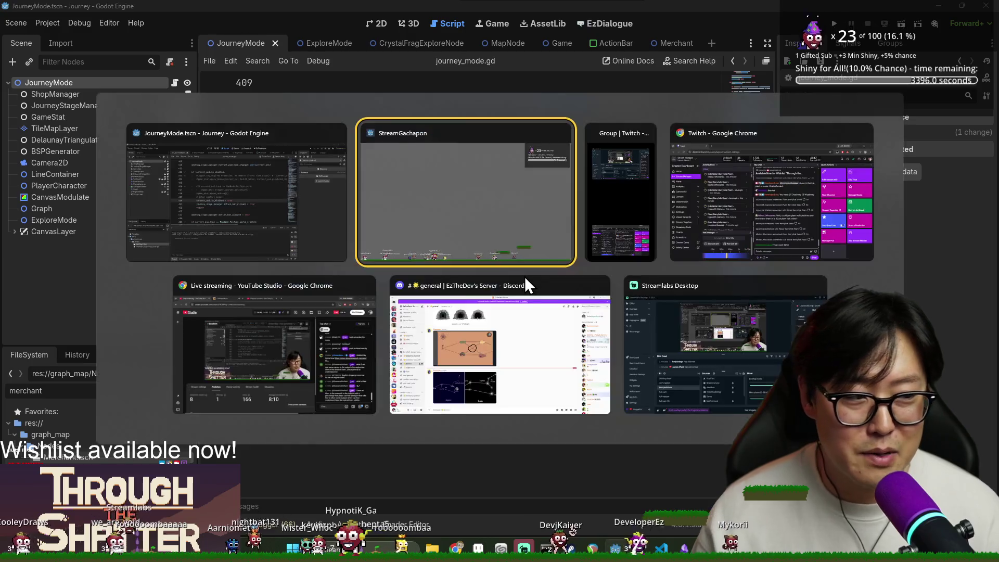
pyautogui.hotkey('alt', 'Tab')
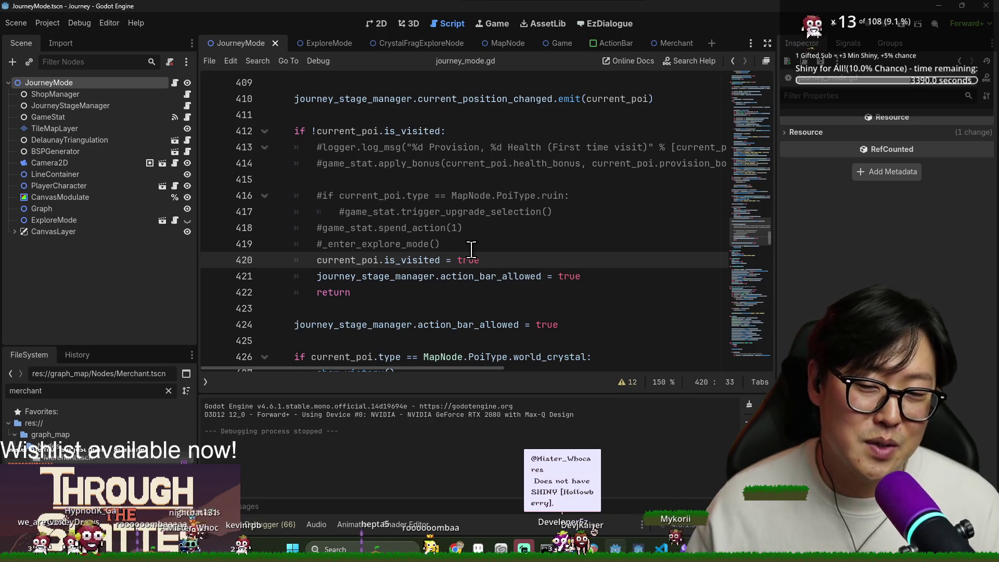
pyautogui.press('Left')
pyautogui.press('Left')
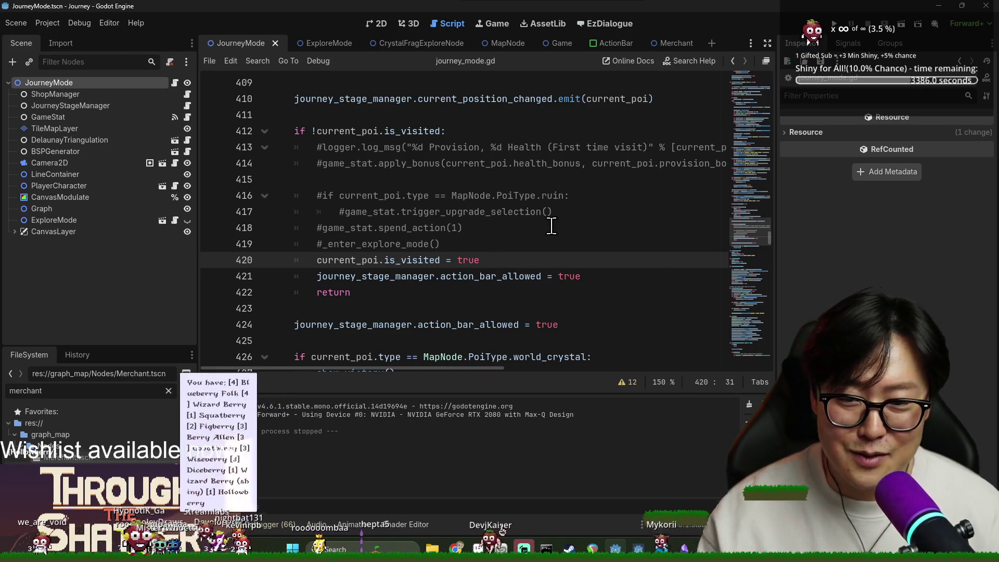
pyautogui.click(494, 229)
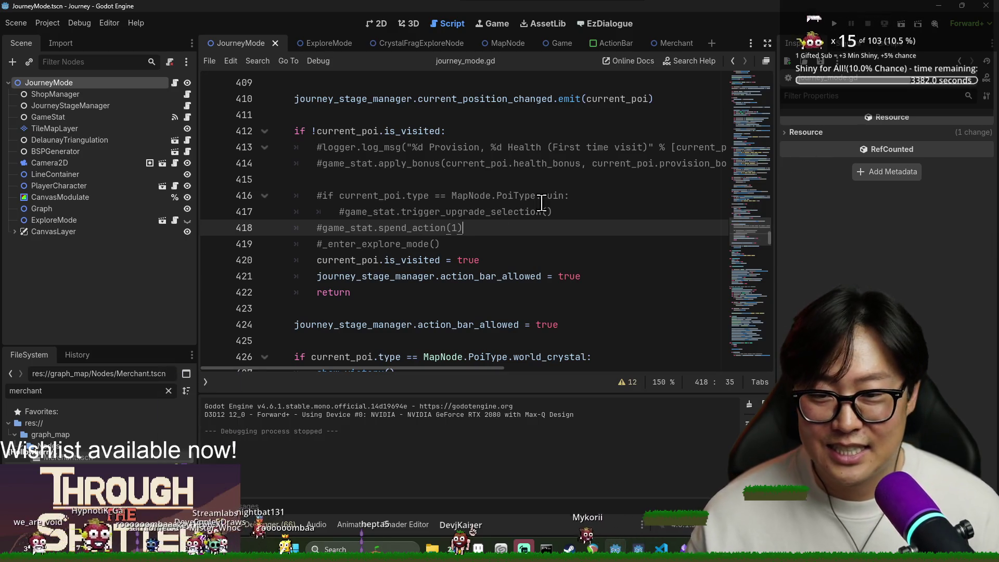
pyautogui.click(482, 211)
pyautogui.hotkey('ctrl', 's')
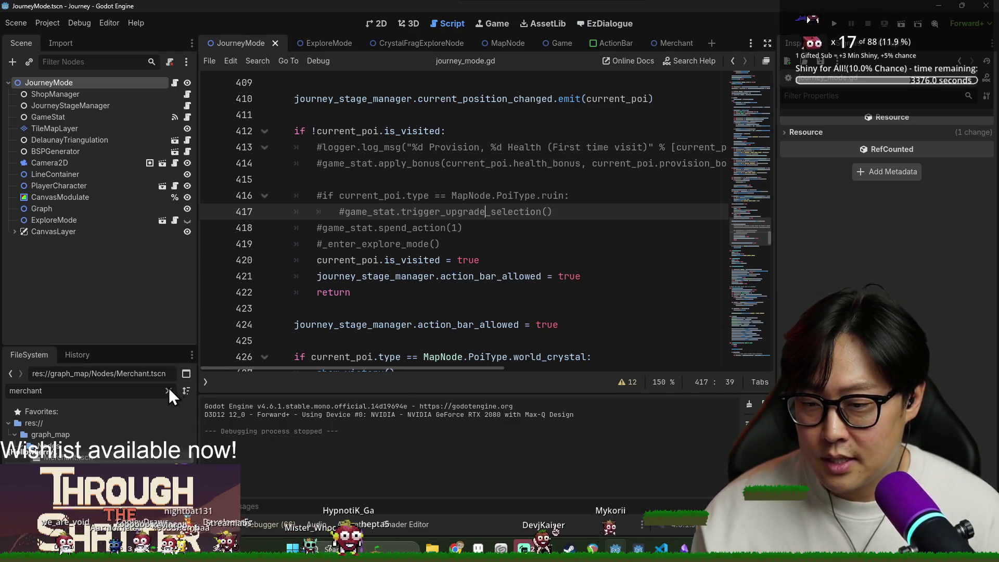
# Step: Filter the FileSystem for 'region' and open RegionMapMode.tscn
pyautogui.click(168, 390)
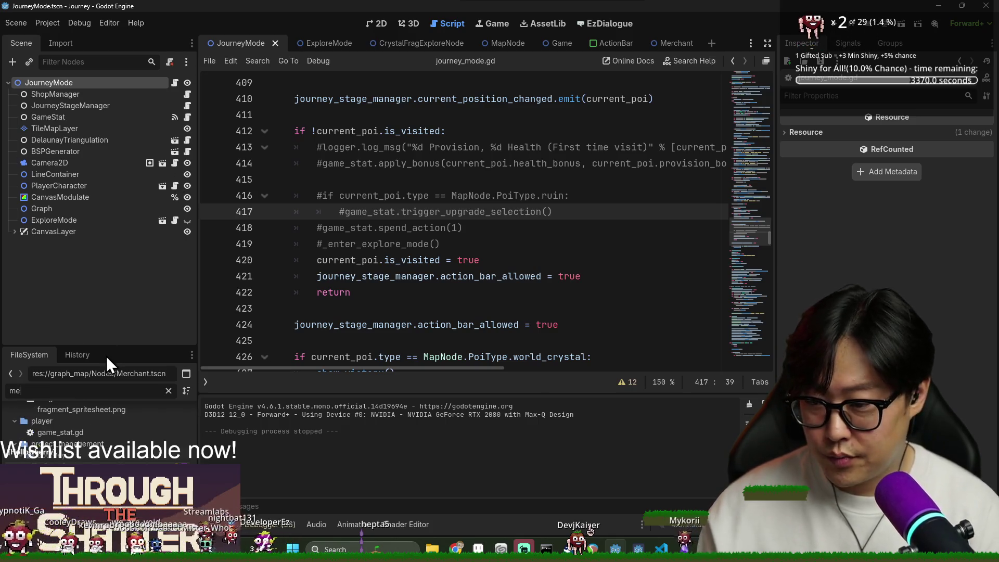
pyautogui.write('region')
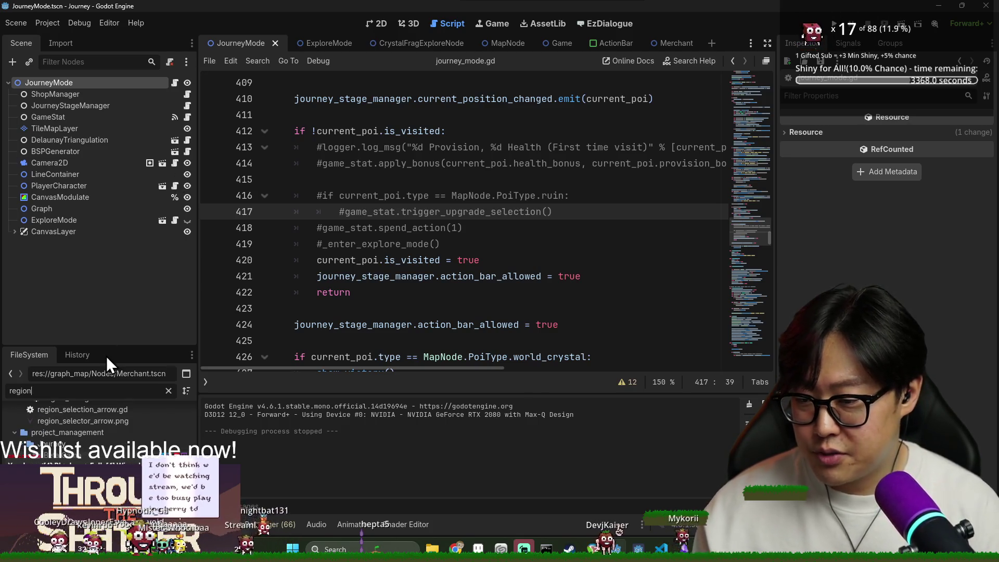
pyautogui.doubleClick(58, 455)
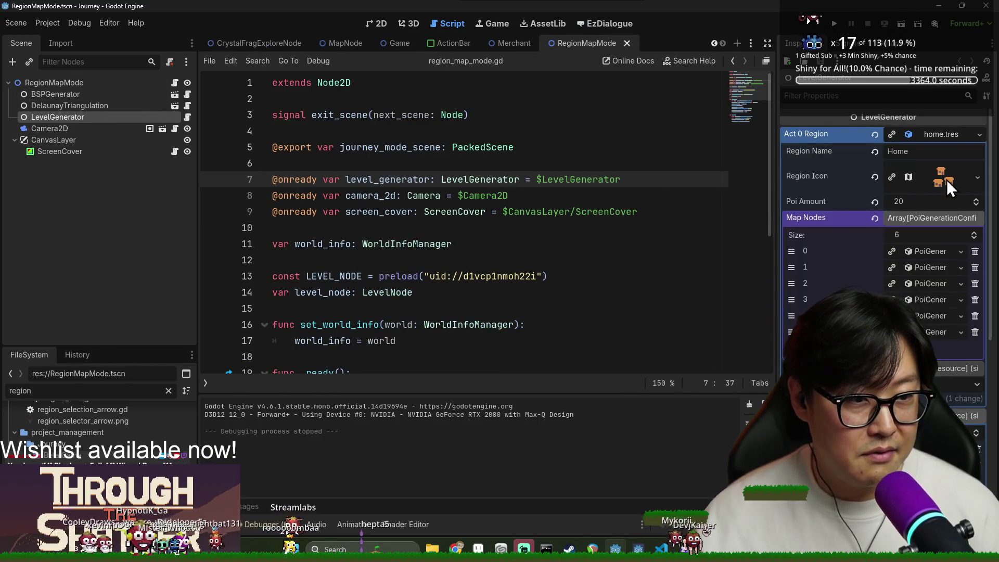
# Step: Add a seventh Map Nodes element as a new PoiGenerationConfig, keeping Poi Type Village
pyautogui.scroll(-3, 938, 195)
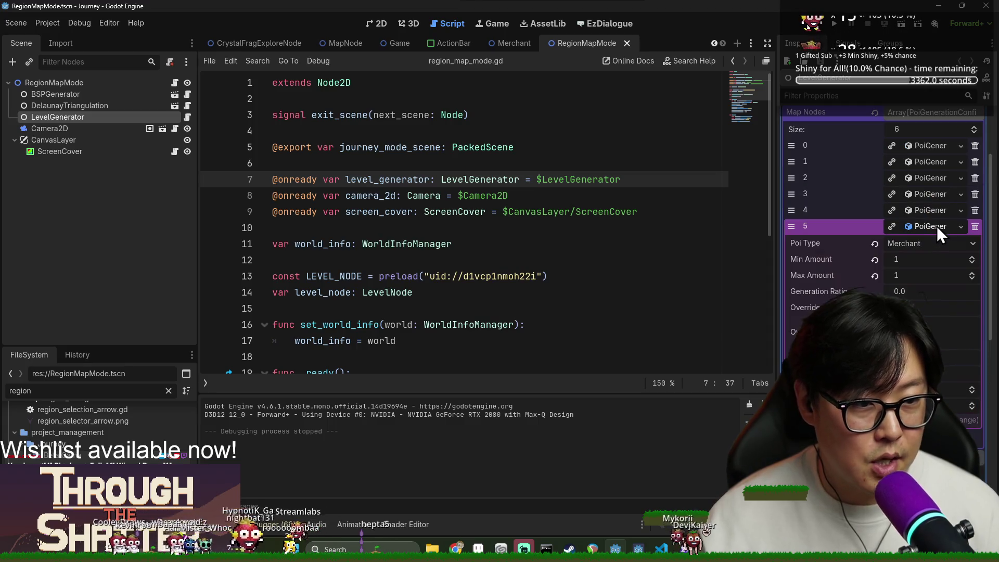
pyautogui.click(910, 244)
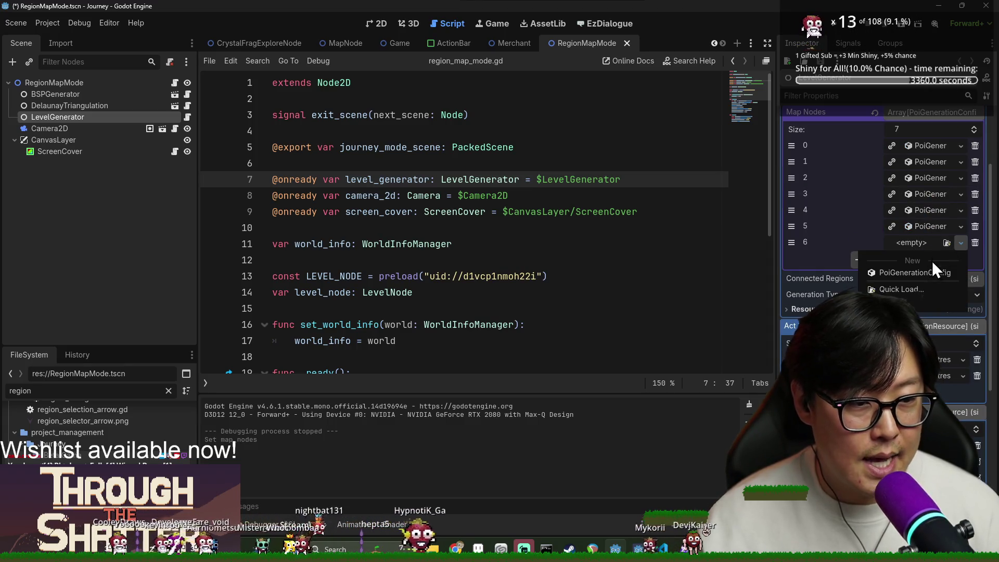
pyautogui.click(933, 267)
pyautogui.scroll(-3, 921, 191)
pyautogui.click(910, 155)
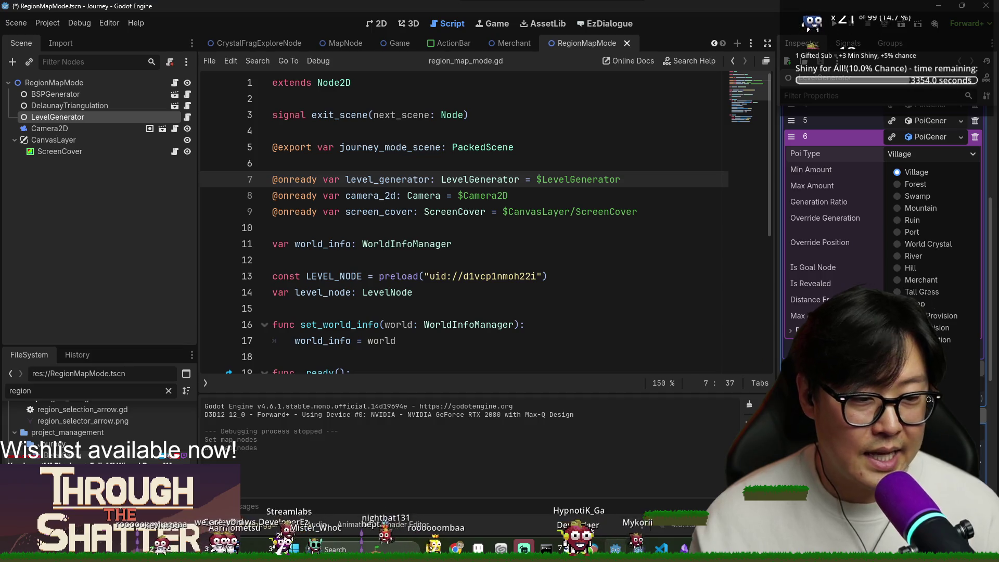
pyautogui.click(585, 213)
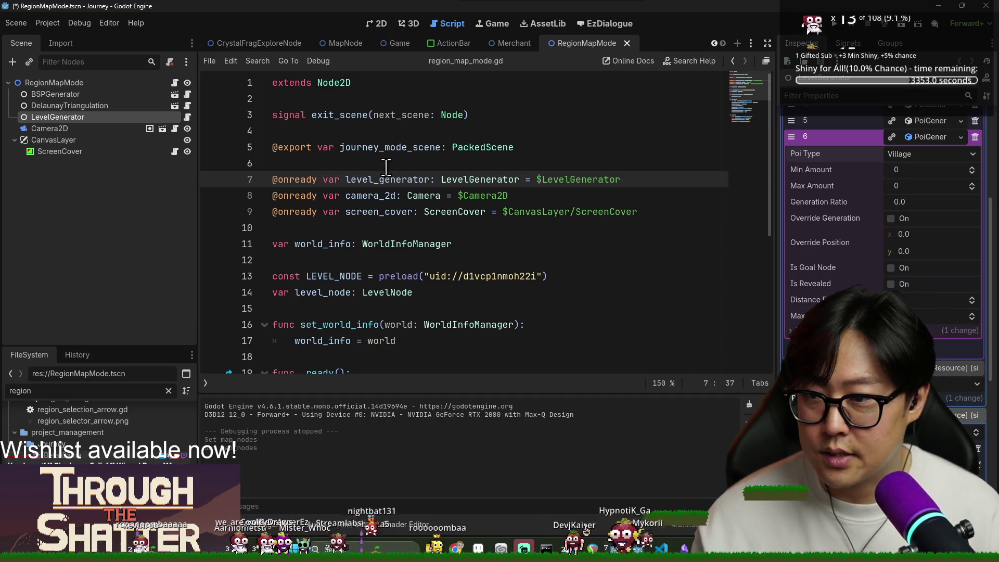
pyautogui.click(188, 117)
pyautogui.scroll(10, 396, 160)
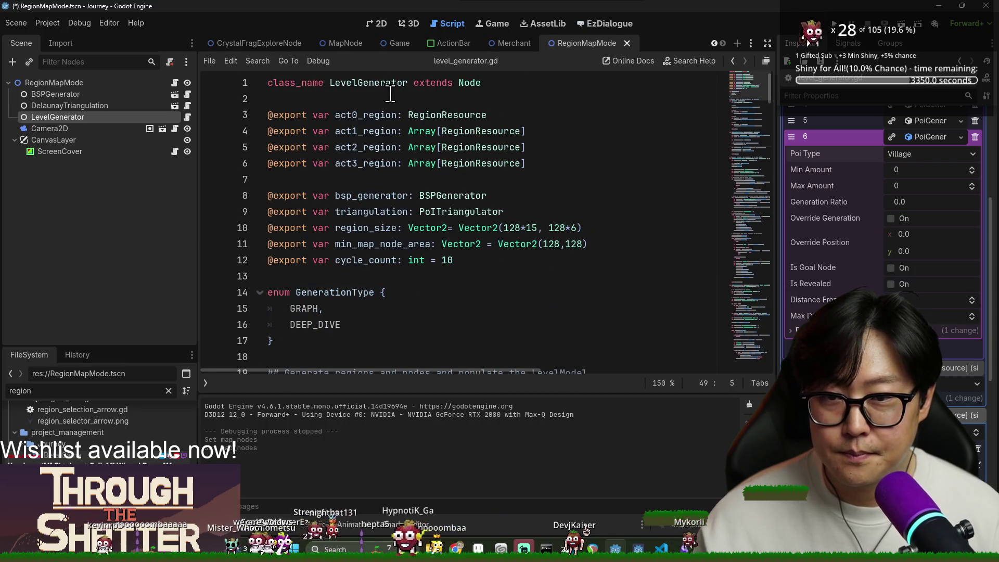
# Step: Follow RegionResource and PoiGenerationConfig definitions to the PoiType enum in map_node.gd
pyautogui.keyDown('ctrl'); pyautogui.click(475, 131); pyautogui.keyUp('ctrl')
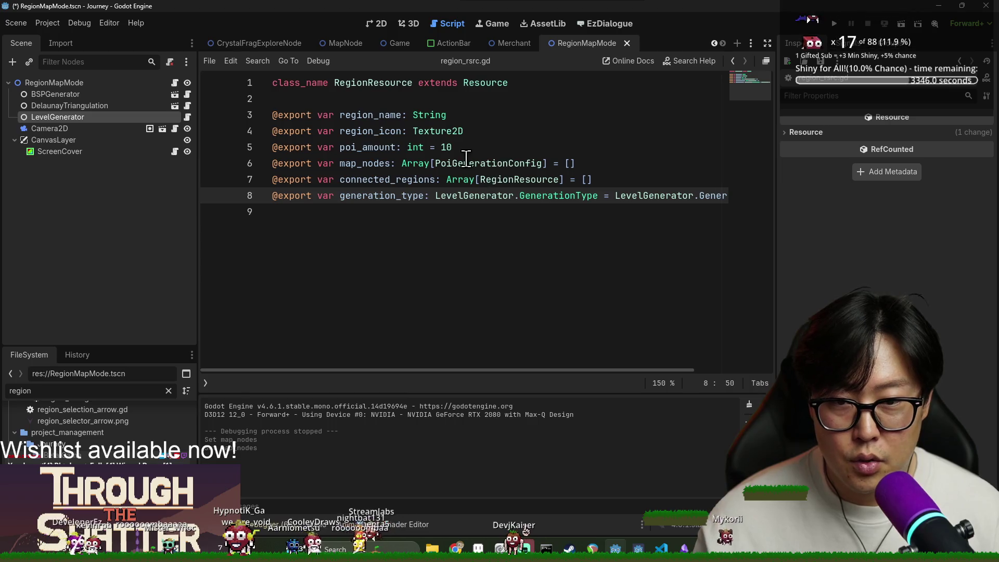
pyautogui.keyDown('ctrl'); pyautogui.click(476, 163); pyautogui.keyUp('ctrl')
pyautogui.keyDown('ctrl'); pyautogui.click(438, 117); pyautogui.keyUp('ctrl')
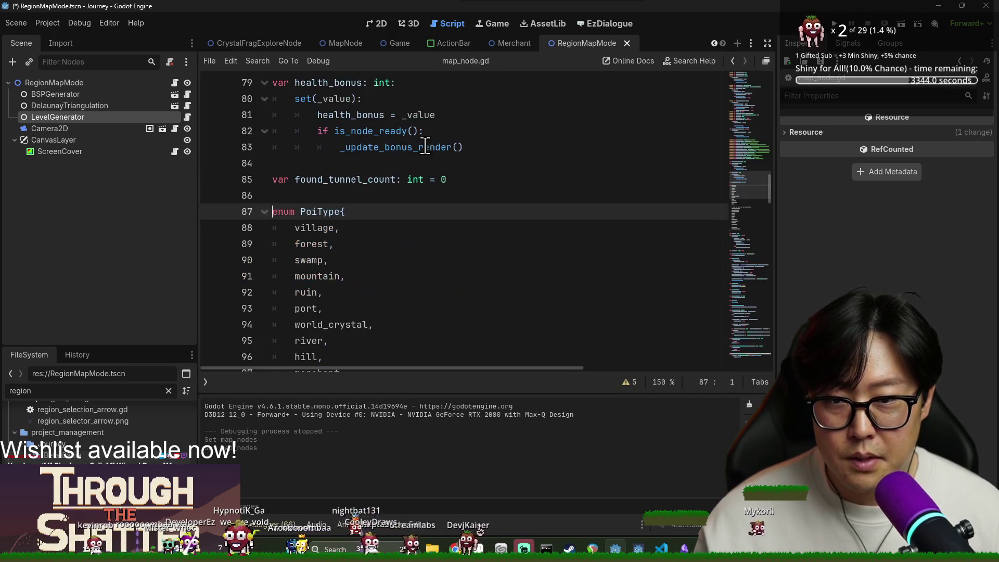
pyautogui.scroll(-10, 382, 227)
# Step: Append world_gate after mountain_tunnel in the PoiType enum and save map_node.gd
pyautogui.click(407, 180)
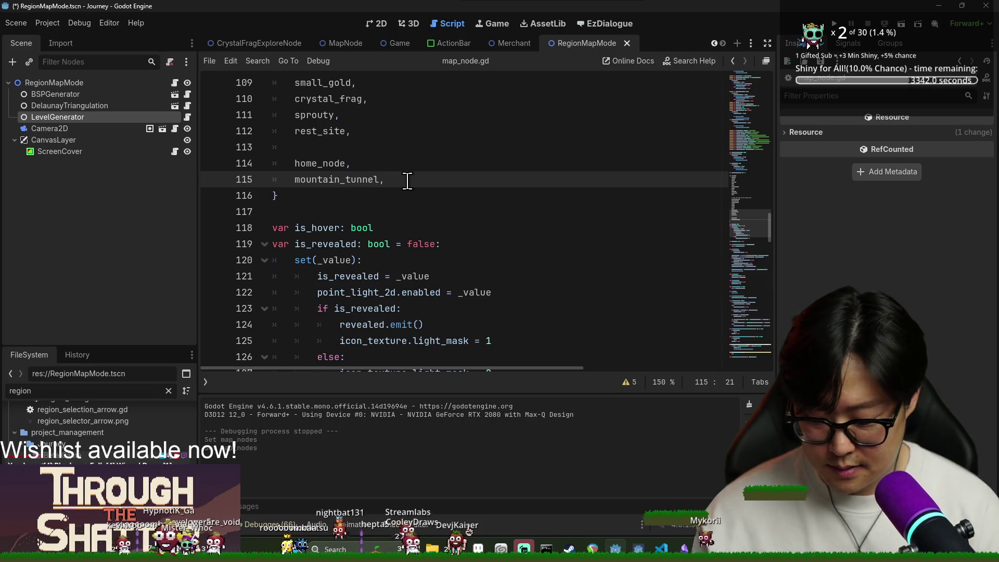
pyautogui.press('Return')
pyautogui.press('Return')
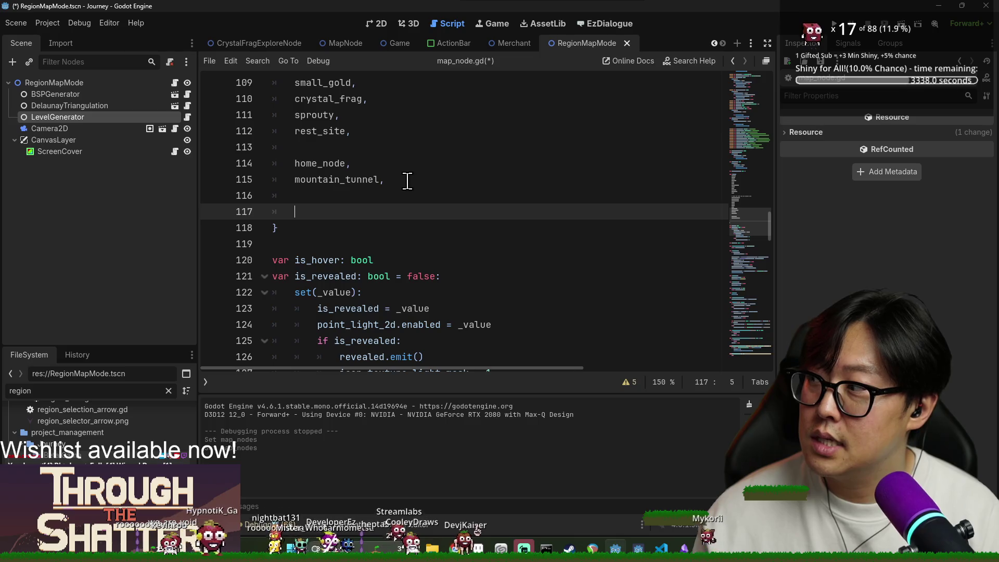
pyautogui.write('wor')
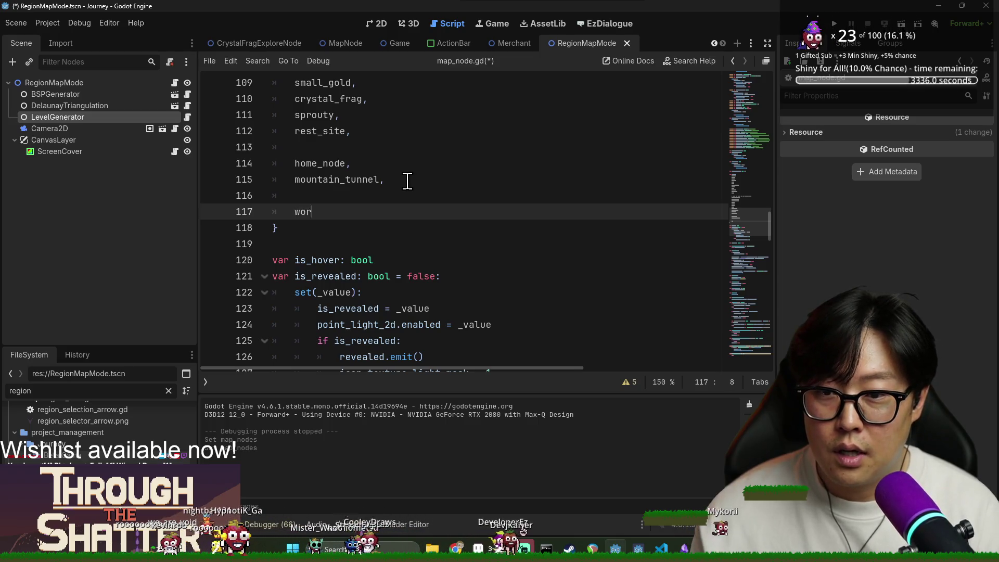
pyautogui.write('ld_gate')
pyautogui.hotkey('ctrl', 's')
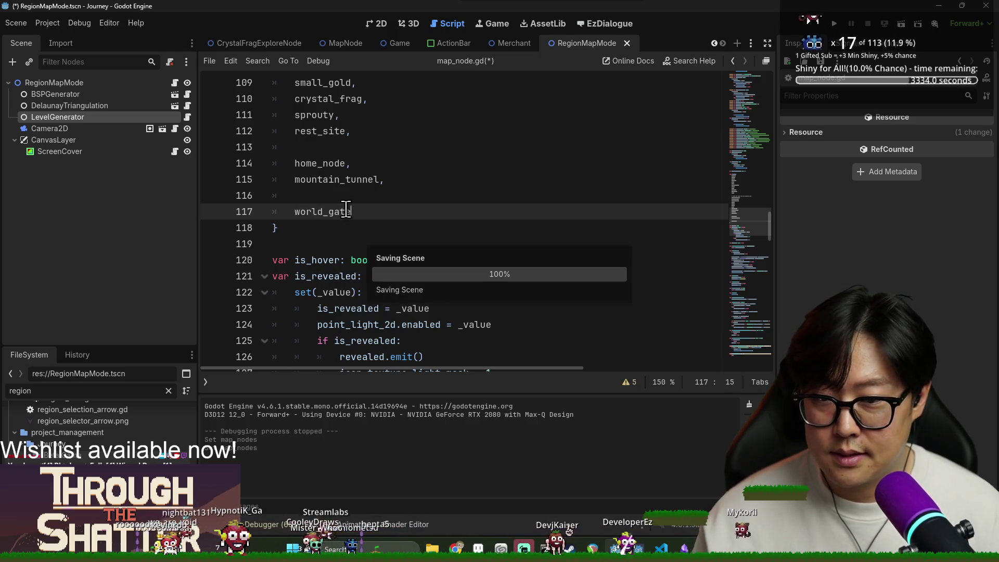
pyautogui.click(627, 43)
pyautogui.click(48, 22)
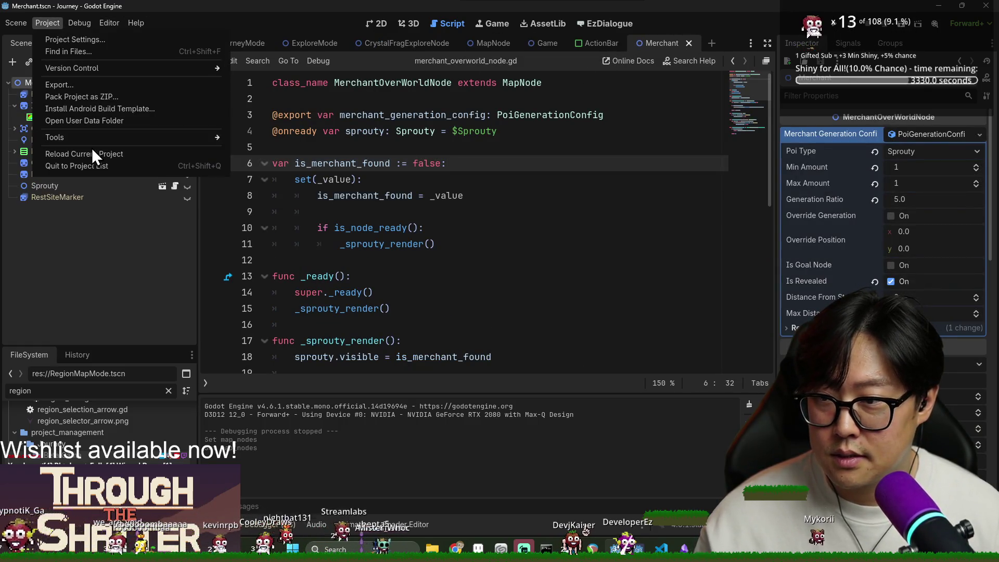
# Step: Reload the current Journey project, reopening merchant_overworld_node.gd
pyautogui.click(164, 156)
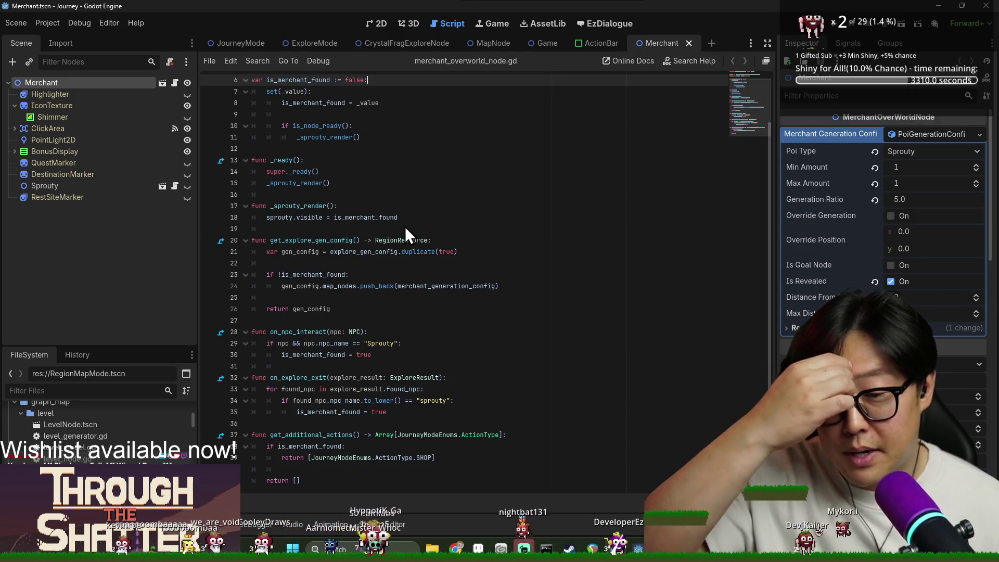
pyautogui.click(382, 264)
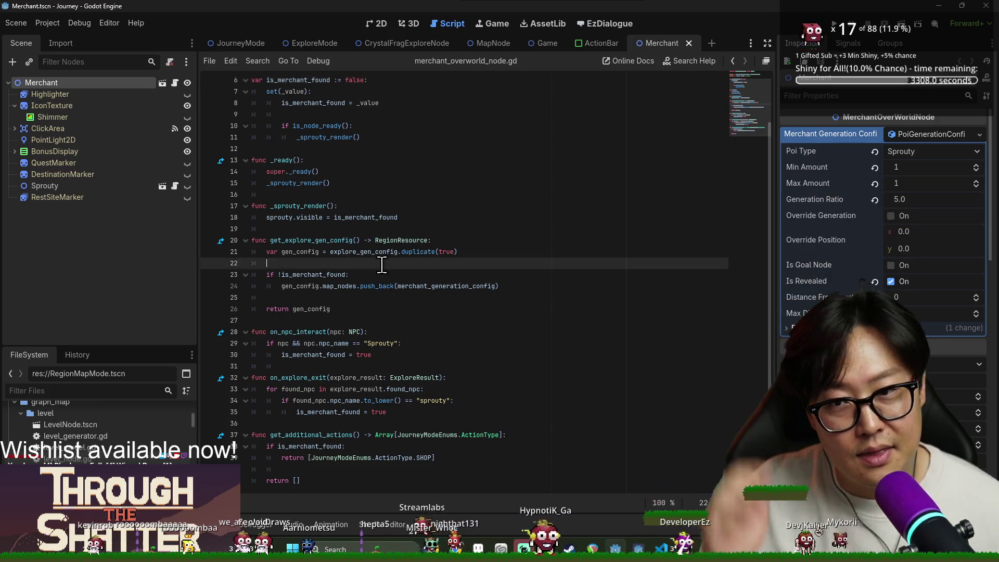
# Step: Review lines 10–15 of merchant_overworld_node.gd and save it
pyautogui.keyDown('ctrl'); pyautogui.scroll(3, 389, 262); pyautogui.keyUp('ctrl')
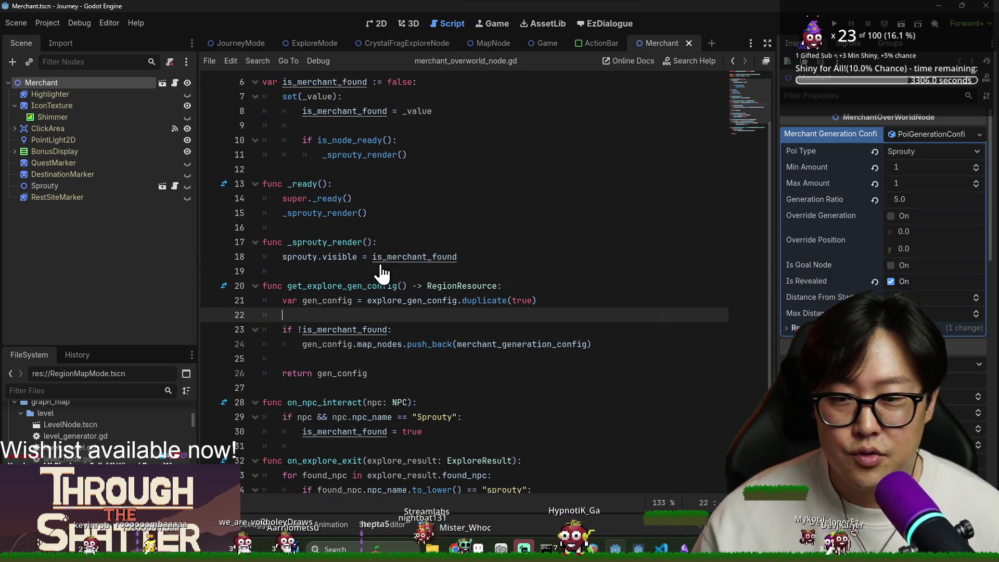
pyautogui.keyDown('ctrl'); pyautogui.scroll(1, 385, 271); pyautogui.keyUp('ctrl')
pyautogui.click(391, 227)
pyautogui.hotkey('ctrl', 's')
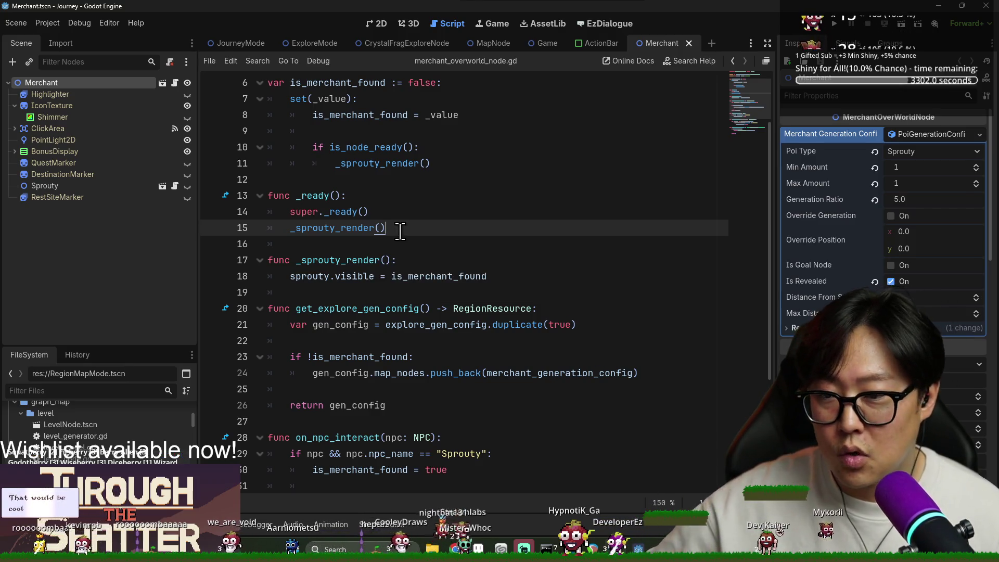
pyautogui.scroll(-4, 396, 230)
pyautogui.scroll(5, 416, 249)
pyautogui.click(372, 229)
pyautogui.hotkey('ctrl', 's')
pyautogui.press('Down')
pyautogui.press('Down')
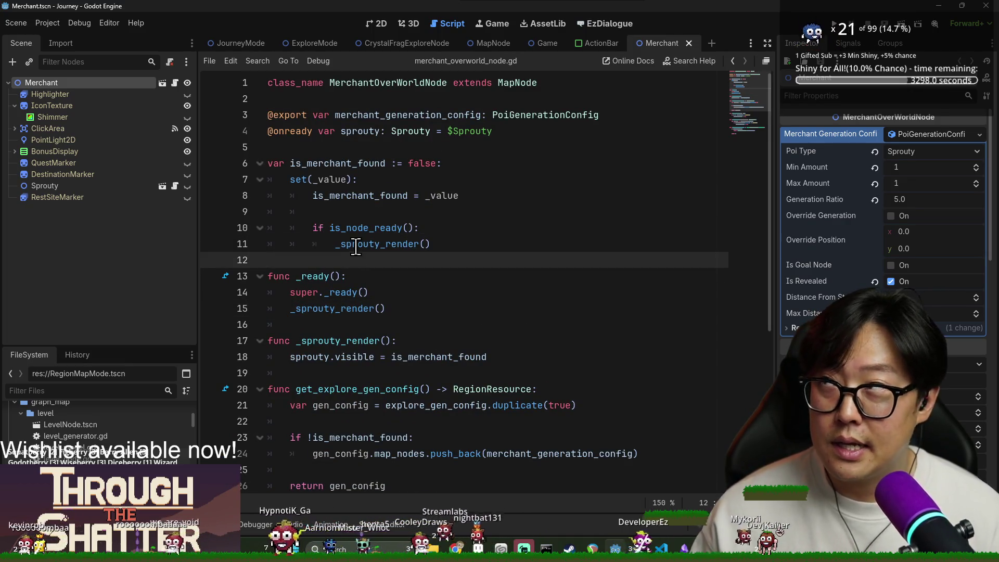
pyautogui.moveTo(356, 246)
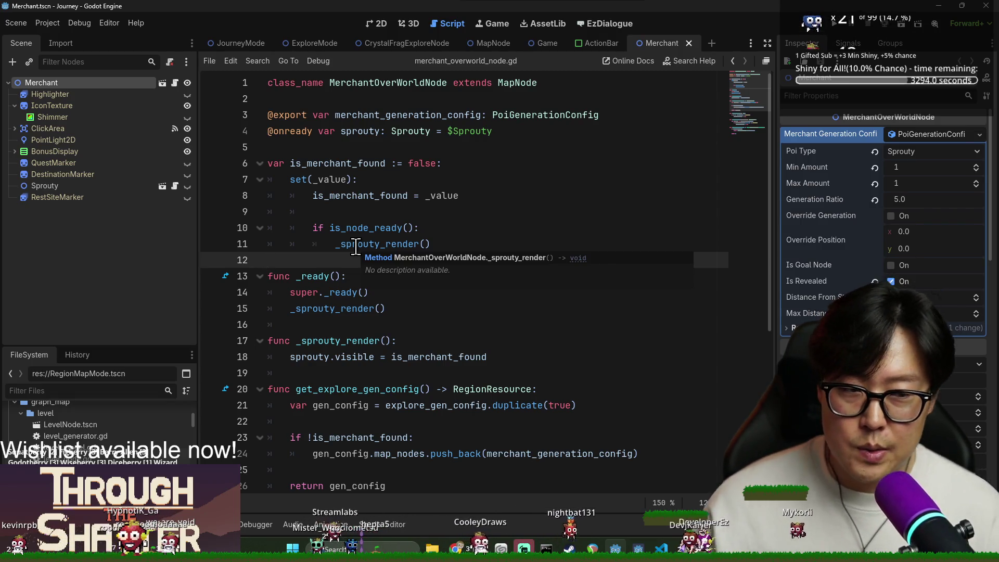
pyautogui.hotkey('ctrl', 's')
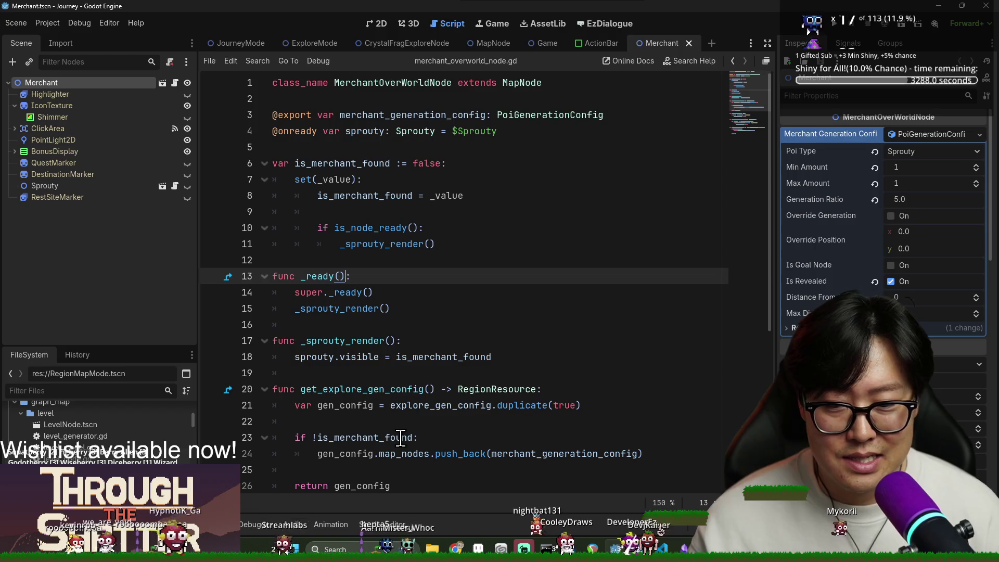
# Step: Check lines 14–20 and trim line 9's leftover indentation, saving the script
pyautogui.scroll(1, 15, 408)
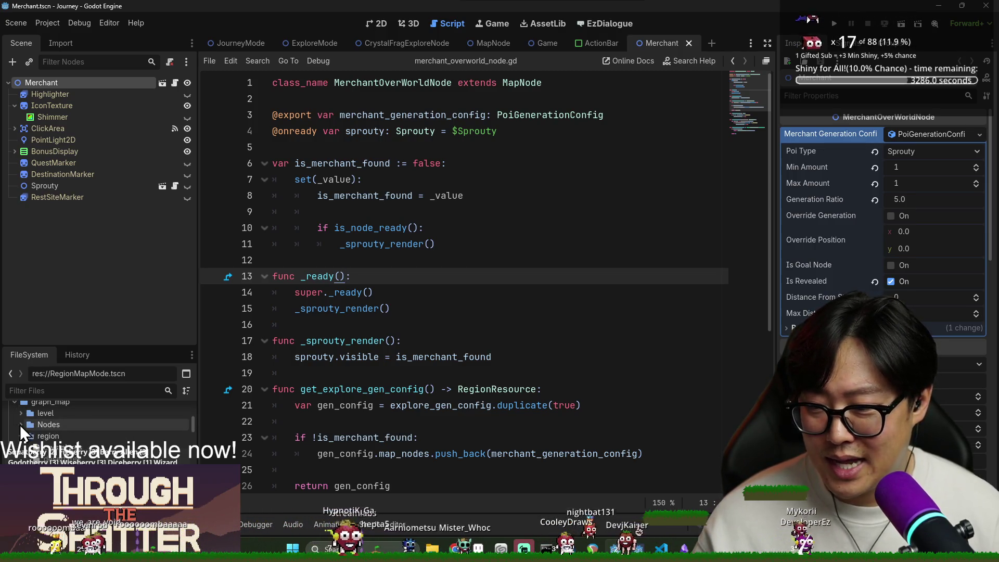
pyautogui.scroll(5, 20, 424)
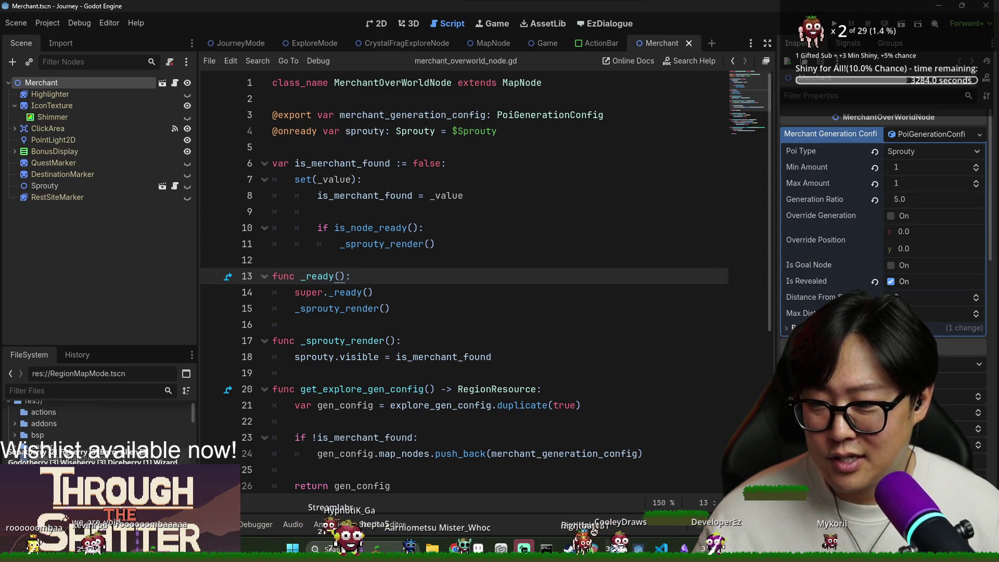
pyautogui.click(544, 389)
pyautogui.hotkey('ctrl', 's')
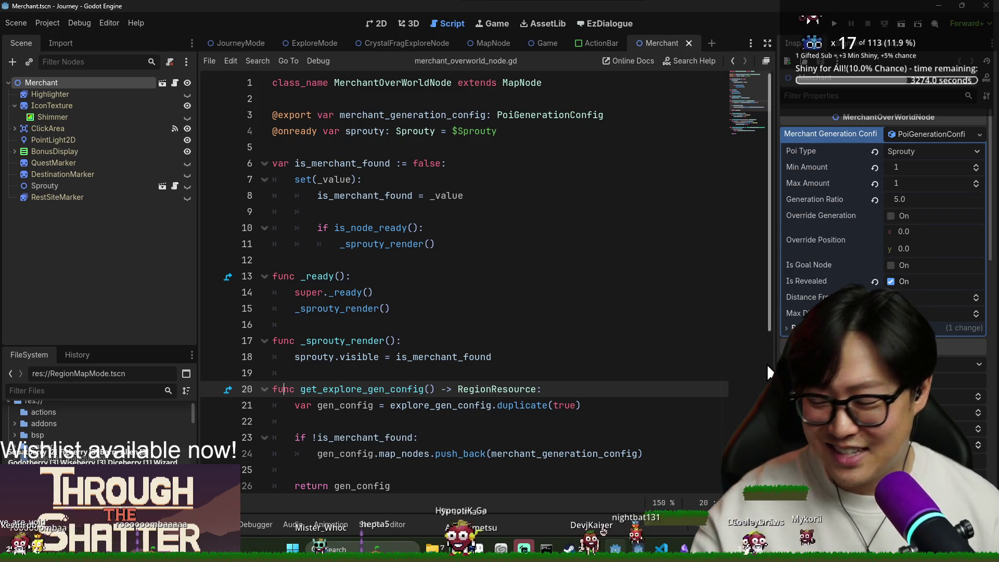
pyautogui.click(465, 298)
pyautogui.hotkey('ctrl', 's')
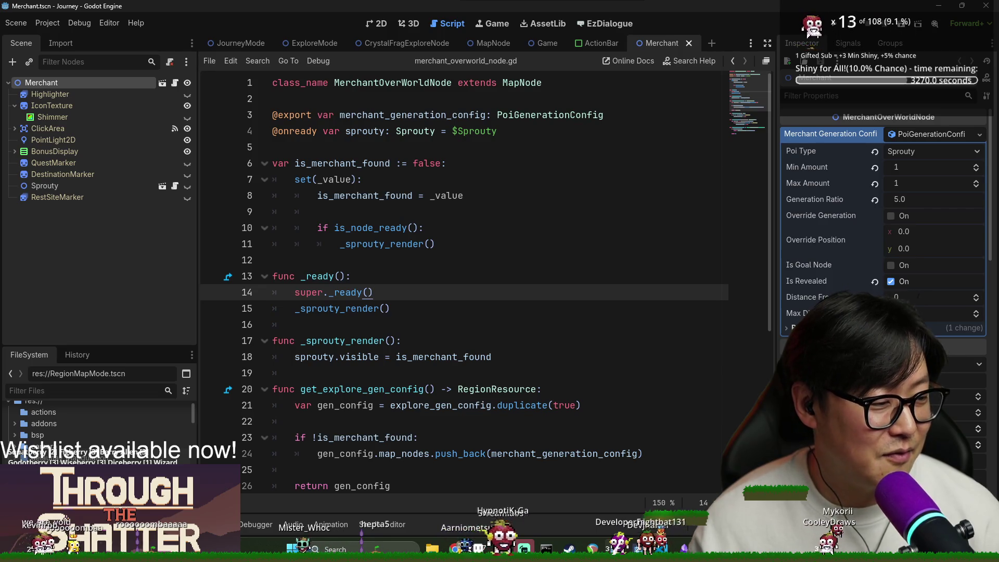
pyautogui.click(430, 307)
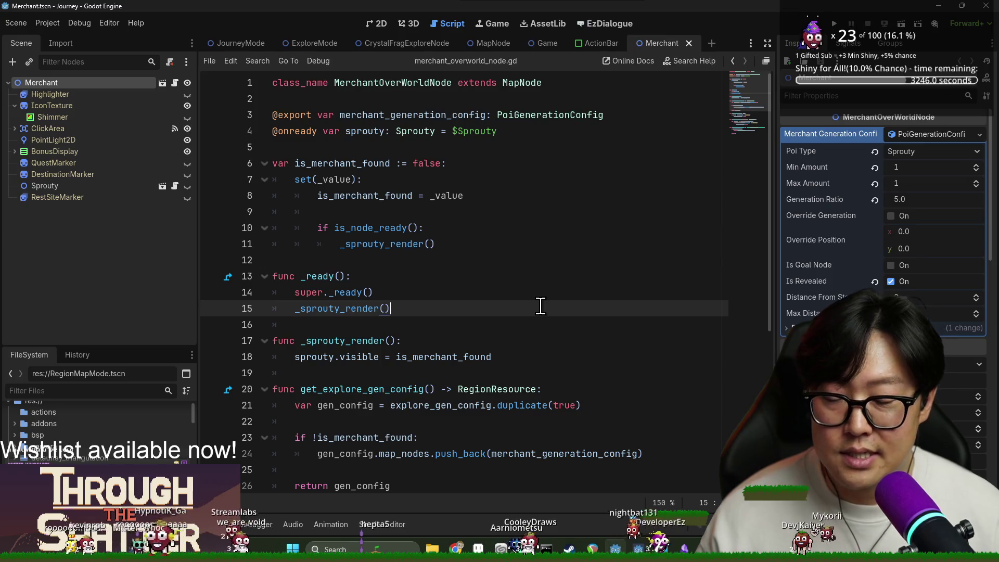
pyautogui.click(430, 229)
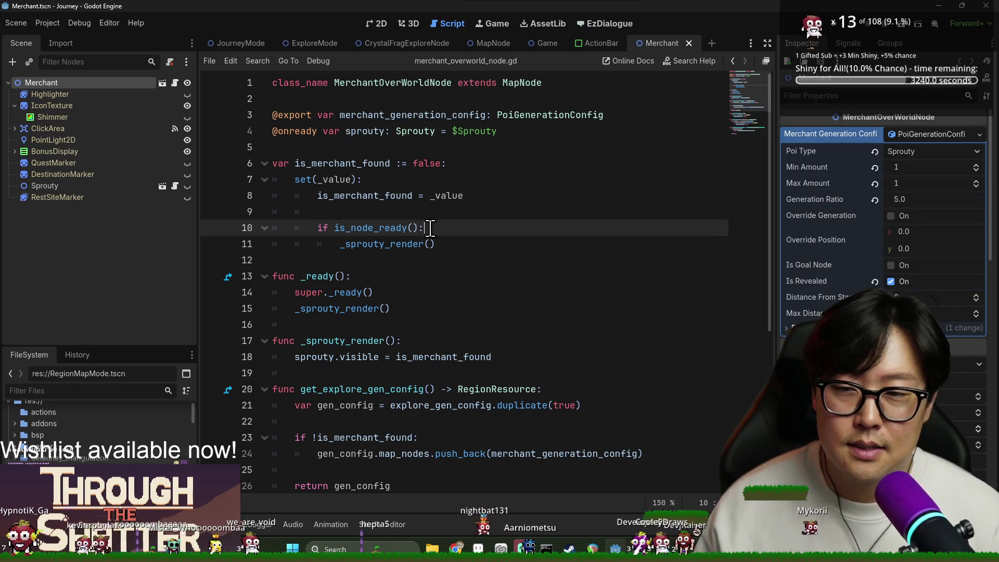
pyautogui.click(424, 211)
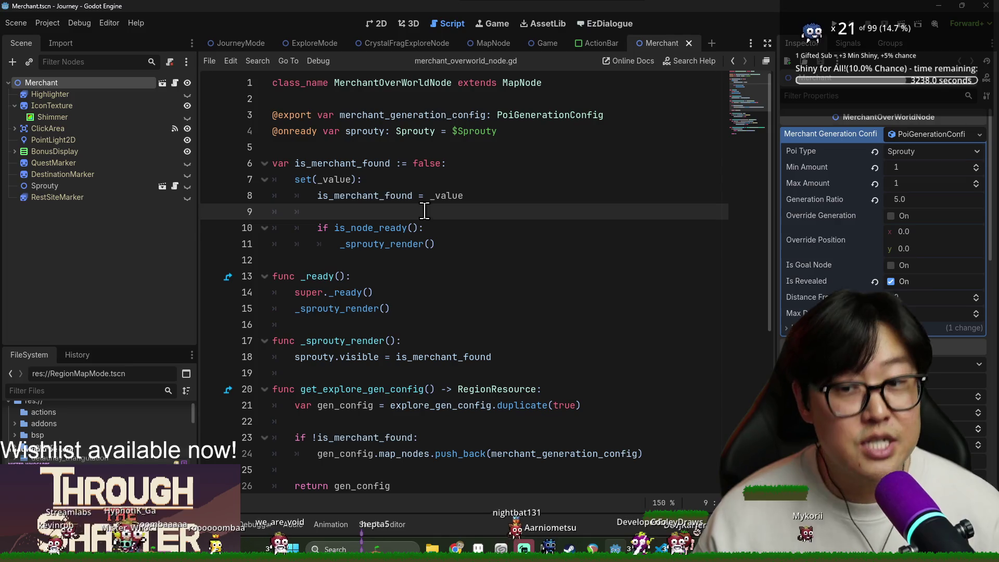
pyautogui.hotkey('ctrl', 's')
# Step: Save the script once more and close the Merchant scene
pyautogui.click(354, 258)
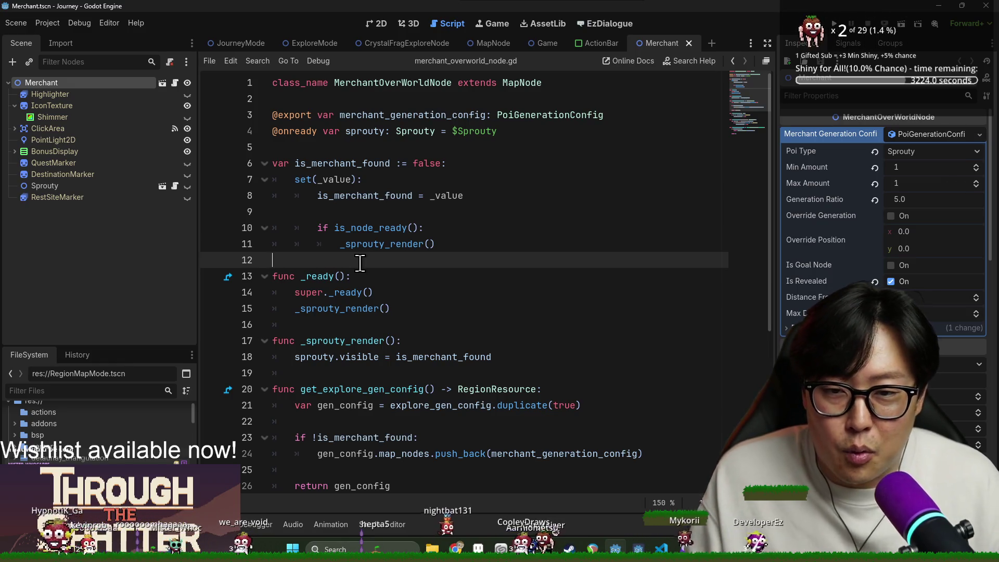
pyautogui.hotkey('ctrl', 's')
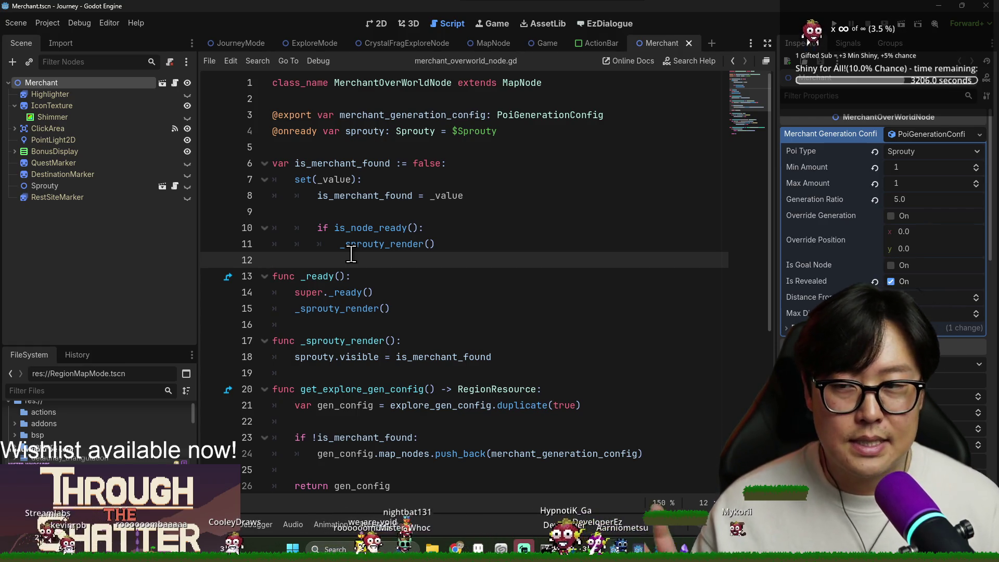
pyautogui.moveTo(397, 249)
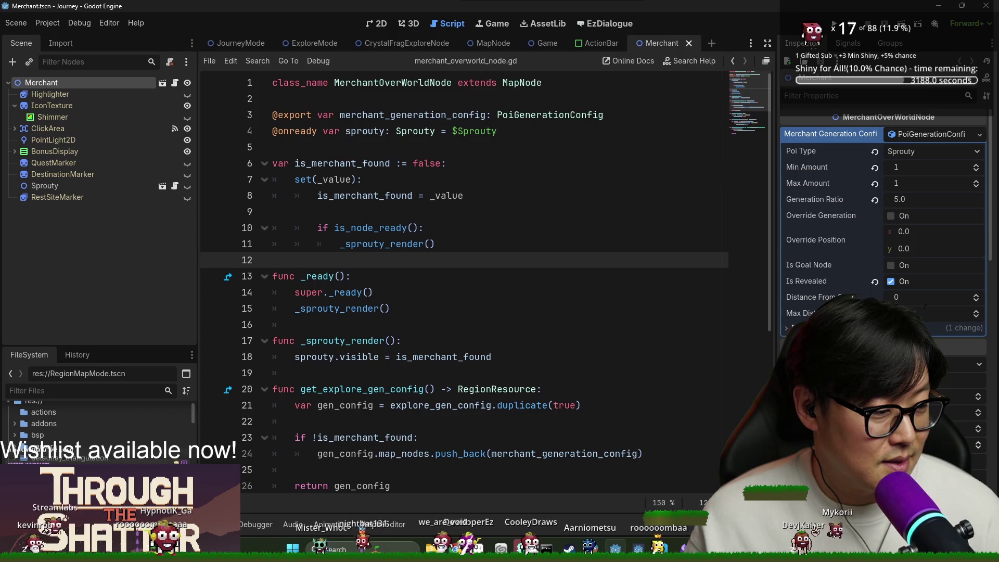
pyautogui.click(560, 323)
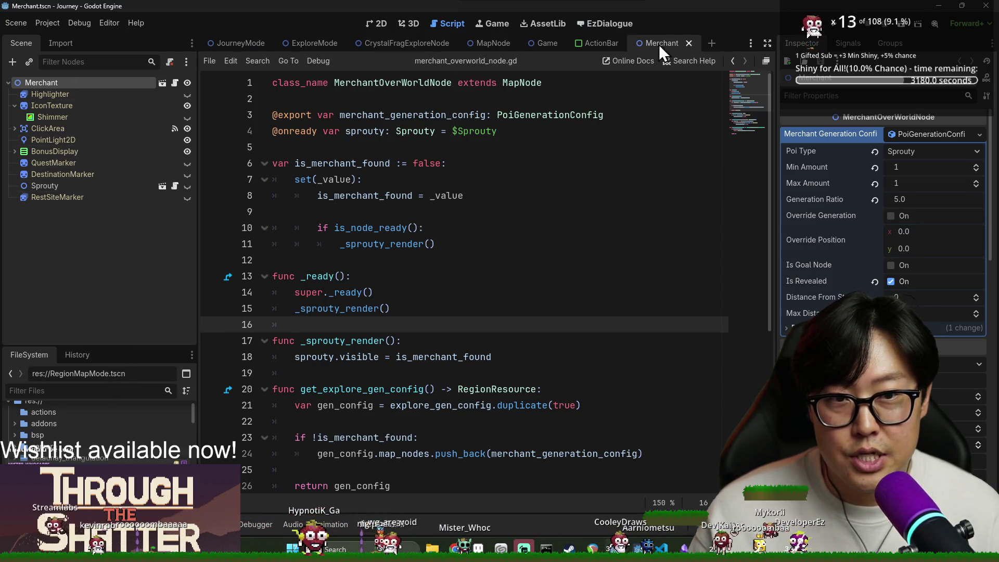
pyautogui.click(99, 390)
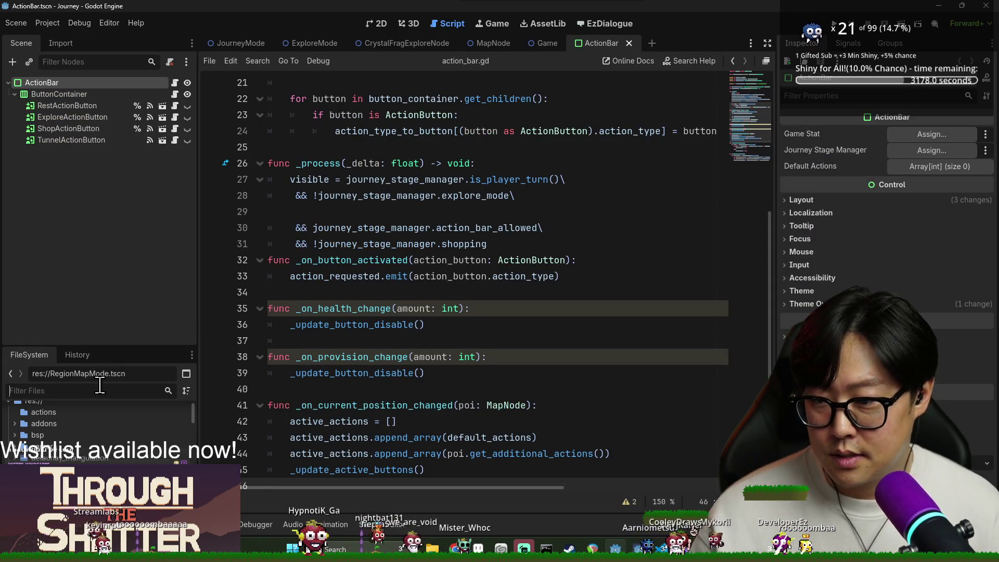
# Step: Open RegionMapMode.tscn from the 'region' filter and select the LevelGenerator node
pyautogui.write('region')
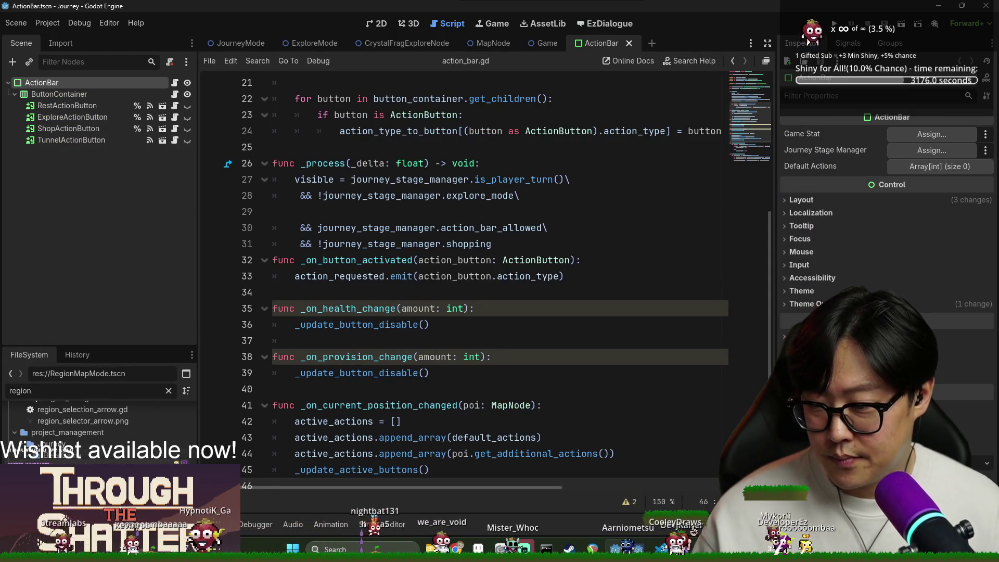
pyautogui.doubleClick(73, 452)
pyautogui.click(142, 84)
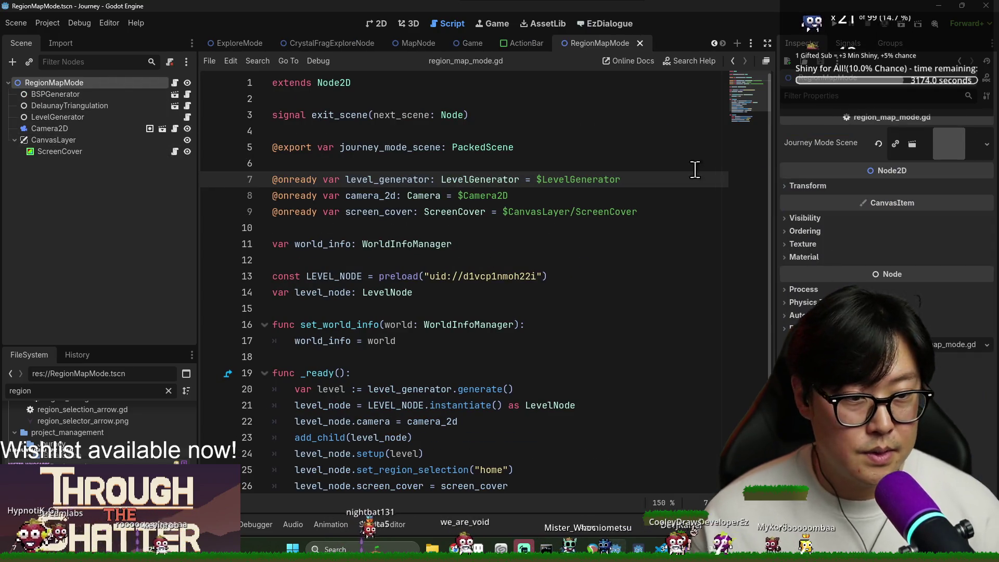
pyautogui.click(104, 117)
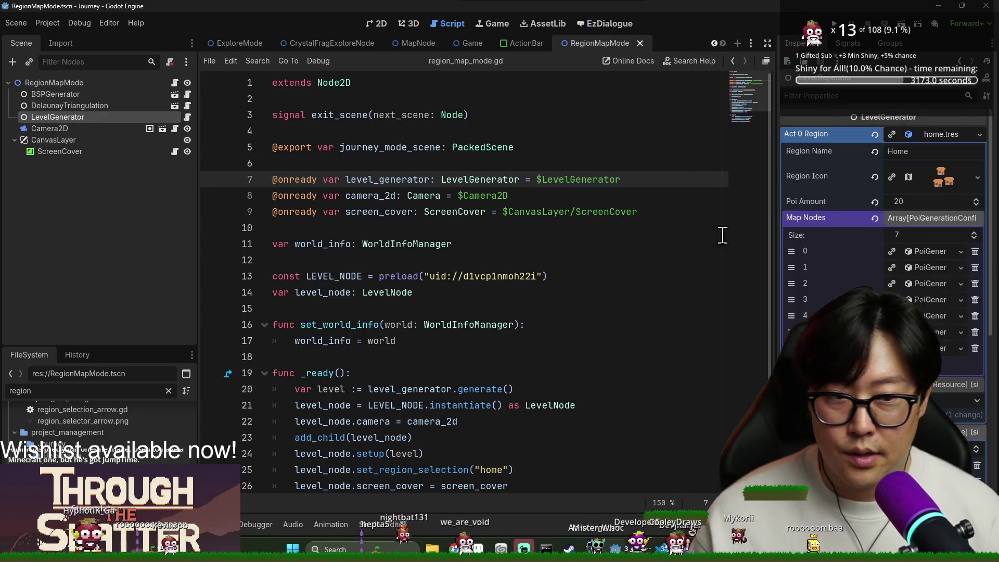
# Step: Set Map Nodes entry 6 to Poi Type World Gate with Min Amount 1
pyautogui.click(945, 353)
pyautogui.click(912, 260)
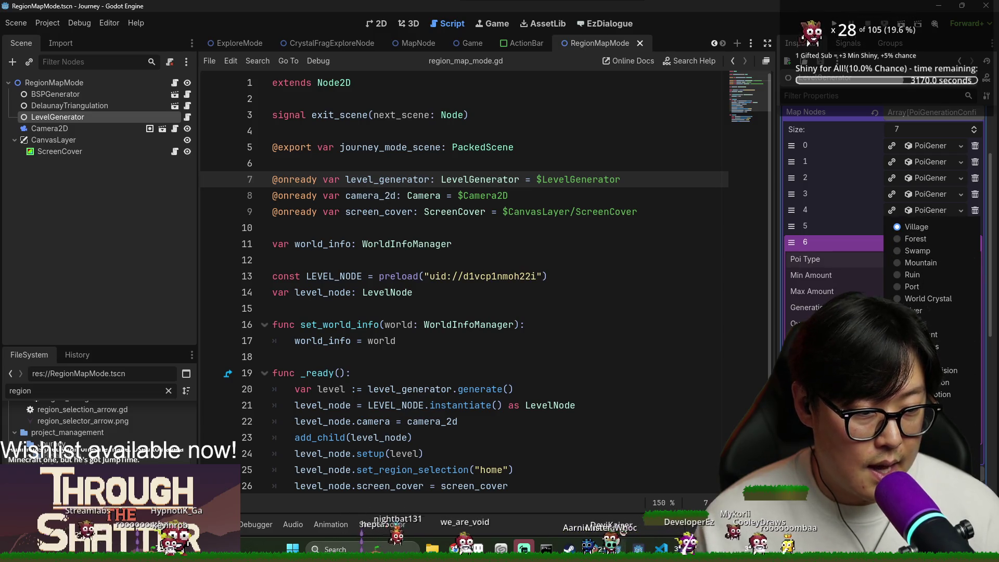
pyautogui.click(916, 322)
pyautogui.click(906, 276)
pyautogui.write('1')
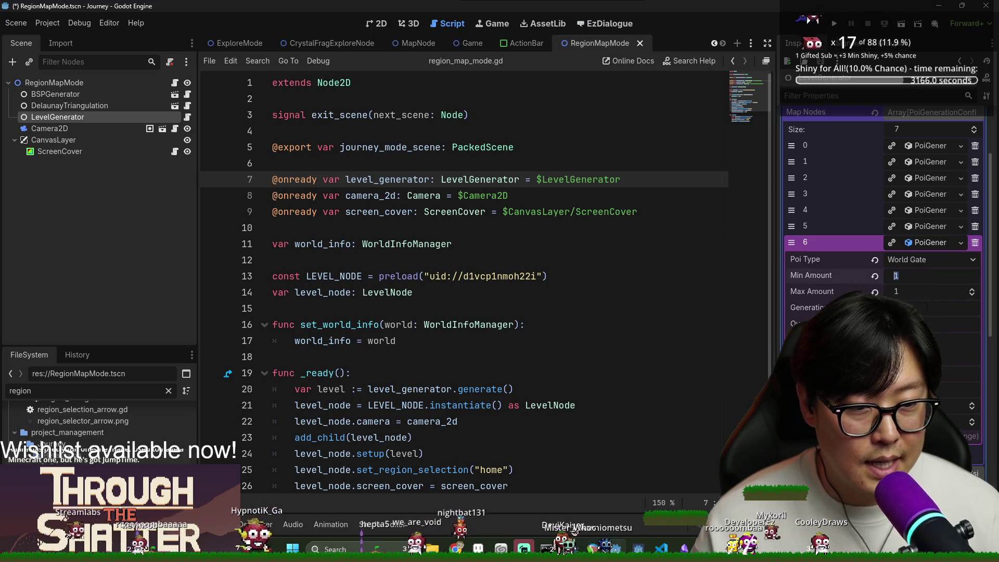
pyautogui.press('Return')
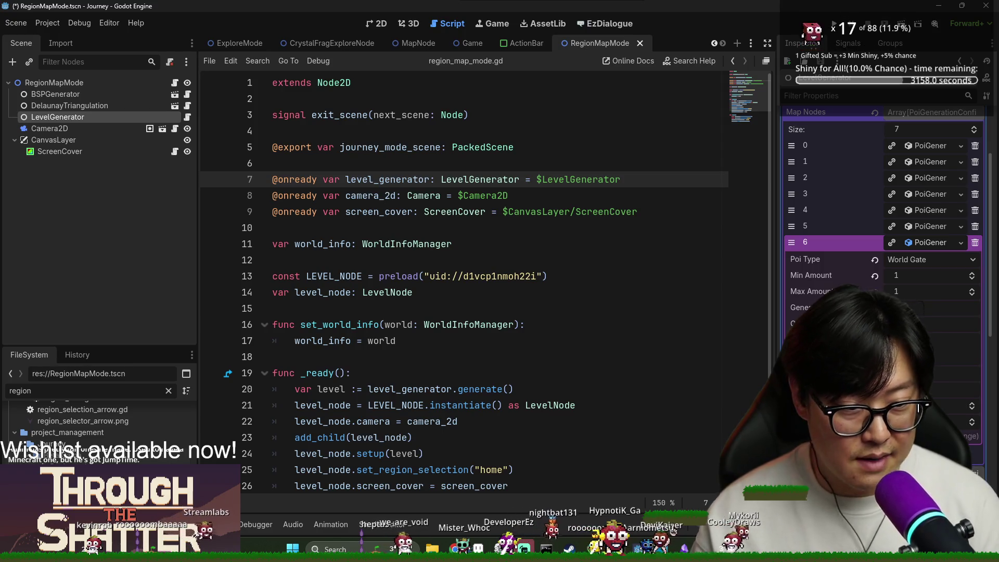
# Step: Save the scene and confirm entry 6 still shows World Gate
pyautogui.click(582, 308)
pyautogui.hotkey('ctrl', 's')
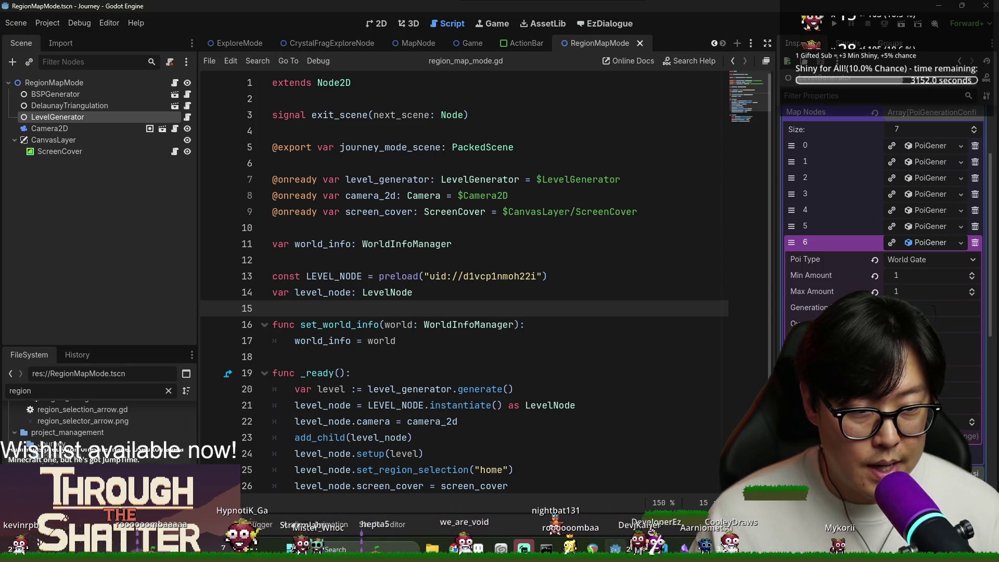
pyautogui.click(931, 405)
pyautogui.click(591, 258)
pyautogui.hotkey('ctrl', 's')
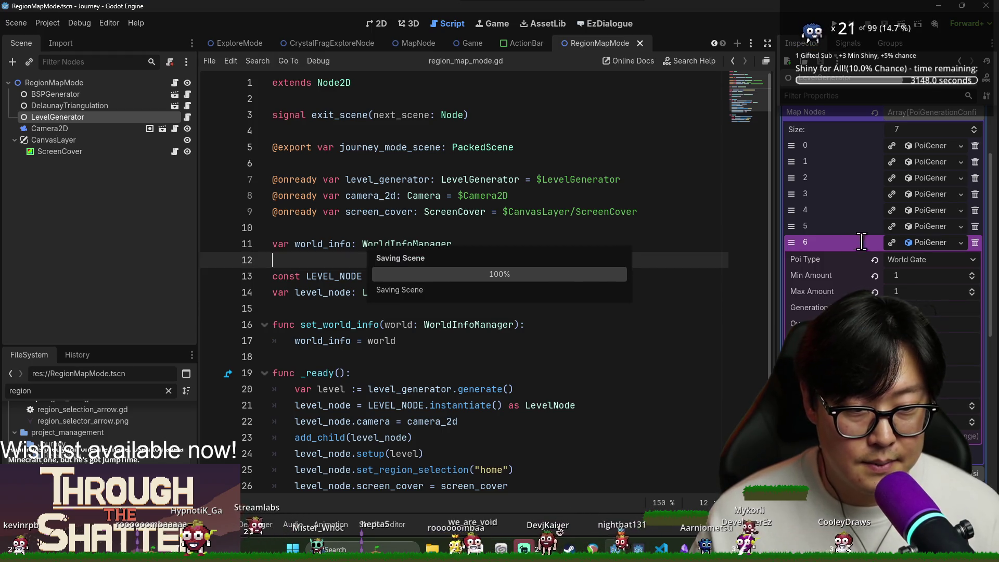
pyautogui.click(927, 229)
pyautogui.click(929, 242)
pyautogui.click(929, 243)
pyautogui.hotkey('ctrl', 's')
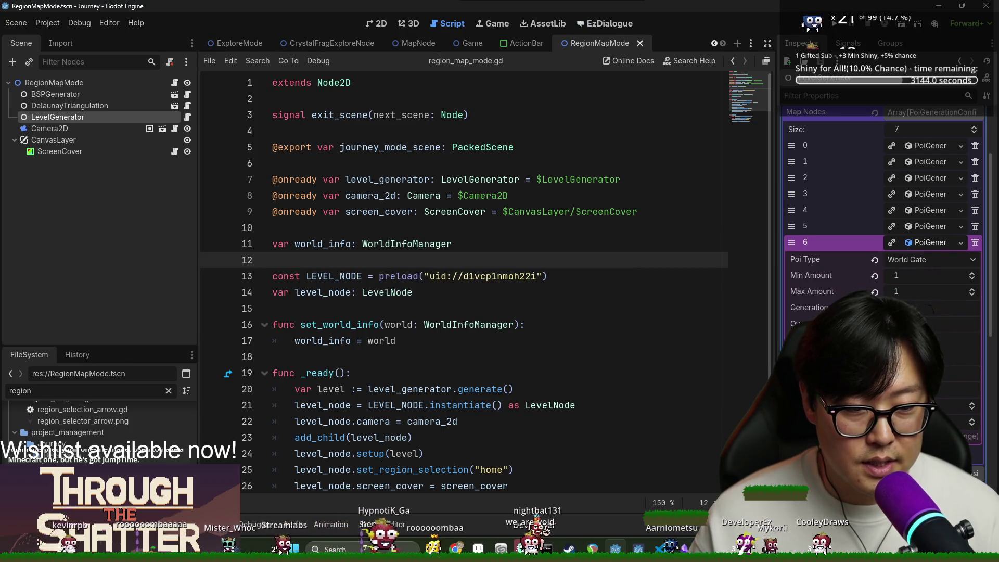
pyautogui.click(564, 242)
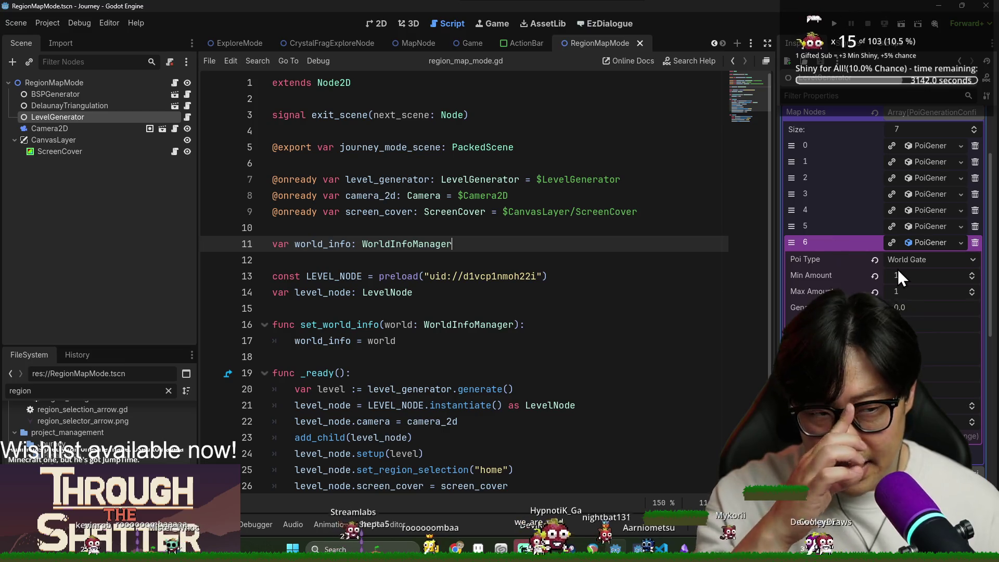
pyautogui.moveTo(163, 347); pyautogui.dragTo(164, 175)
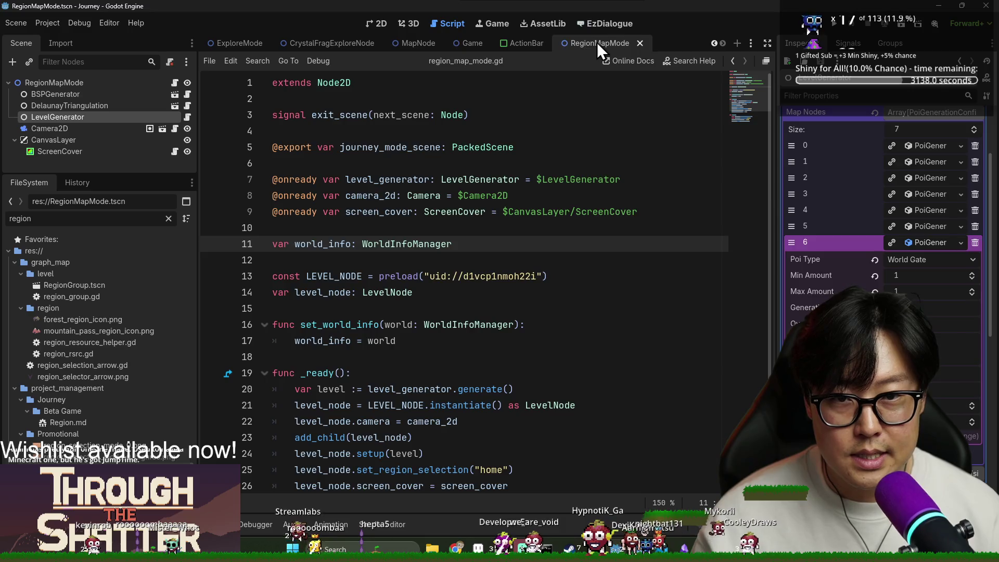
# Step: Close the RegionMapMode, ActionBar, Game, MapNode, CrystalFragExploreNode and ExploreMode tabs and save
pyautogui.middleClick(603, 42)
pyautogui.middleClick(622, 44)
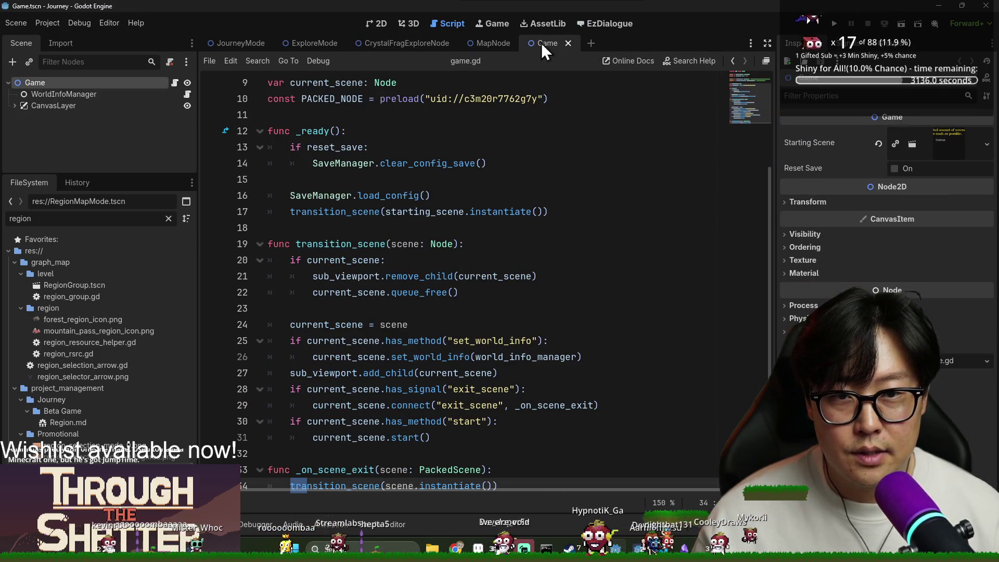
pyautogui.middleClick(541, 43)
pyautogui.middleClick(467, 45)
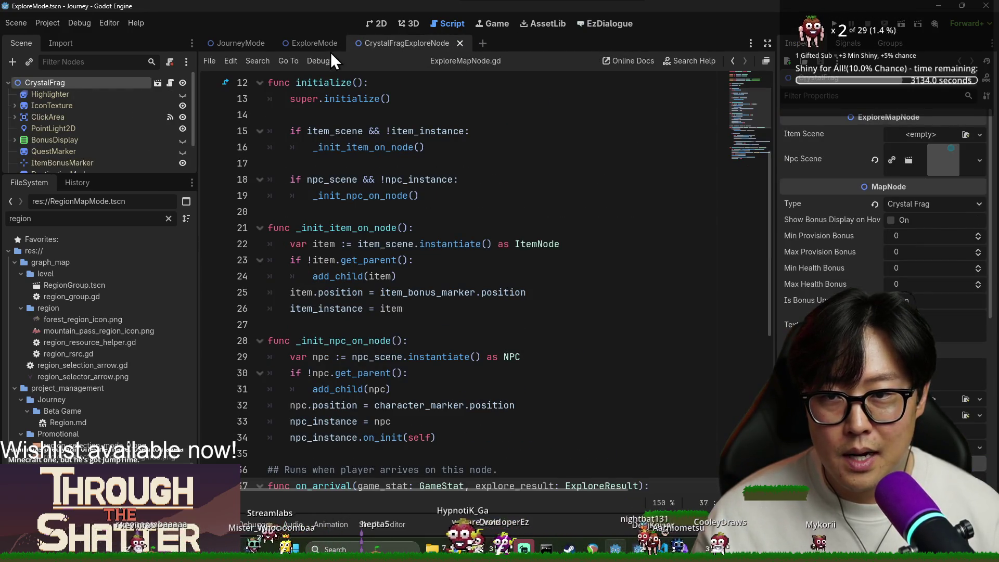
pyautogui.middleClick(341, 45)
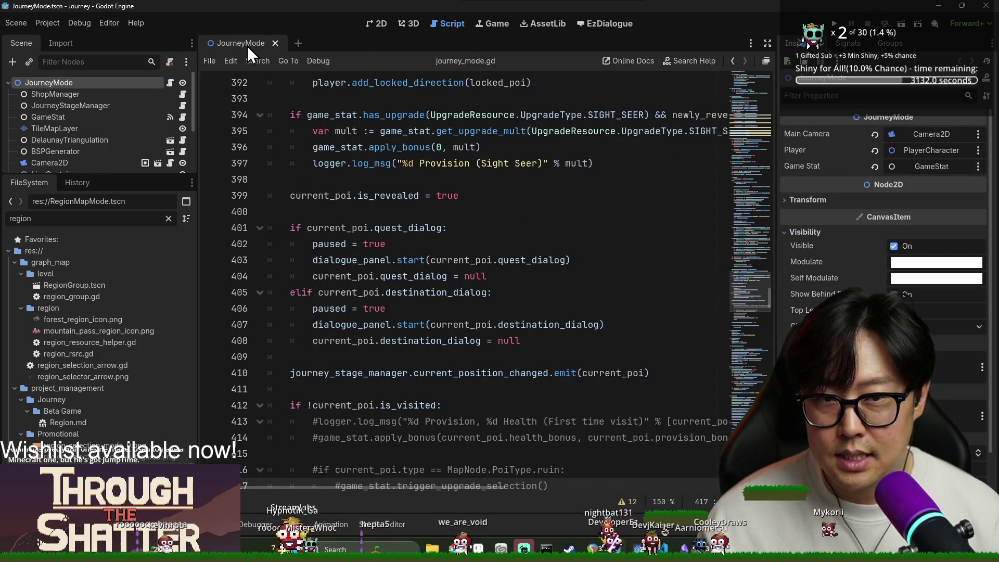
pyautogui.hotkey('ctrl', 's')
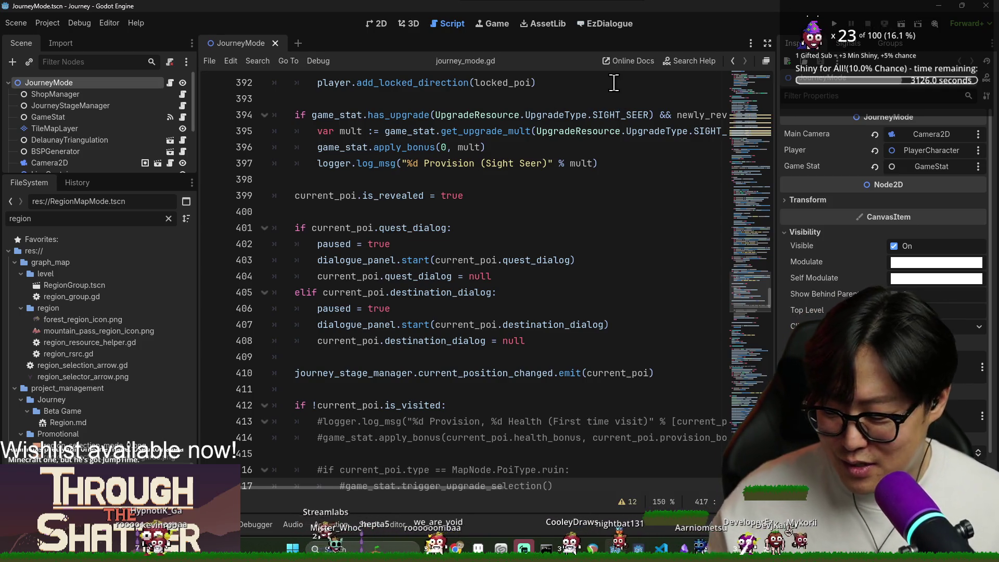
# Step: Bring up the EzDialogue editor's file browser for an existing dialogue
pyautogui.click(605, 24)
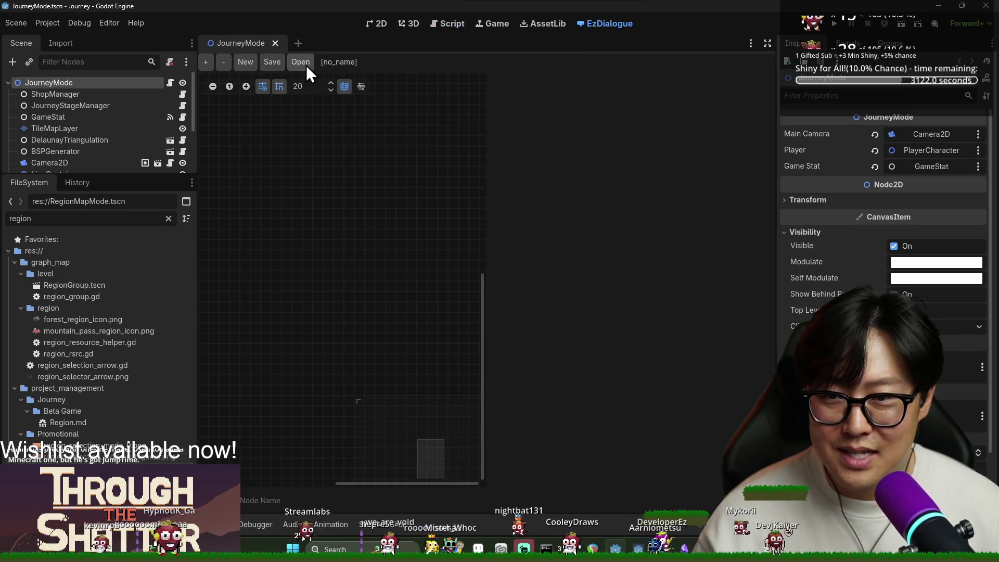
pyautogui.click(304, 65)
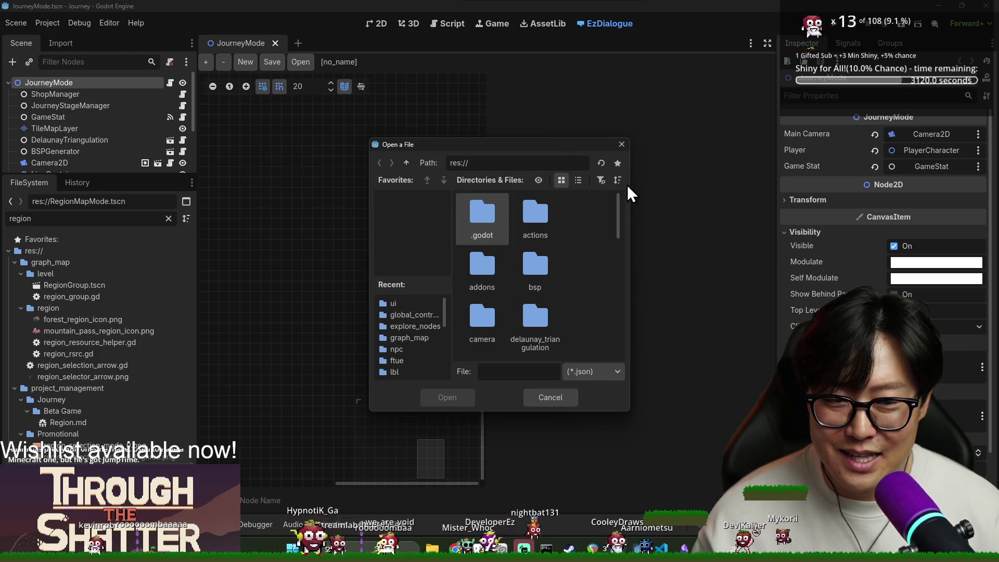
pyautogui.scroll(-3, 564, 287)
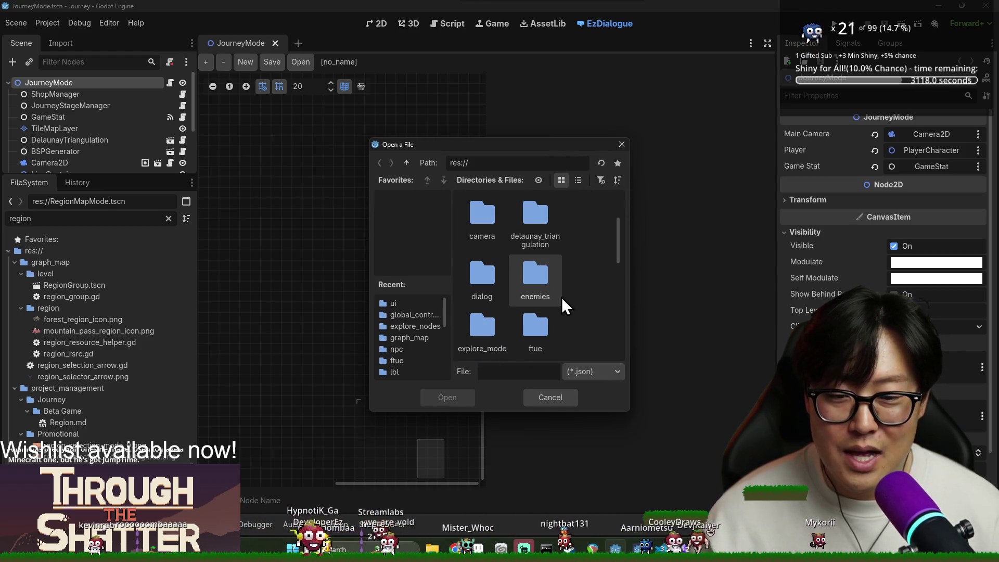
pyautogui.scroll(-5, 552, 322)
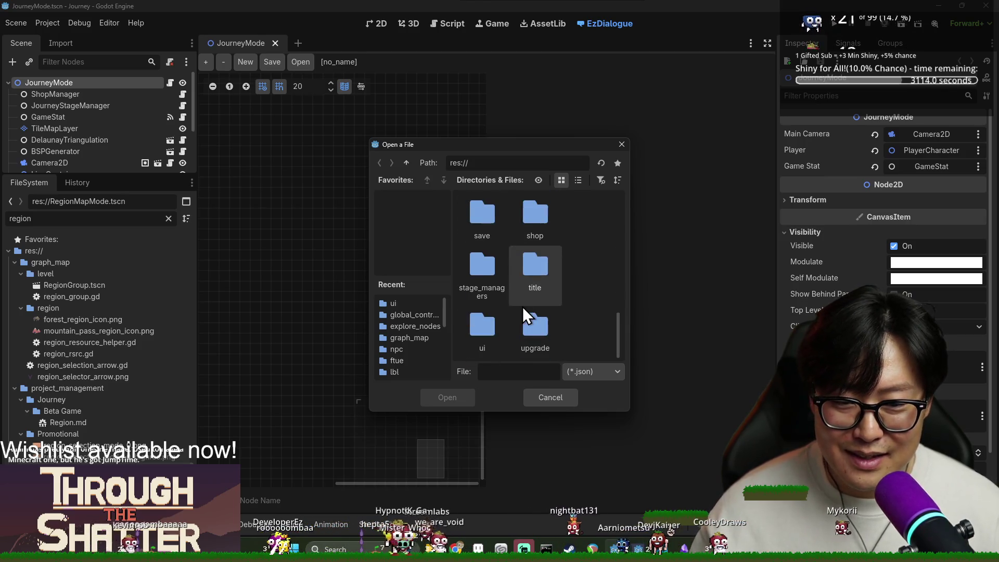
pyautogui.scroll(2, 527, 304)
pyautogui.scroll(-2, 526, 298)
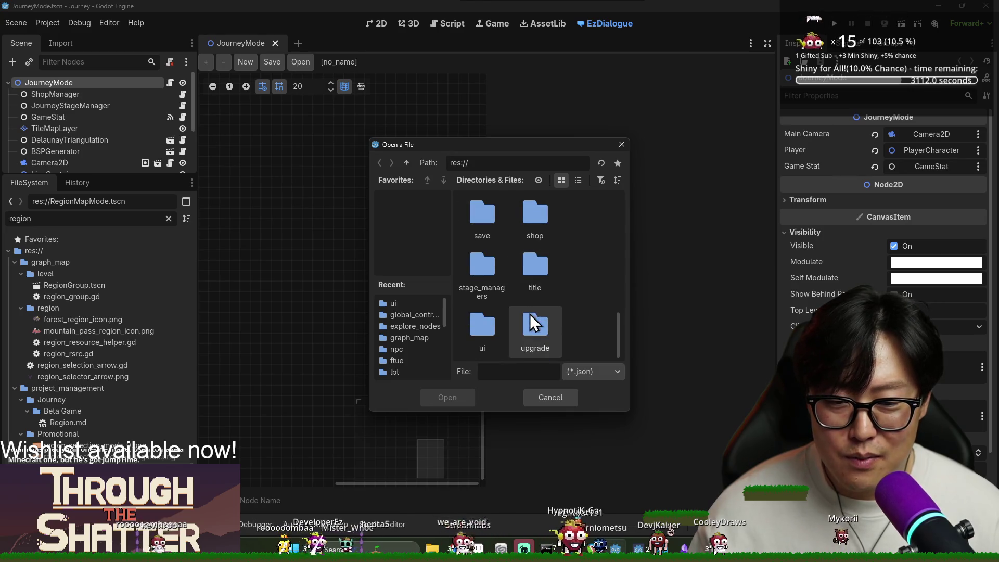
pyautogui.scroll(3, 533, 343)
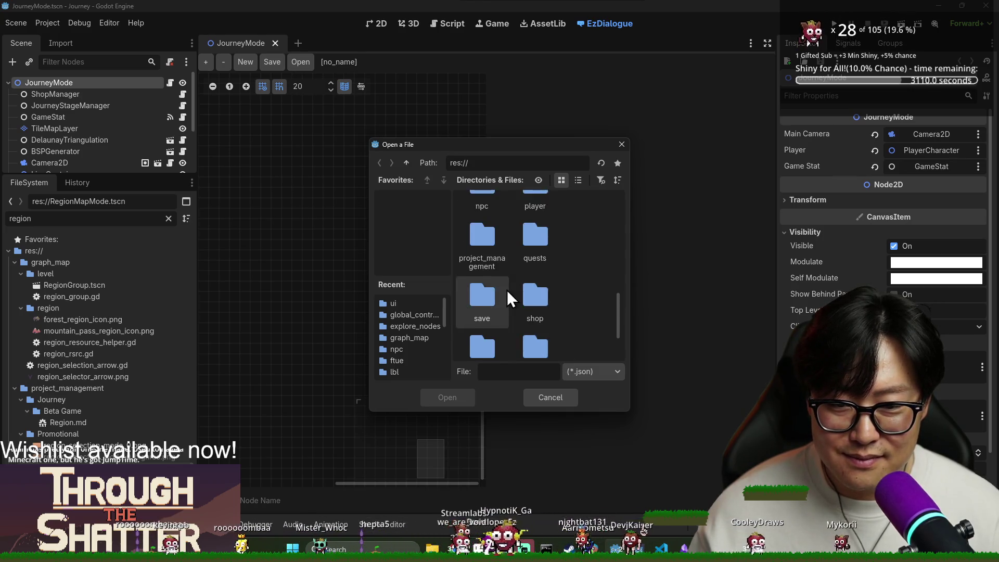
pyautogui.scroll(4, 538, 275)
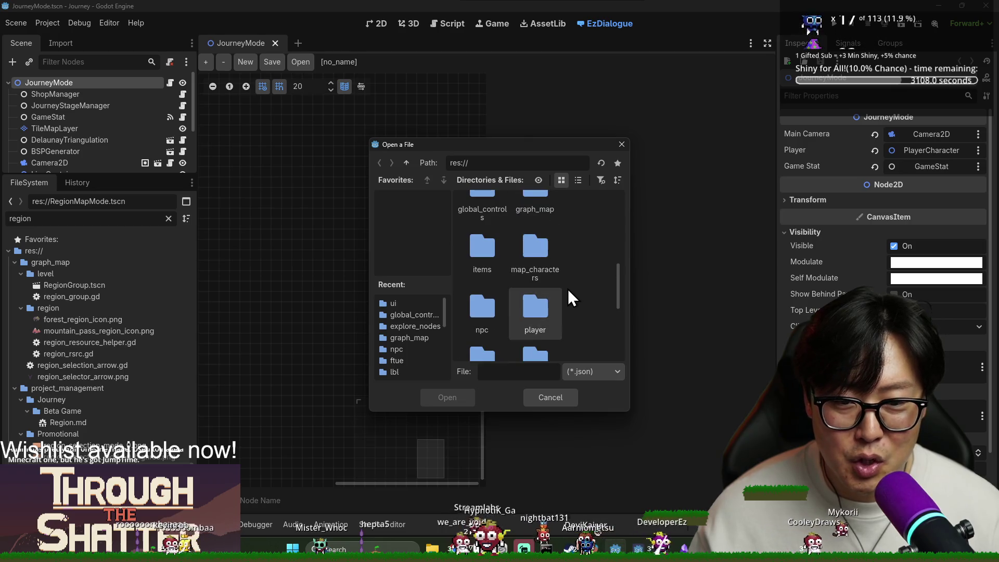
pyautogui.scroll(4, 520, 284)
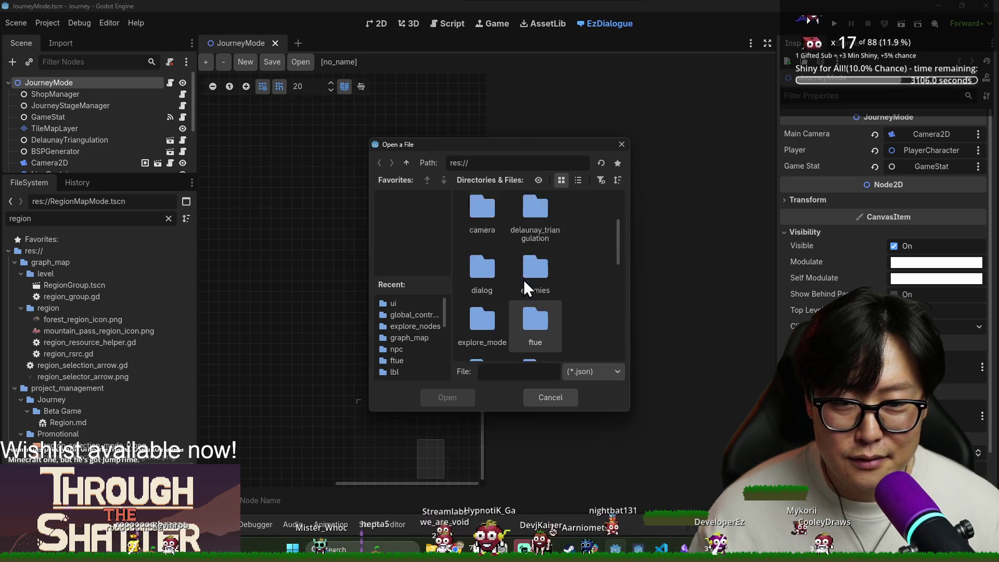
pyautogui.scroll(2, 531, 284)
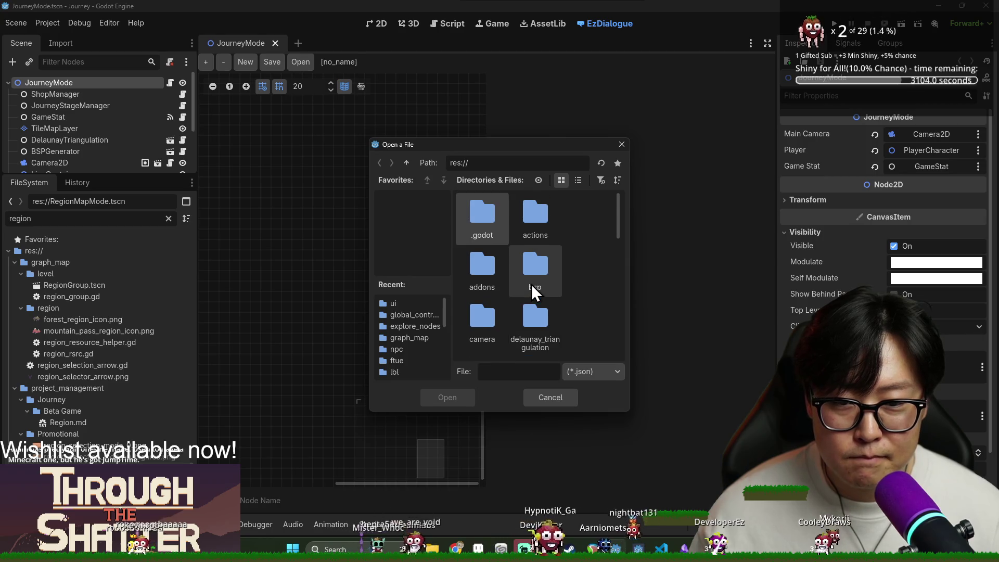
pyautogui.scroll(-2, 529, 286)
pyautogui.scroll(-2, 529, 284)
pyautogui.scroll(2, 523, 282)
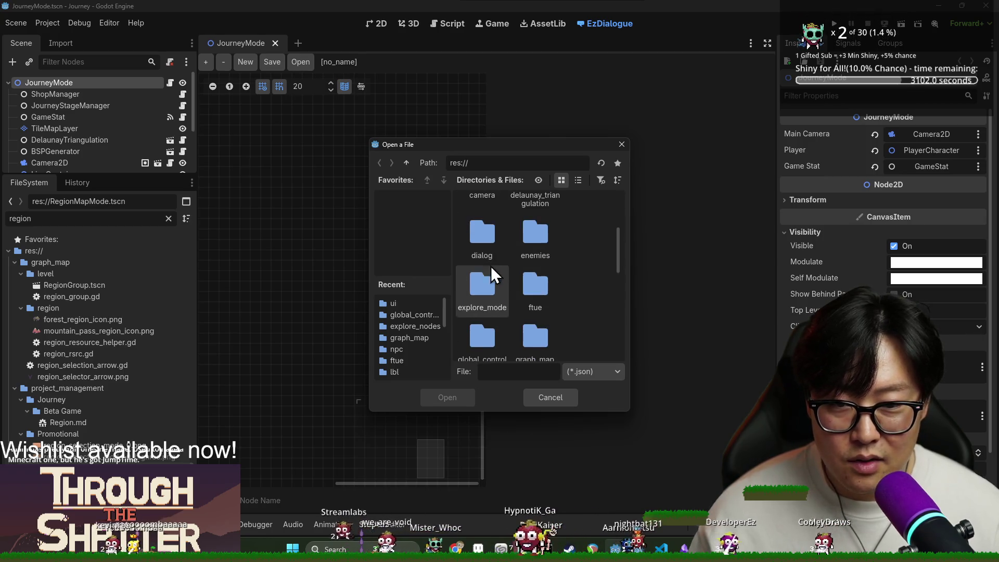
# Step: Browse to res://quests and load curious_villager.json into the dialogue editor
pyautogui.doubleClick(488, 260)
pyautogui.click(400, 164)
pyautogui.scroll(-4, 513, 272)
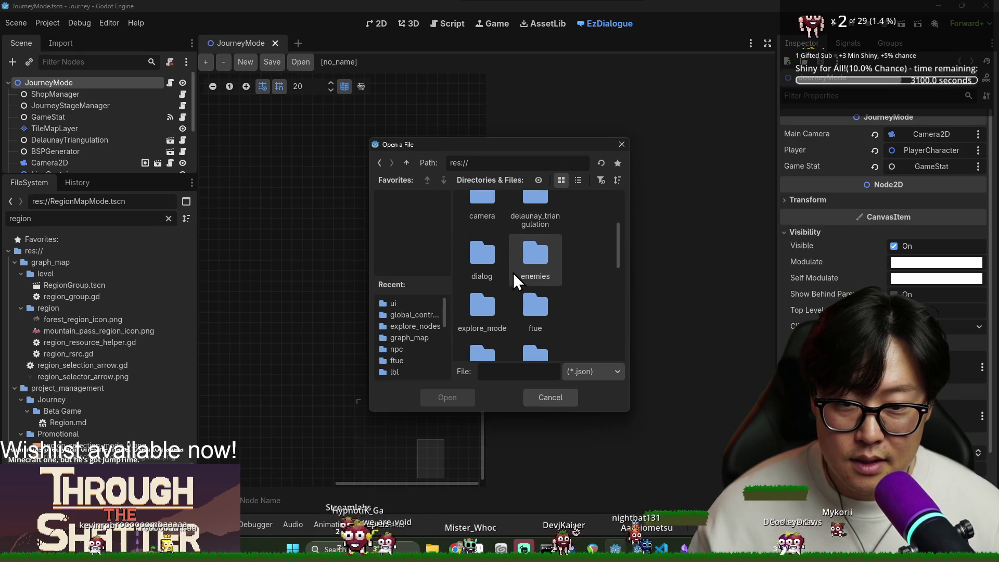
pyautogui.scroll(-4, 519, 284)
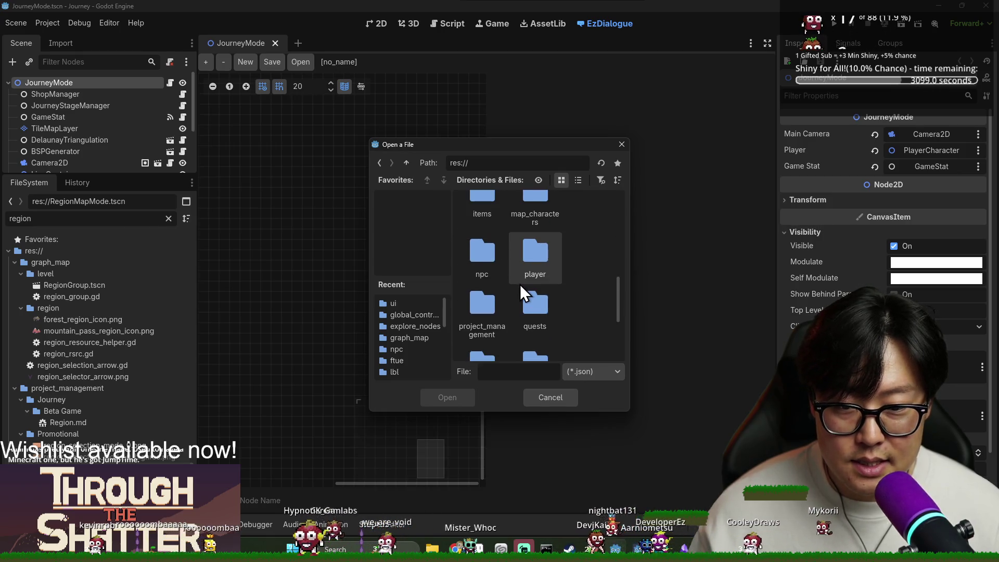
pyautogui.doubleClick(538, 308)
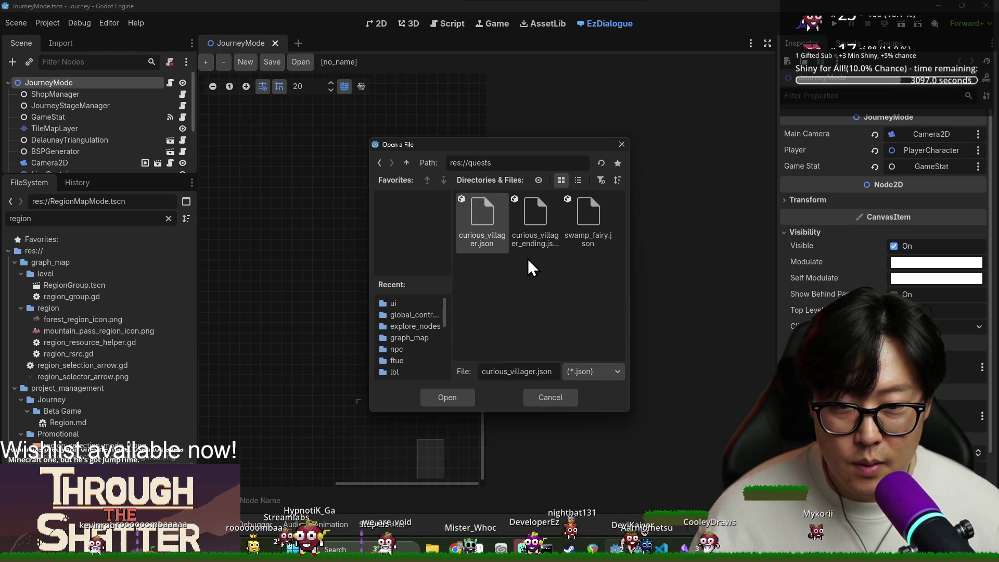
pyautogui.doubleClick(487, 241)
pyautogui.click(235, 237)
# Step: Check the listen, start, ignore and accept nodes, nudging ignore slightly down-right
pyautogui.click(330, 219)
pyautogui.click(249, 245)
pyautogui.click(333, 289)
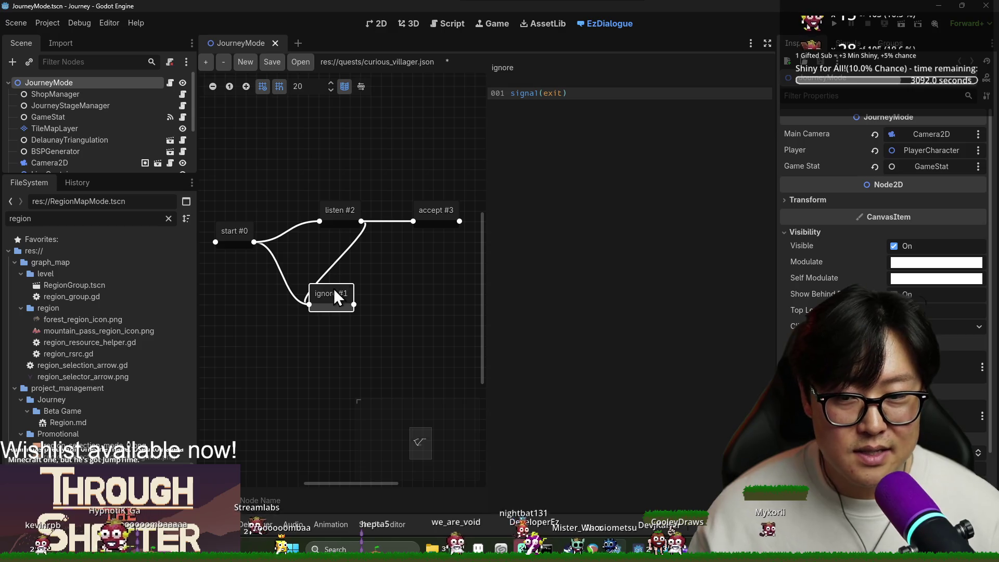
pyautogui.moveTo(333, 289); pyautogui.dragTo(346, 297)
pyautogui.click(436, 213)
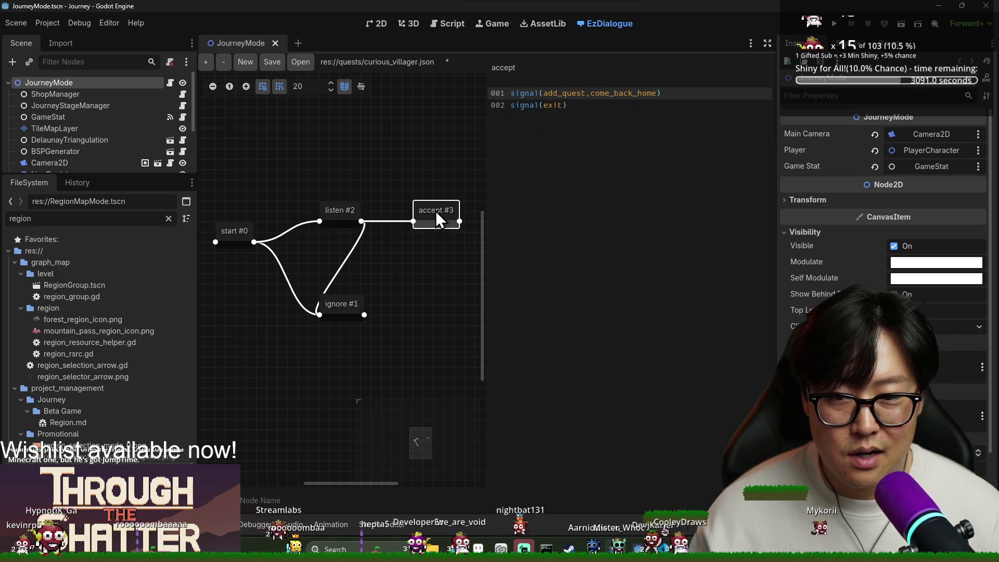
# Step: Read through the start node's dialogue lines, including the Ask what's wrong choice
pyautogui.click(330, 217)
pyautogui.click(249, 238)
pyautogui.moveTo(509, 93)
pyautogui.mouseDown()
pyautogui.moveTo(555, 104)
pyautogui.moveTo(655, 174)
pyautogui.mouseUp()
pyautogui.click(640, 170)
pyautogui.hotkey('ctrl', 'a')
pyautogui.click(606, 167)
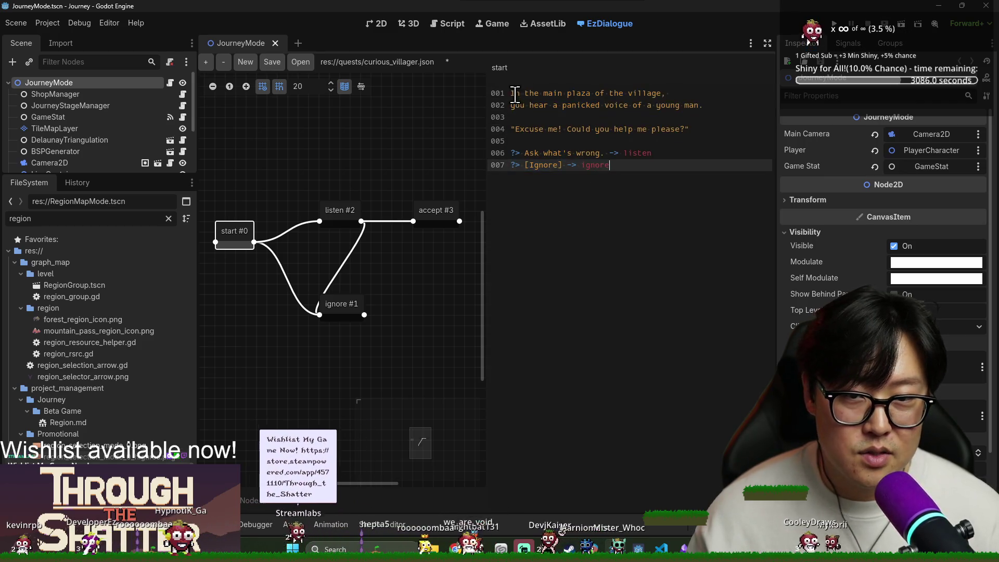
pyautogui.moveTo(510, 93); pyautogui.dragTo(686, 127)
pyautogui.click(688, 129)
pyautogui.moveTo(511, 153); pyautogui.dragTo(578, 153)
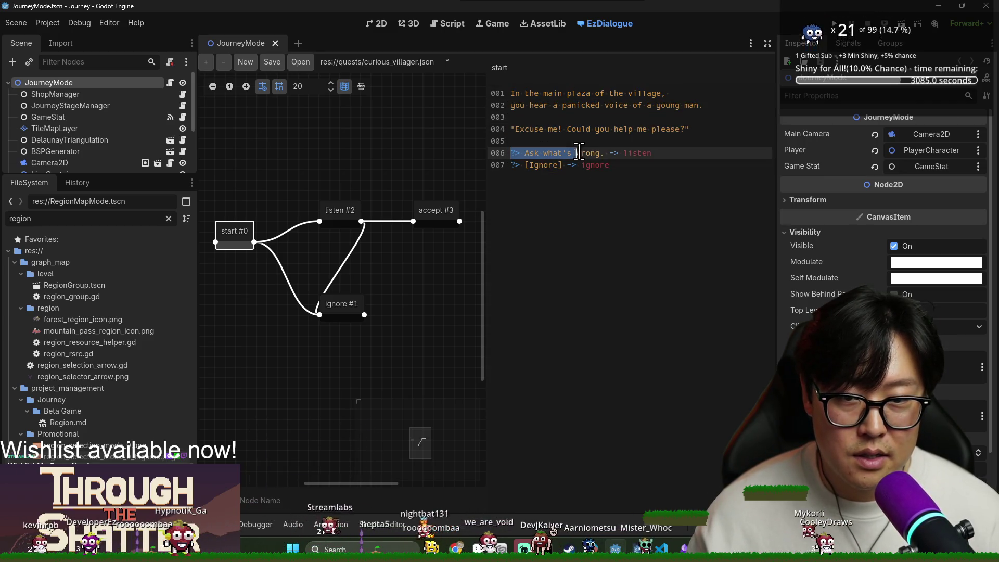
pyautogui.doubleClick(637, 153)
# Step: Review the listen and accept nodes' signal lines, ending on the ignore node's exit signal
pyautogui.click(338, 214)
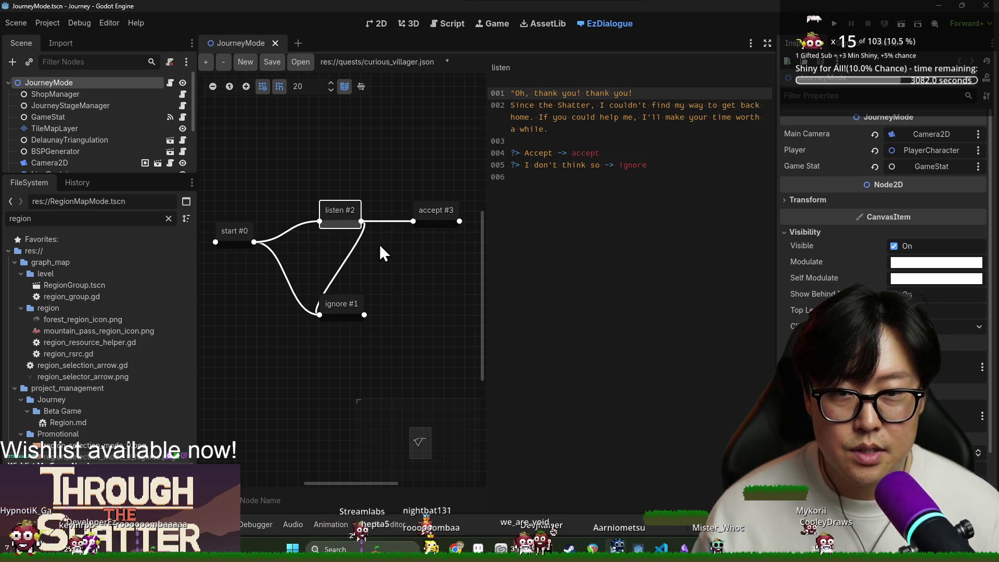
pyautogui.click(442, 214)
pyautogui.hotkey('ctrl', 'a')
pyautogui.press('Right')
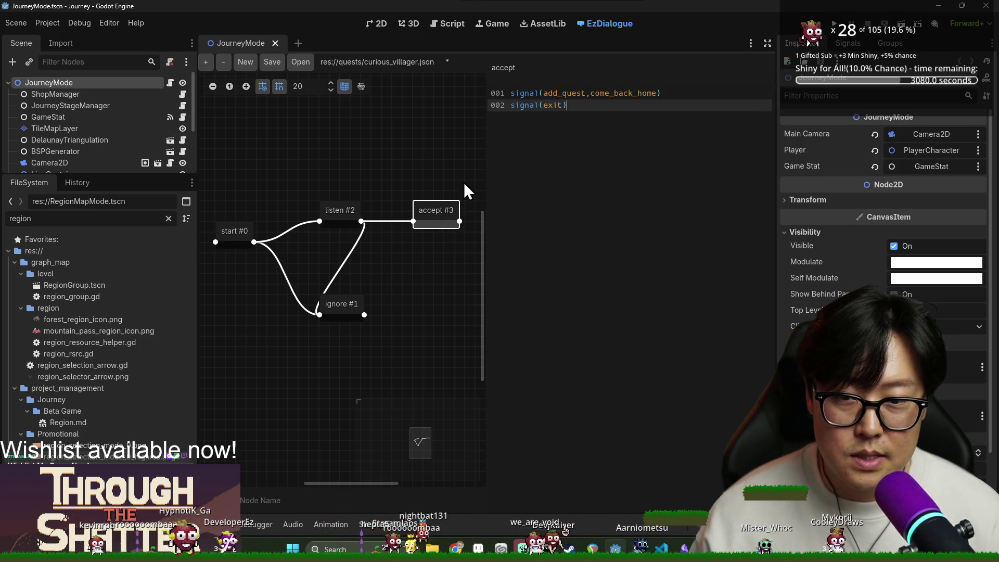
pyautogui.moveTo(520, 92); pyautogui.dragTo(600, 92)
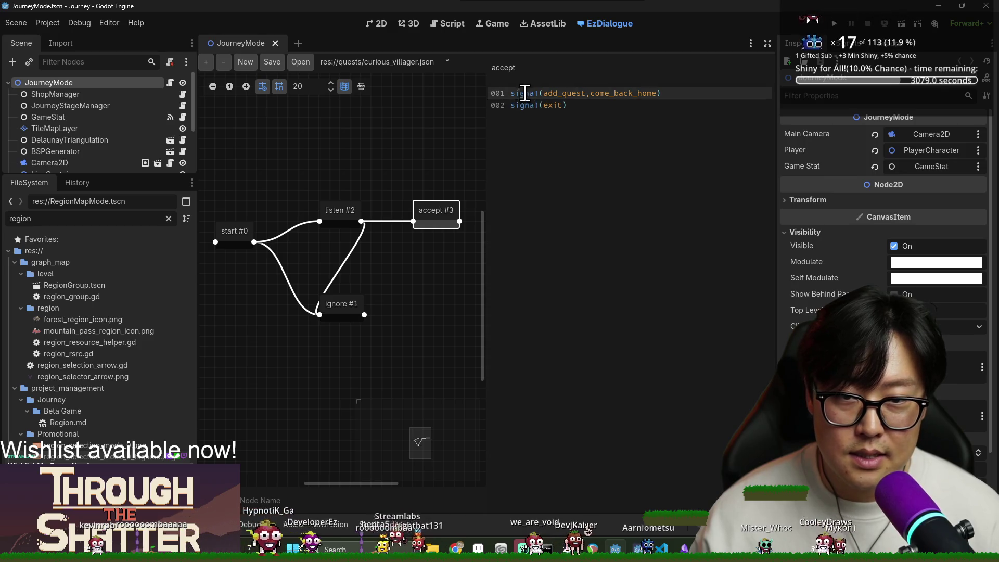
pyautogui.click(548, 108)
pyautogui.hotkey('ctrl', 'a')
pyautogui.press('Right')
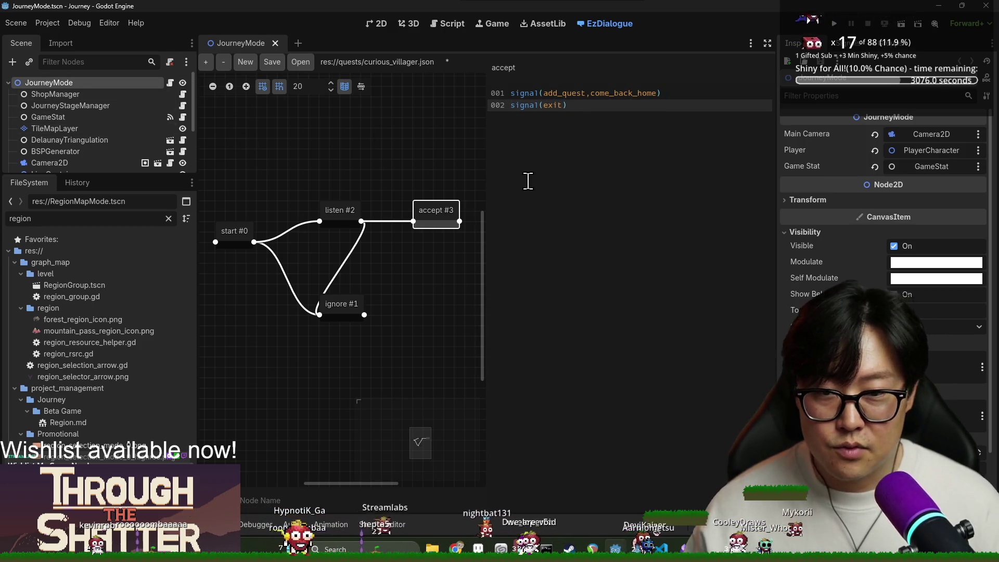
pyautogui.click(345, 313)
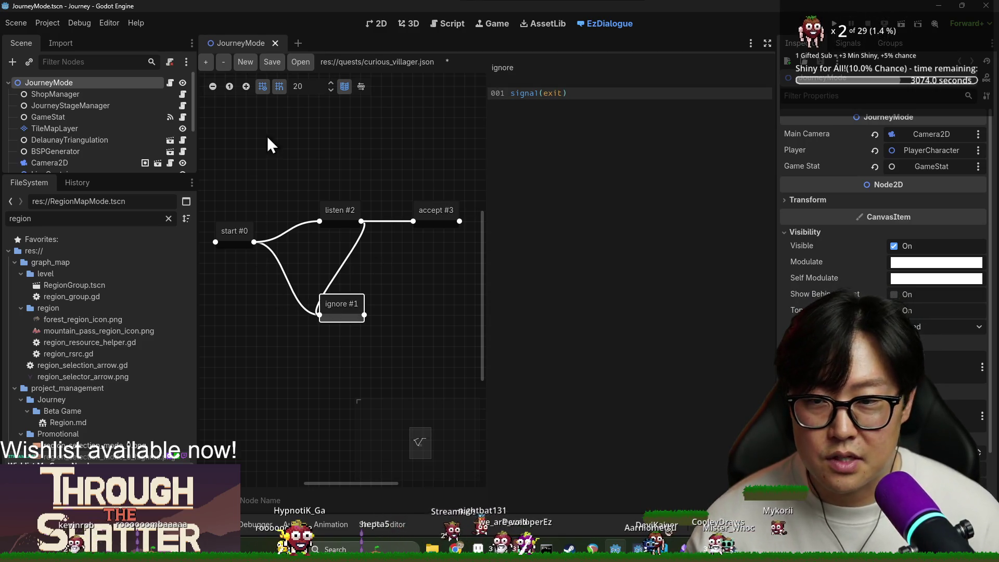
# Step: Start a new empty dialogue file and add a first node named start
pyautogui.click(262, 86)
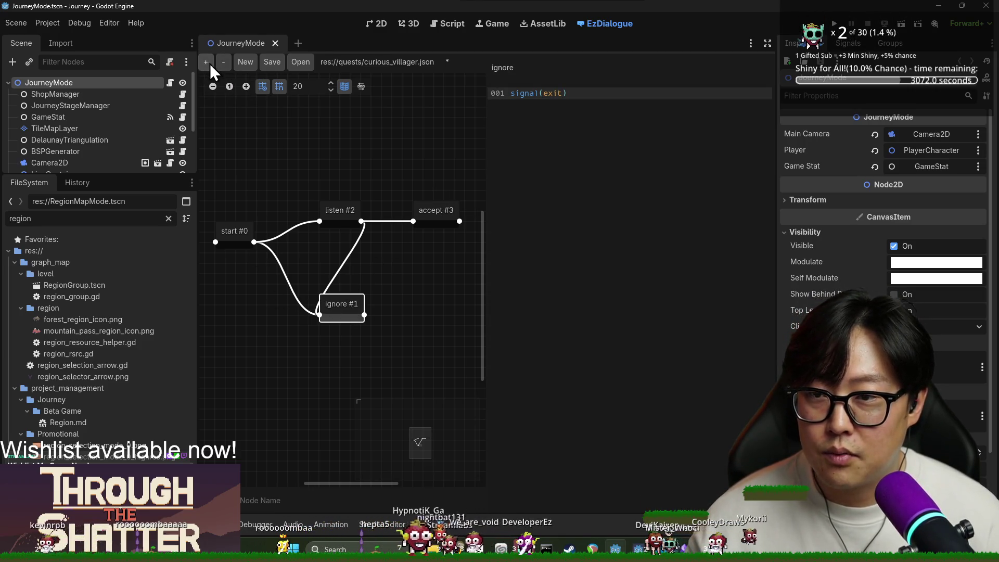
pyautogui.click(205, 62)
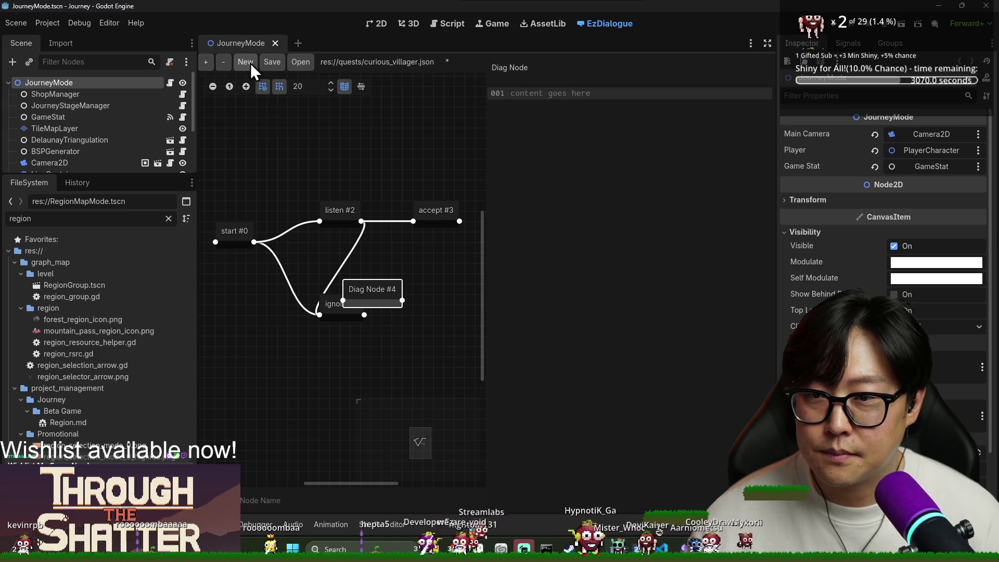
pyautogui.click(245, 62)
pyautogui.click(207, 61)
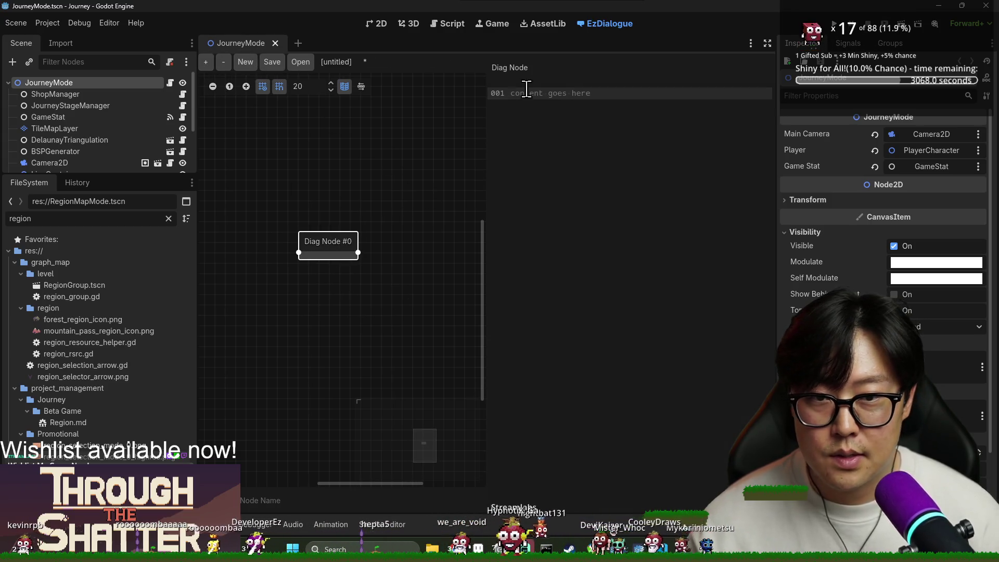
pyautogui.tripleClick(542, 72)
pyautogui.write('start')
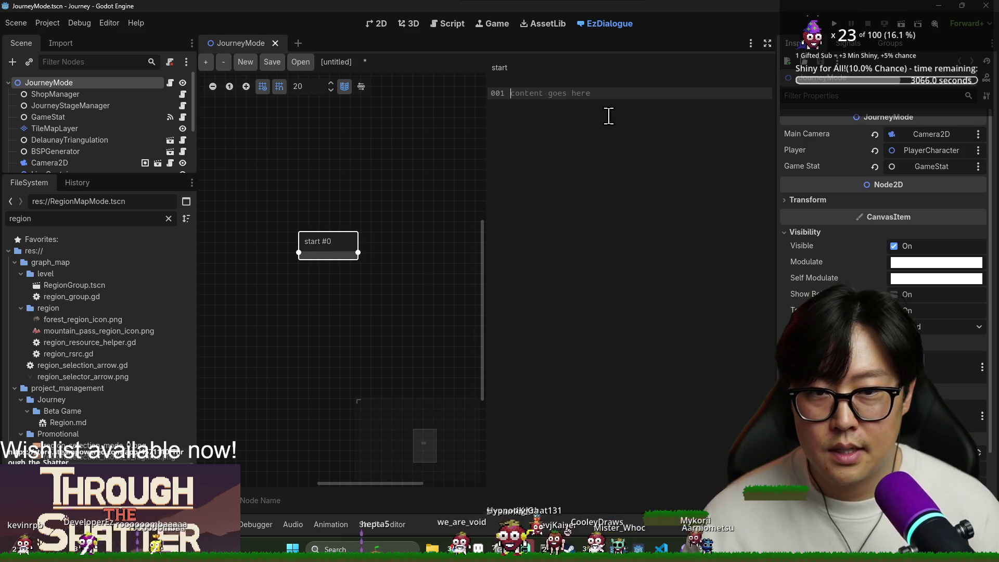
# Step: Save the dialogue as world_gate.json in the quests folder
pyautogui.click(271, 62)
pyautogui.scroll(-5, 536, 250)
pyautogui.scroll(-3, 545, 264)
pyautogui.doubleClick(539, 260)
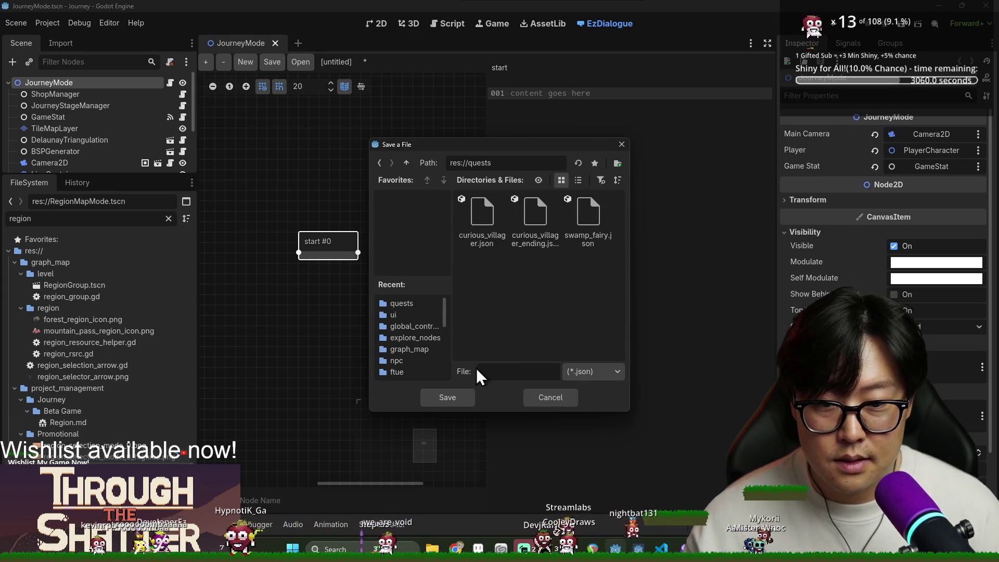
pyautogui.click(513, 372)
pyautogui.write('WW')
pyautogui.press('BackSpace')
pyautogui.press('BackSpace')
pyautogui.write('w')
pyautogui.press('BackSpace')
pyautogui.press('BackSpace')
pyautogui.press('BackSpace')
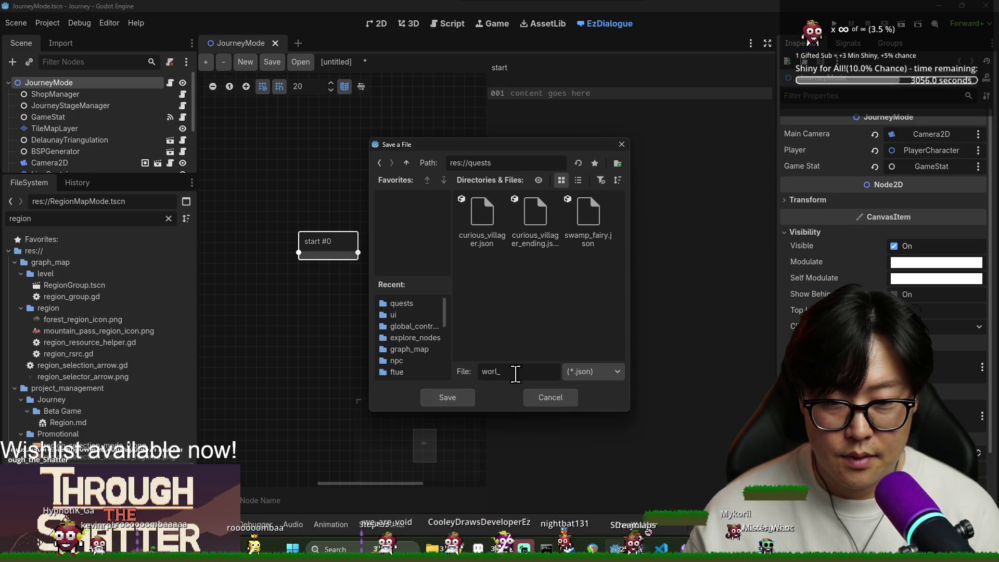
pyautogui.write('ate')
pyautogui.press('Return')
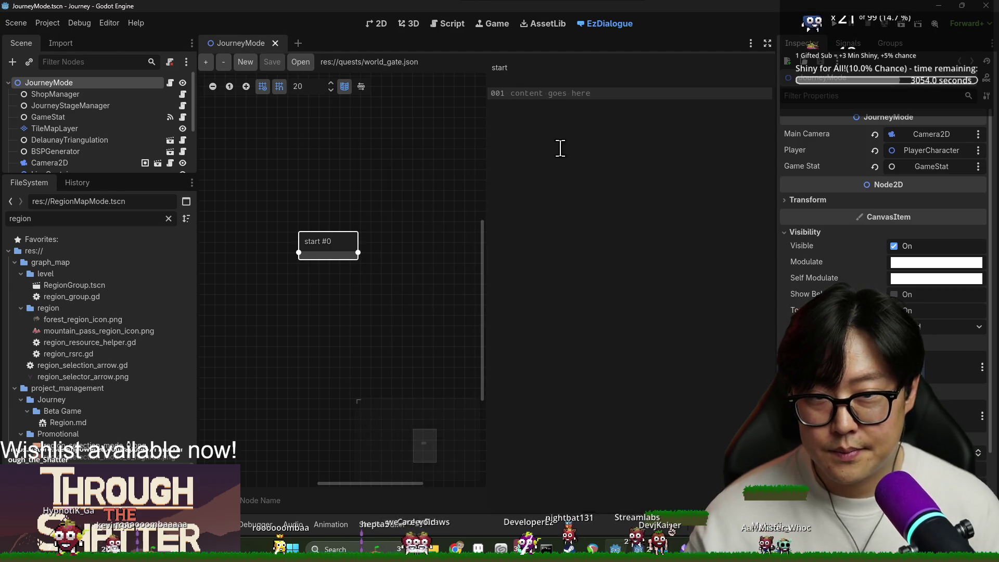
pyautogui.write('D')
pyautogui.write('The glow of the gate connects to your mind.')
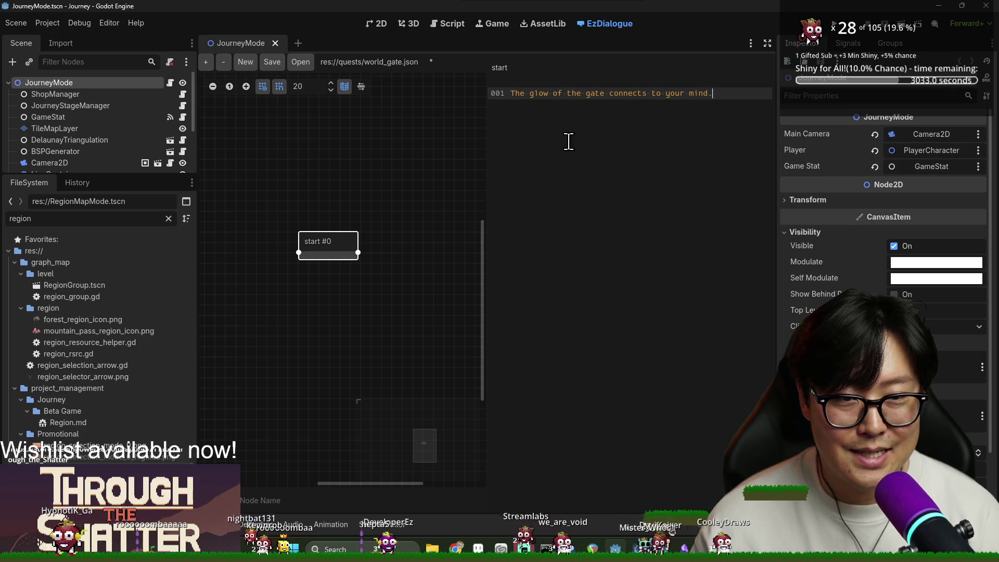
# Step: Add the gate-glow opening line, a 'continue -> interact with the gate' choice and a 'turn around -> exit' choice
pyautogui.press('Return')
pyautogui.press('Return')
pyautogui.write('?> continue -> interact with the gate')
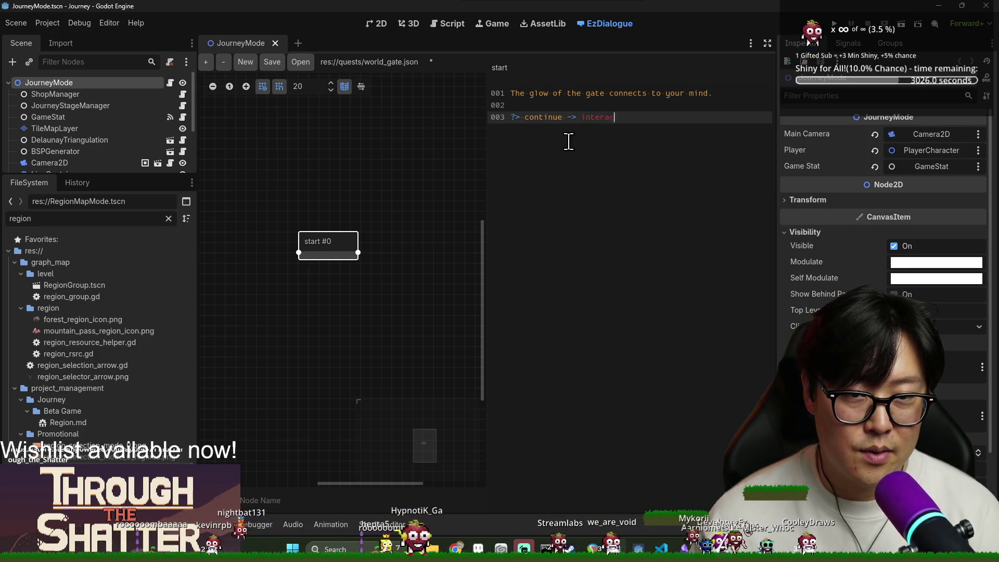
pyautogui.press('Return')
pyautogui.write('?> turn aroud')
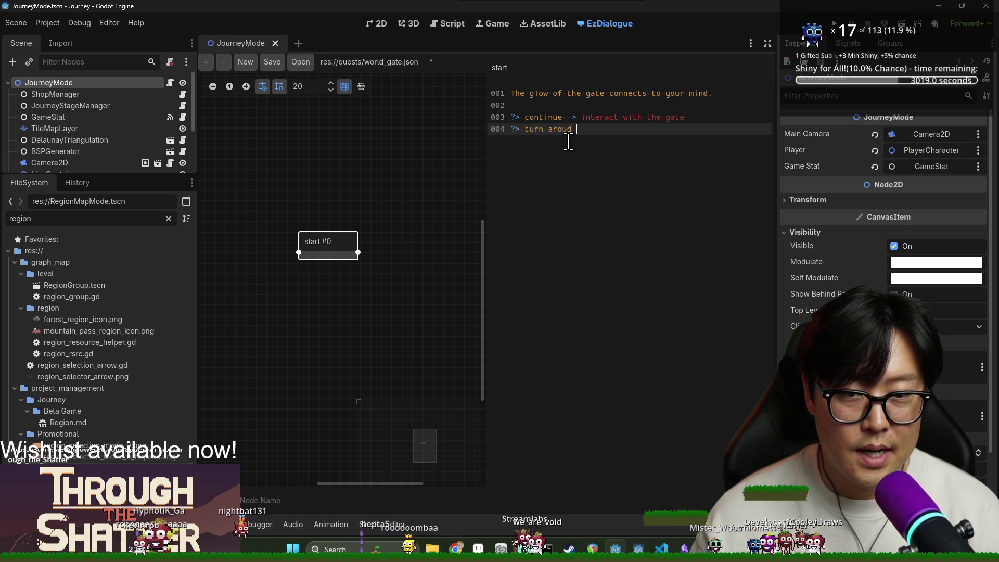
pyautogui.write('-> exit')
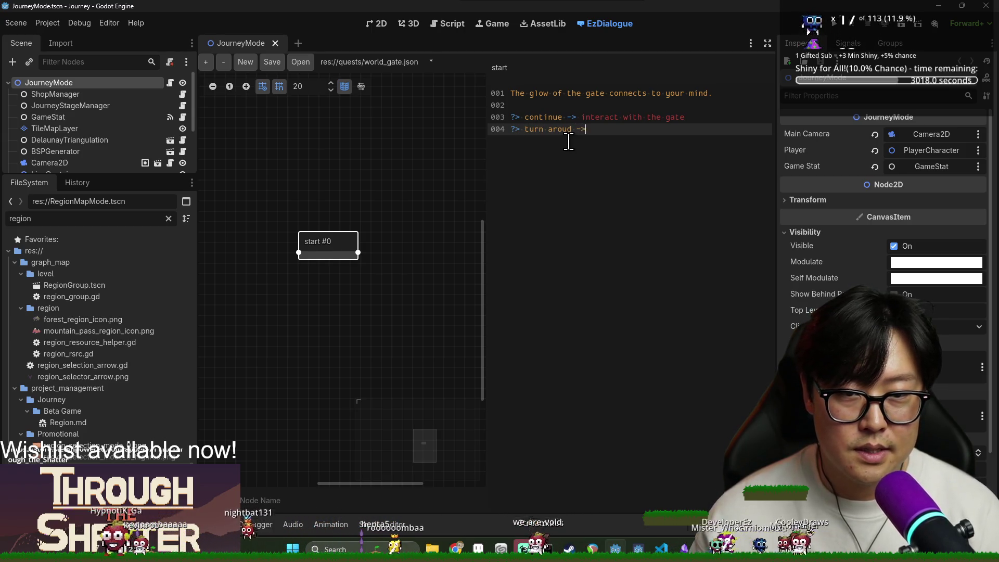
# Step: Add an 'interact with the gate' node and place it beside the start node
pyautogui.click(206, 62)
pyautogui.moveTo(390, 301); pyautogui.dragTo(440, 181)
pyautogui.doubleClick(582, 114)
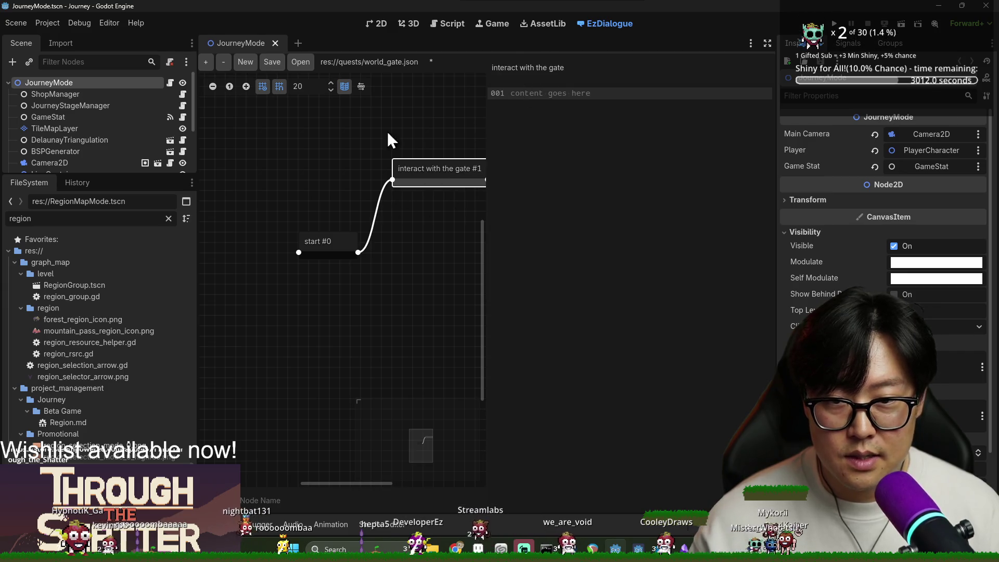
pyautogui.moveTo(332, 234); pyautogui.dragTo(290, 213)
pyautogui.moveTo(410, 179); pyautogui.dragTo(368, 190)
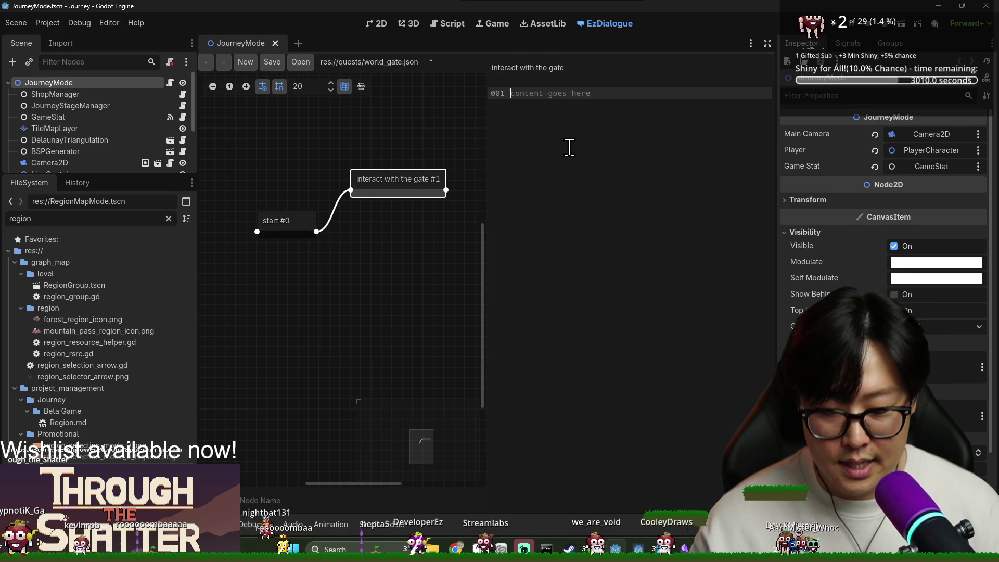
# Step: Write the gate node's opening text, ending with 'Do you have the key to journey on?'
pyautogui.write('The gate requires a key to')
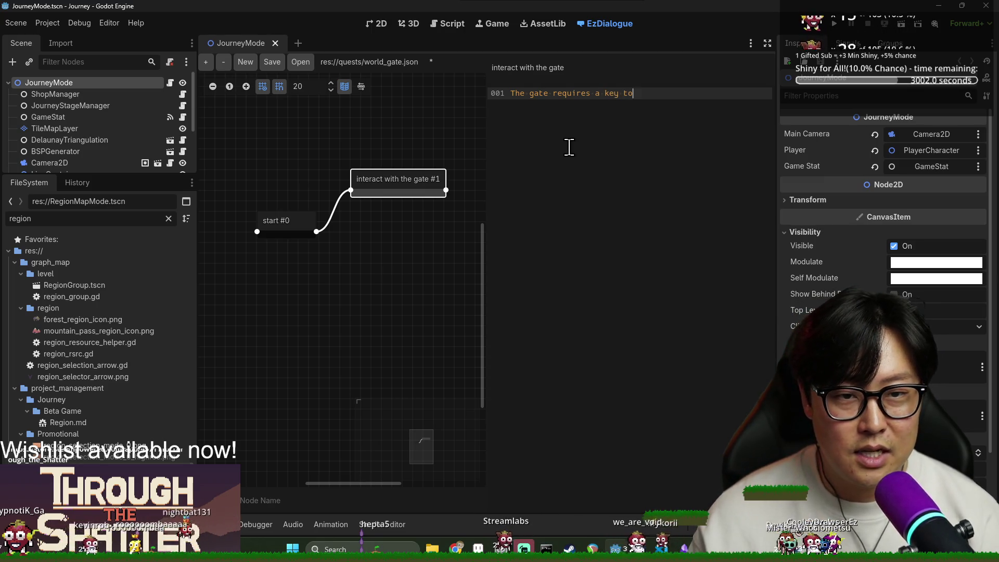
pyautogui.write('ught')
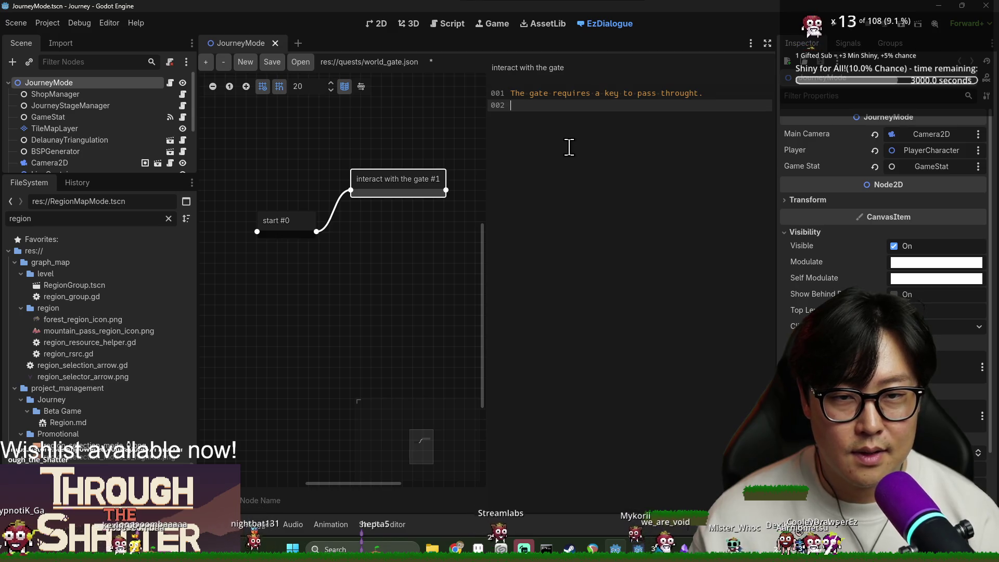
pyautogui.write('.')
pyautogui.press('Return')
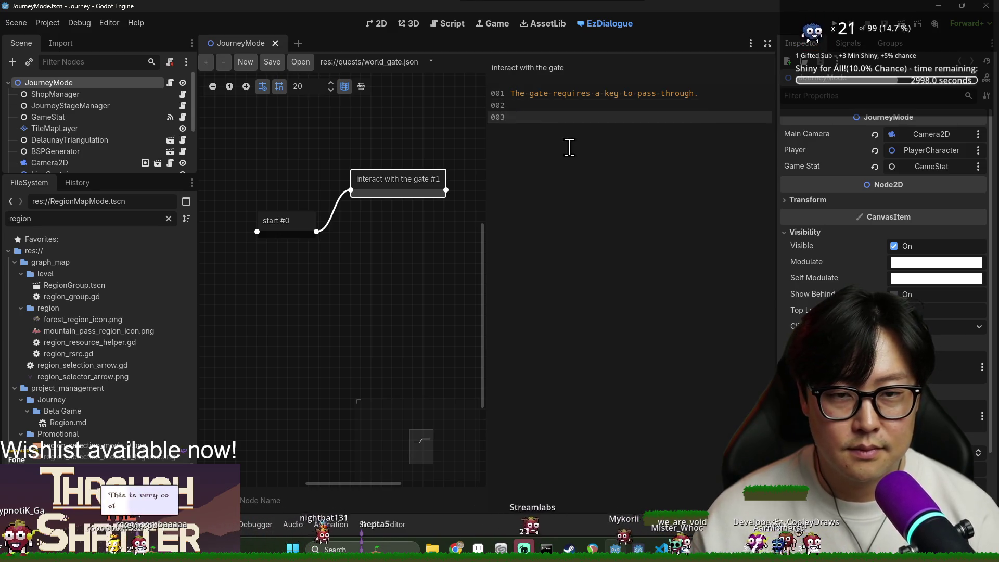
pyautogui.write('Do you have th')
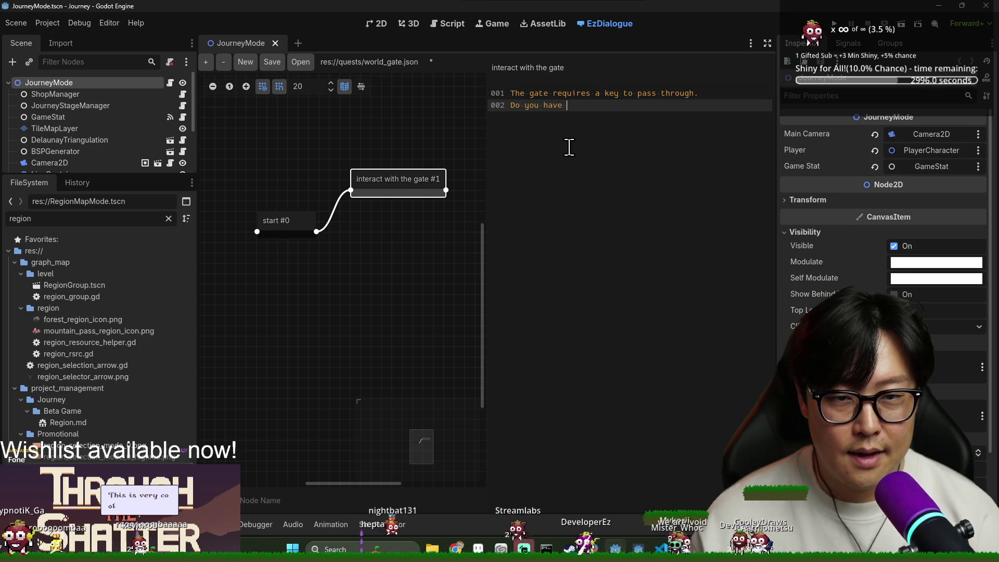
pyautogui.write('e key to')
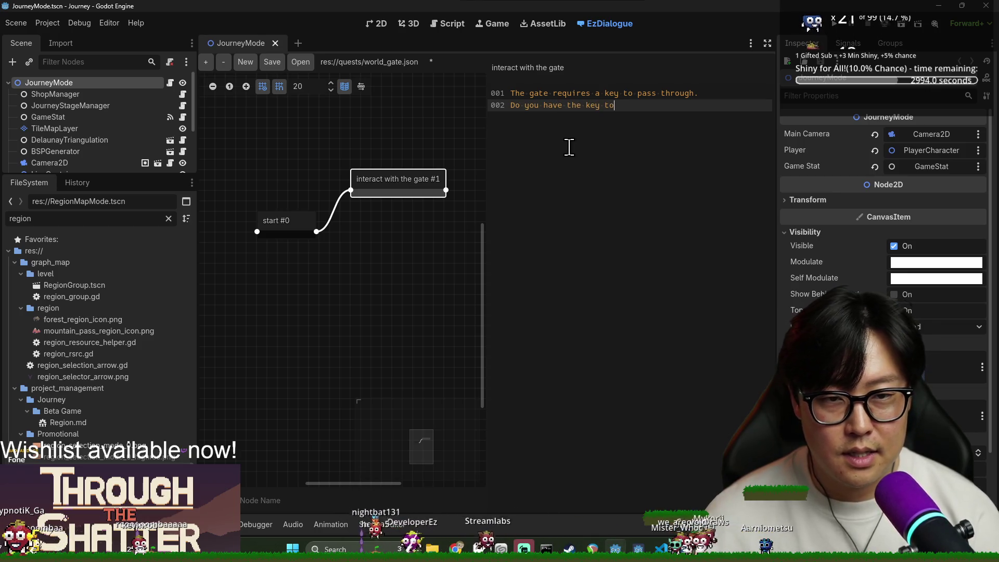
pyautogui.write(' journey on?')
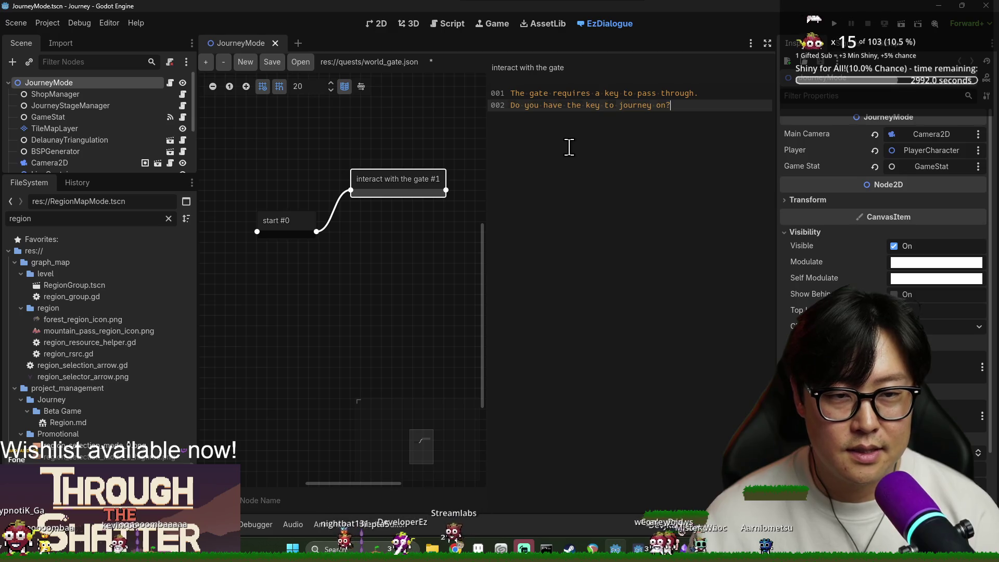
pyautogui.press('Return')
pyautogui.press('Return')
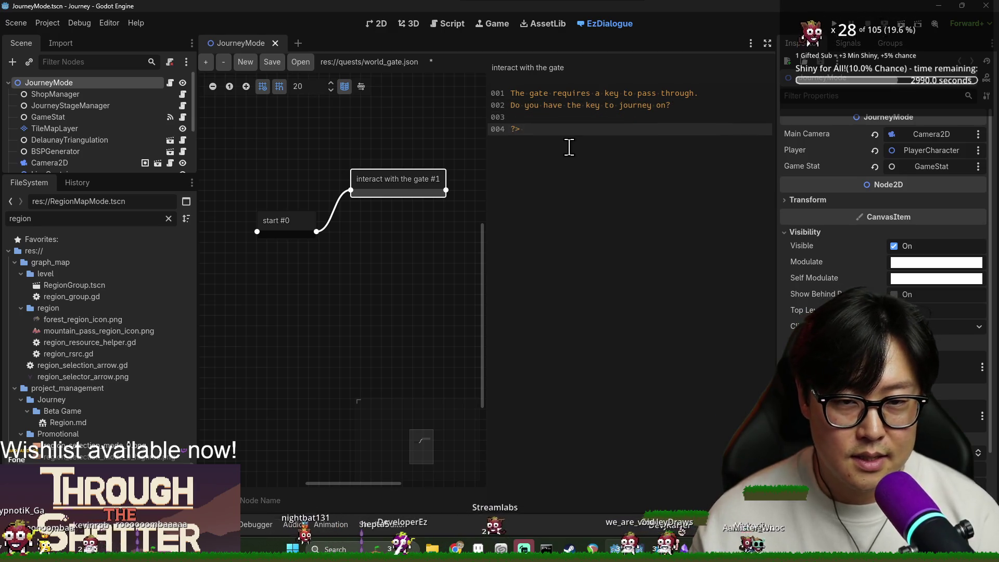
pyautogui.press('BackSpace')
pyautogui.press('BackSpace')
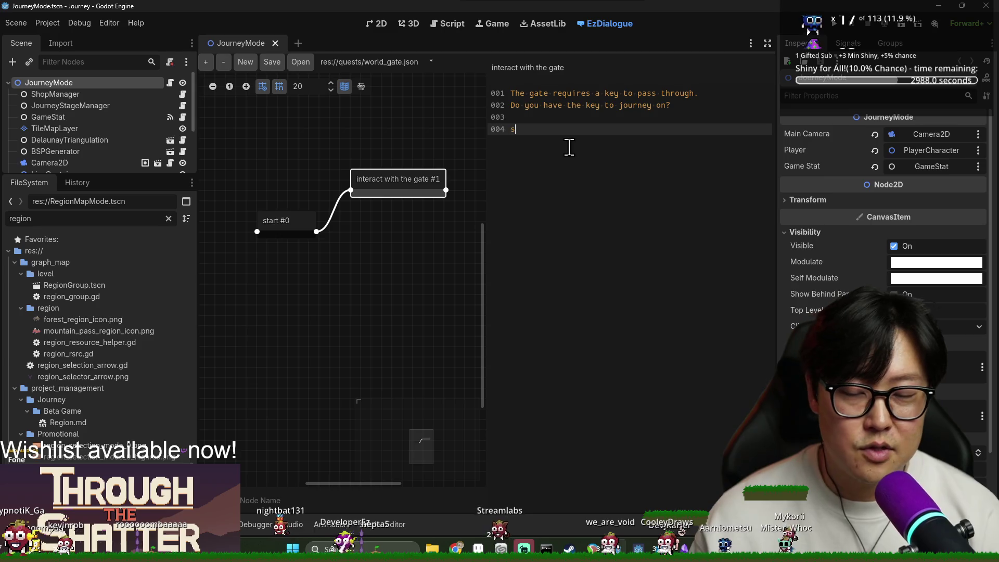
pyautogui.press('BackSpace')
pyautogui.press('BackSpace')
# Step: Add a signal(has_item,world_key) line followed by an $if (result) { block
pyautogui.write('#if')
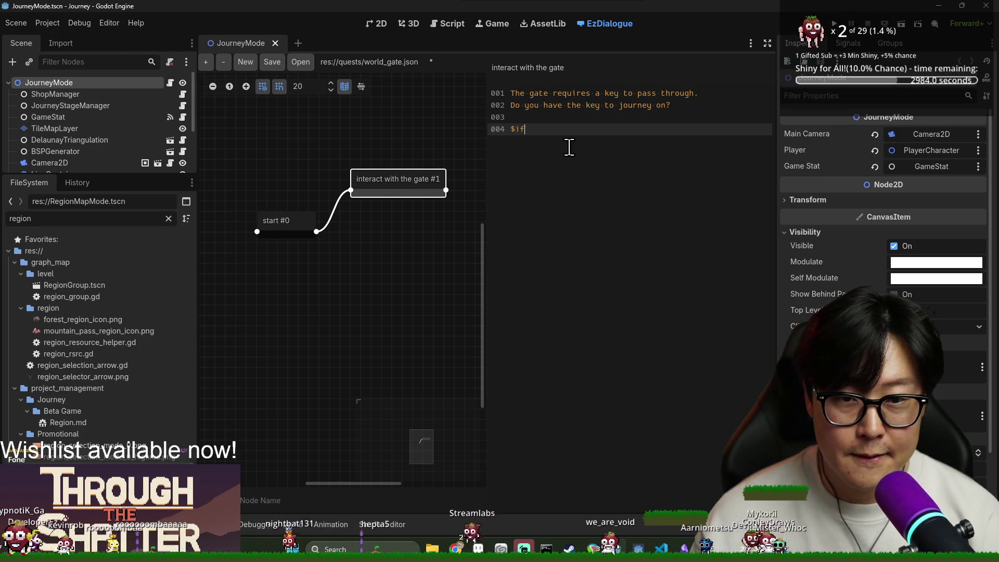
pyautogui.click(563, 117)
pyautogui.press('Return')
pyautogui.write('signal(has_item,')
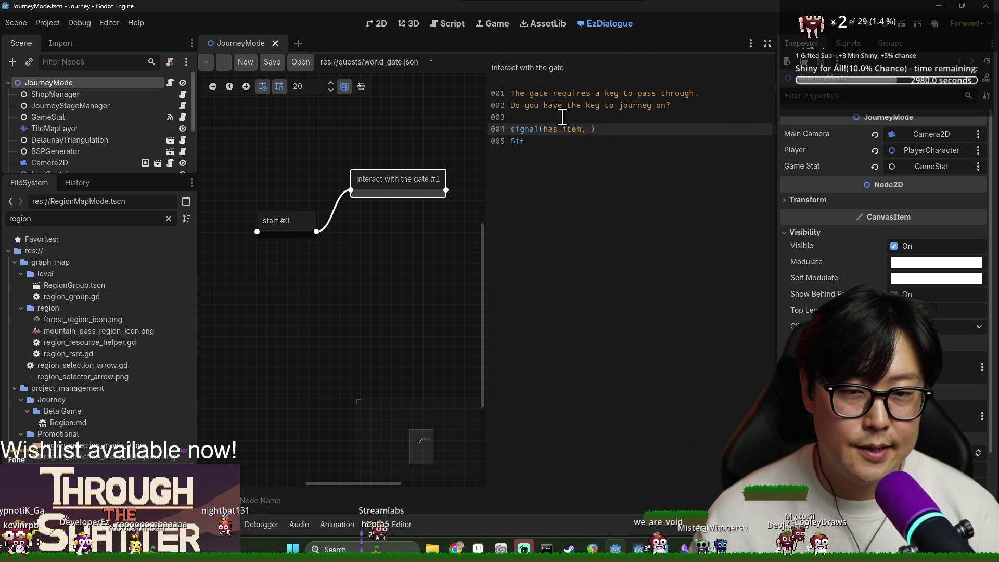
pyautogui.write('world_key')
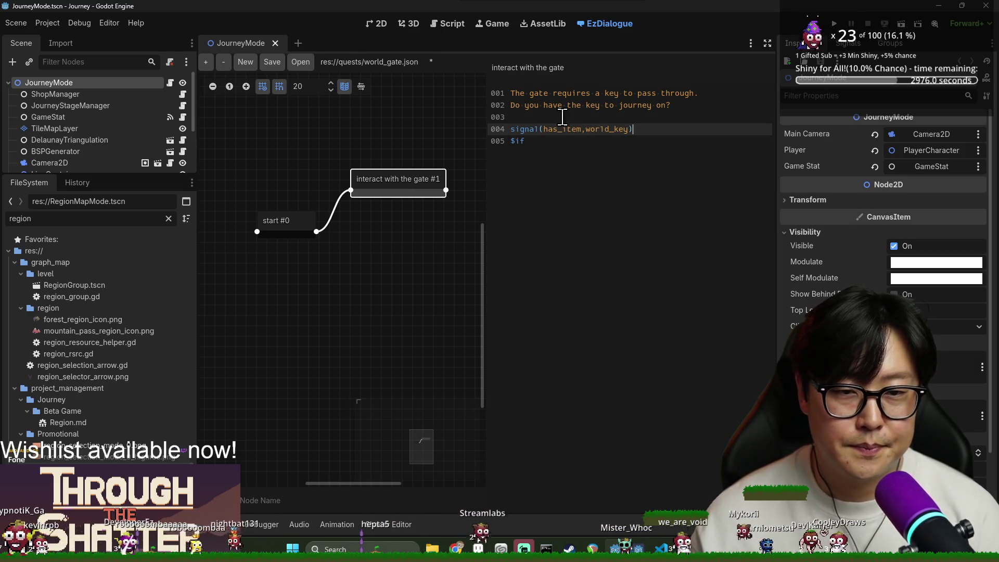
pyautogui.click(565, 144)
pyautogui.write('esult {')
pyautogui.press('Return')
pyautogui.press('Return')
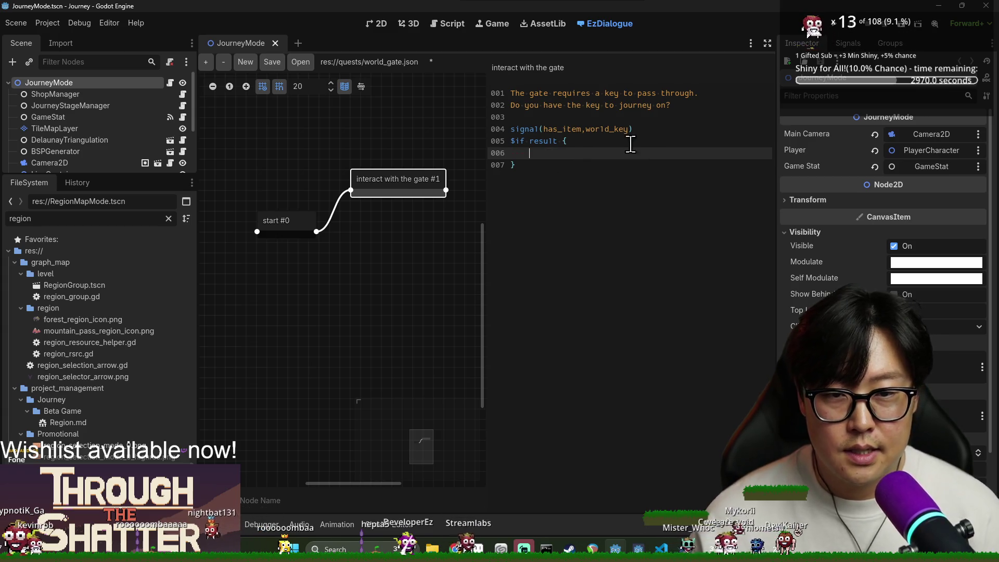
pyautogui.click(533, 141)
pyautogui.write('(')
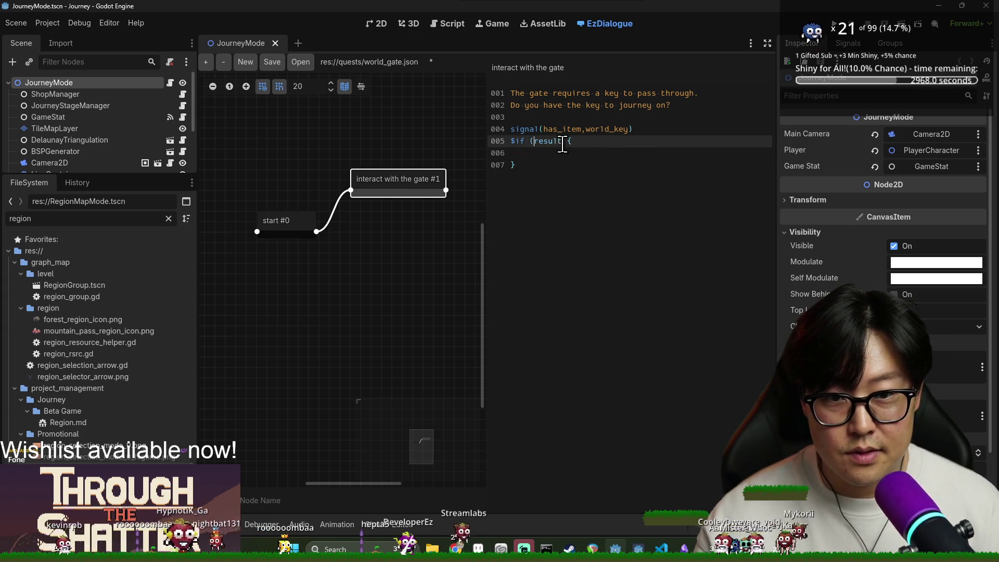
pyautogui.click(561, 141)
pyautogui.write(')')
pyautogui.press('Down')
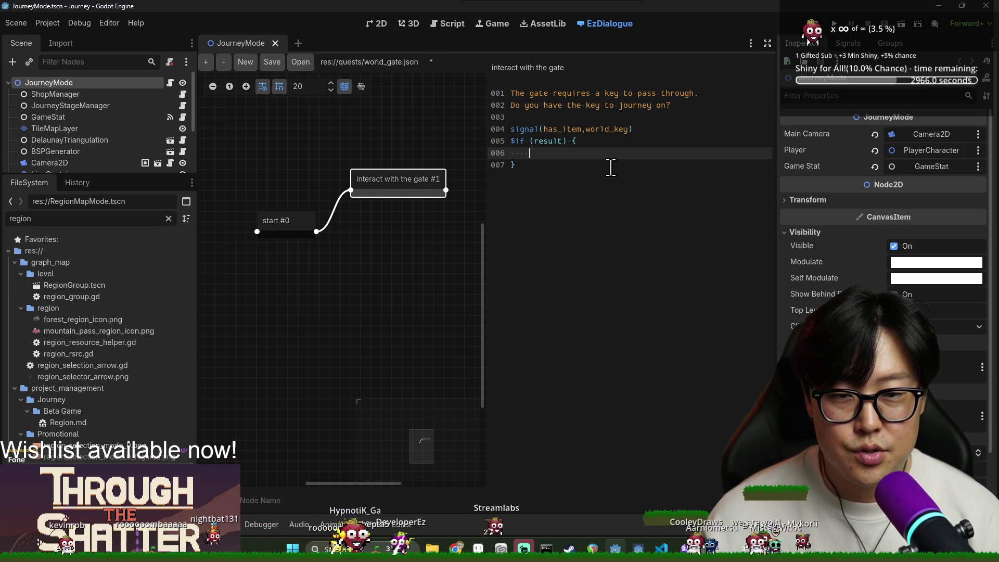
# Step: Inside the block, add the choice 'give the key -> access gate'
pyautogui.write('->')
pyautogui.press('BackSpace')
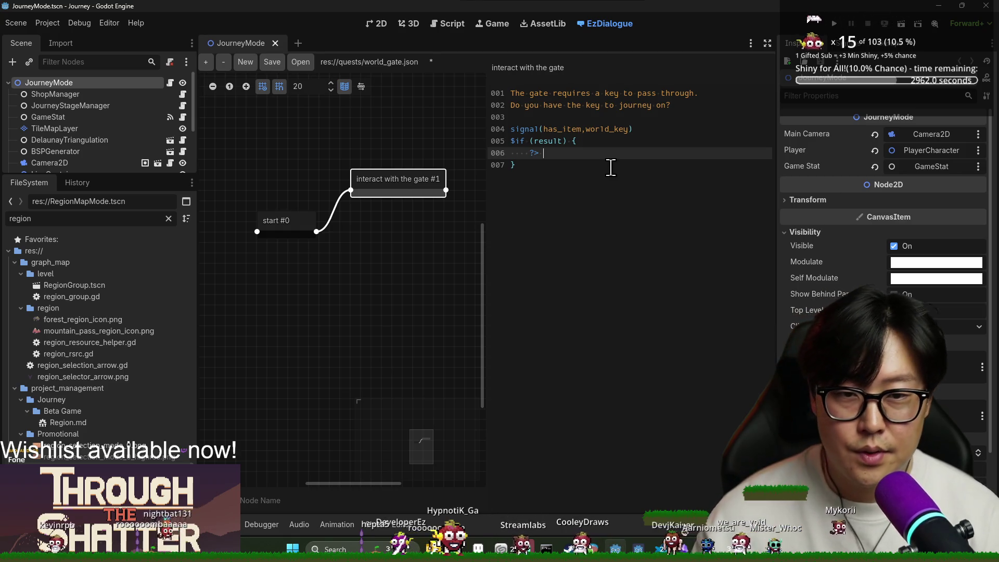
pyautogui.write('t')
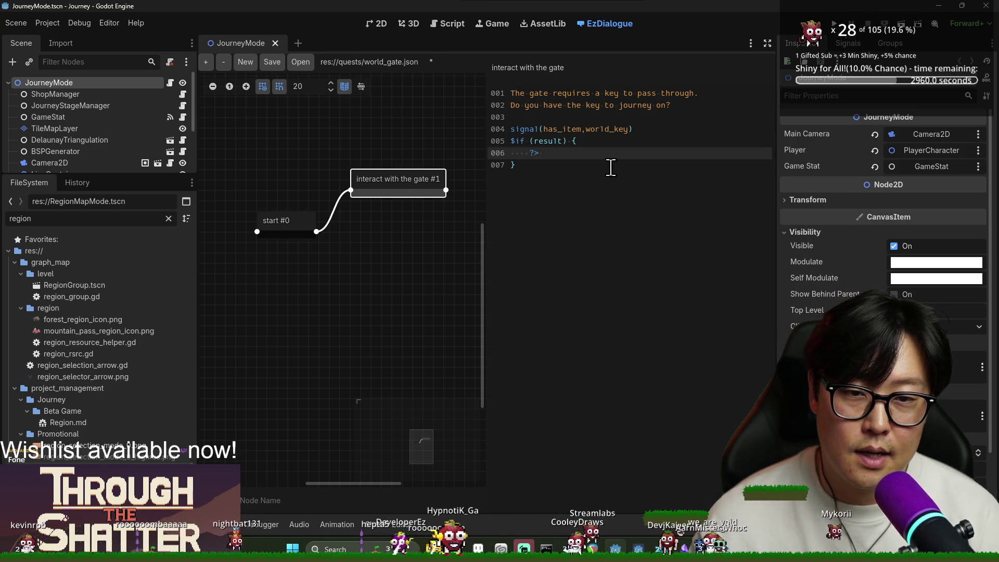
pyautogui.write('give the key ->')
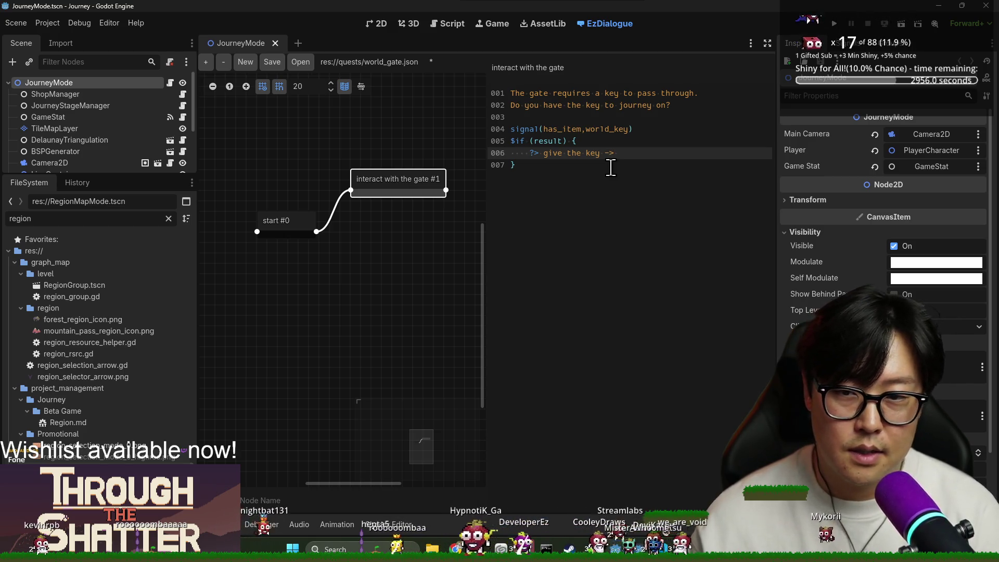
pyautogui.write('access gate')
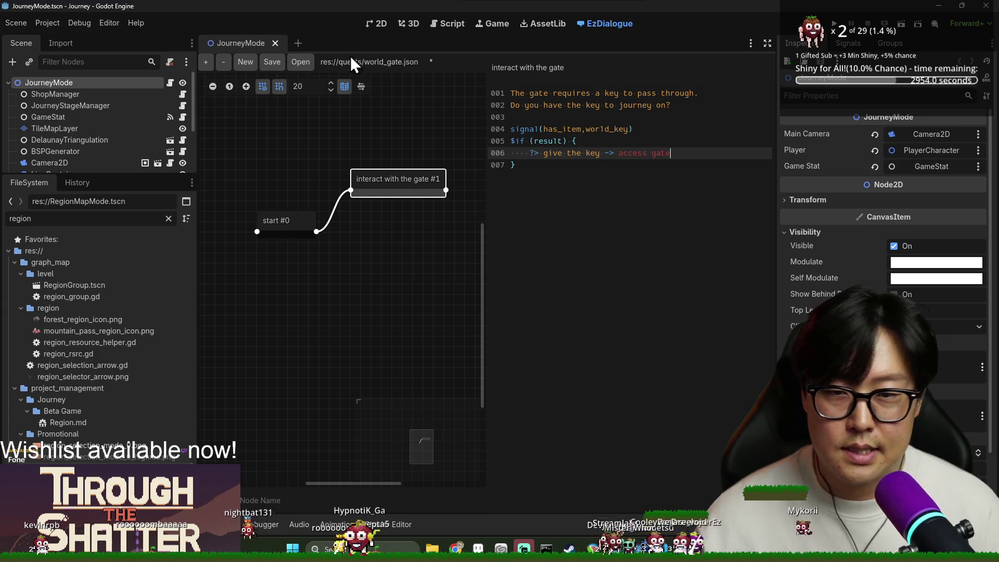
pyautogui.click(206, 62)
# Step: Add a 'Turn around -> exit' choice to the interact with the gate node
pyautogui.hscroll(3, 364, 247)
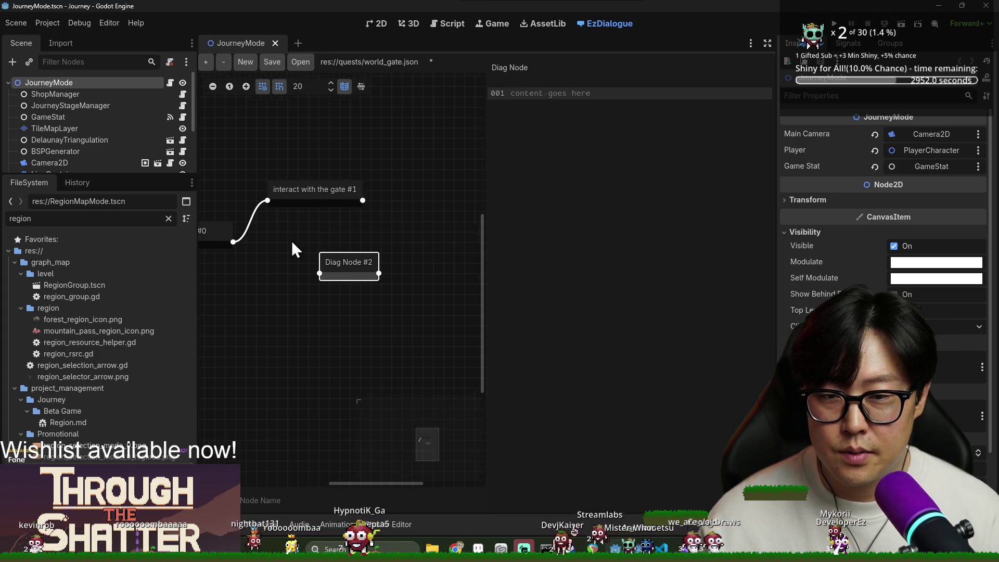
pyautogui.moveTo(354, 263); pyautogui.dragTo(420, 190)
pyautogui.write('access')
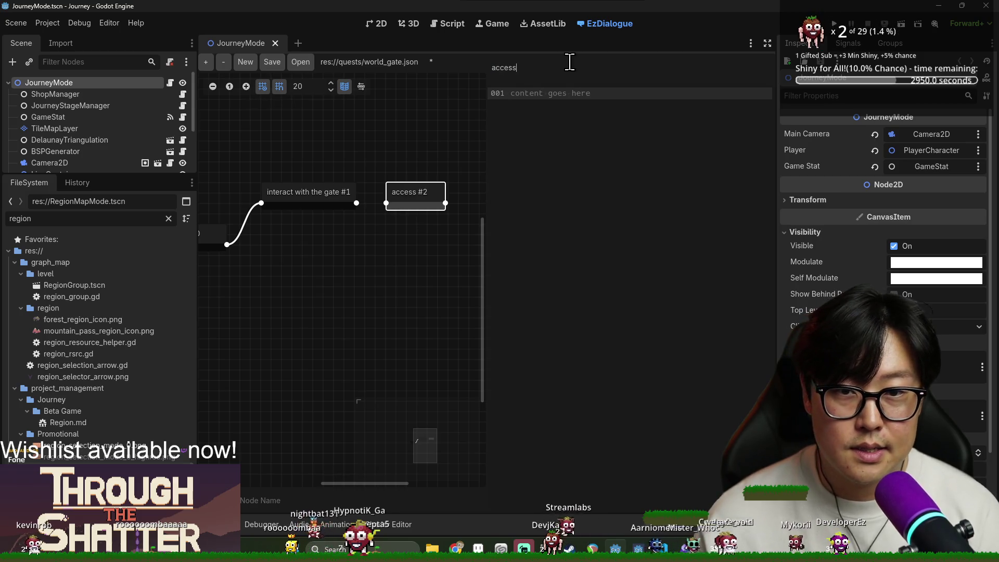
pyautogui.write('gatyet')
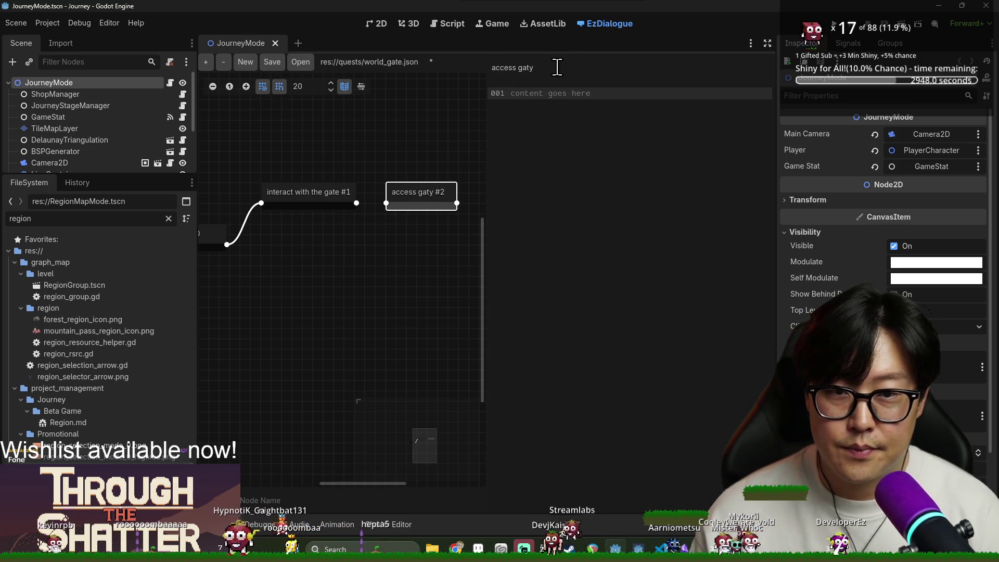
pyautogui.click(338, 196)
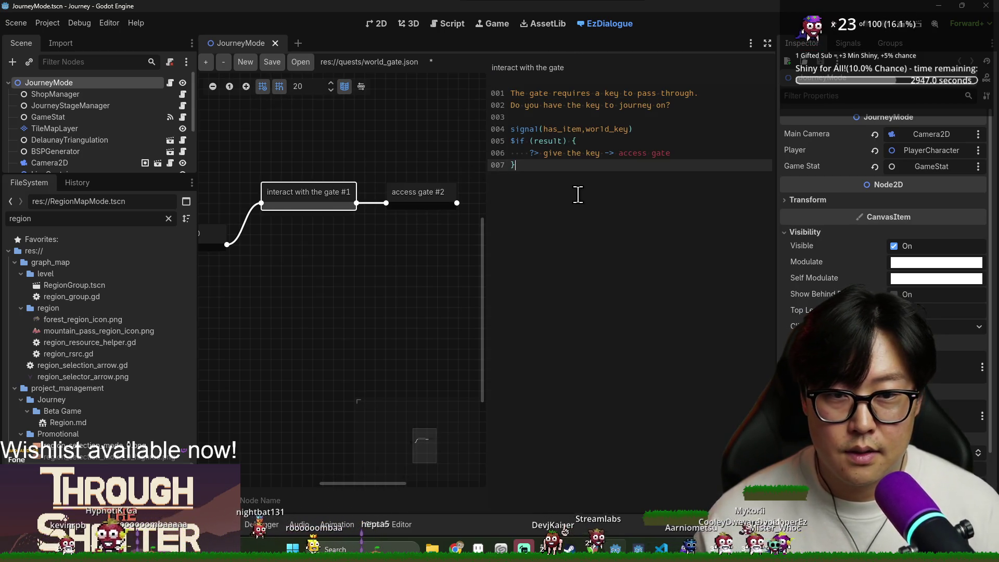
pyautogui.click(603, 184)
pyautogui.write('?>')
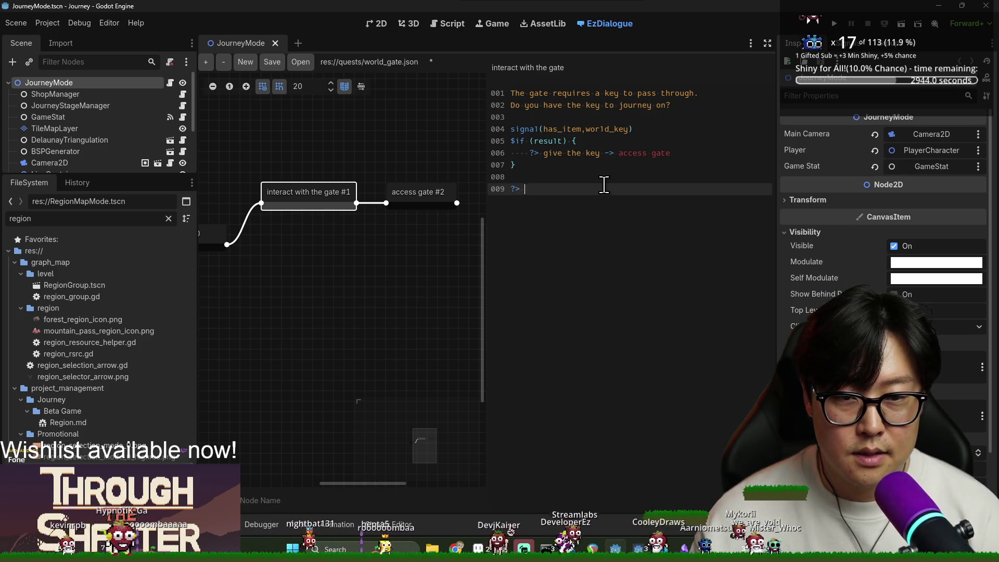
pyautogui.write('Turn around -> exit')
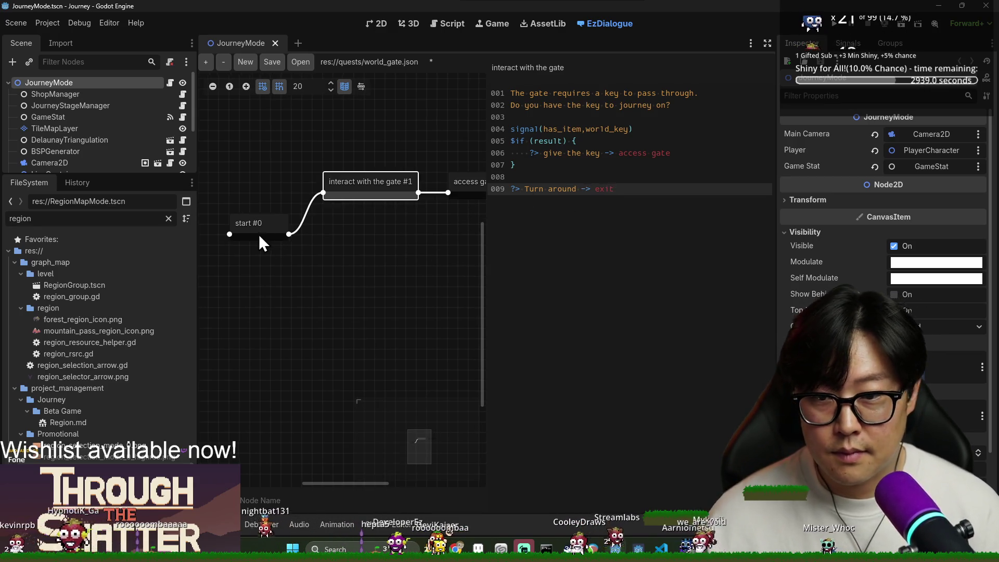
# Step: Create an exit node containing signal(exit_dialog) and save the dialogue
pyautogui.click(258, 234)
pyautogui.click(206, 62)
pyautogui.moveTo(364, 285); pyautogui.dragTo(364, 243)
pyautogui.tripleClick(524, 67)
pyautogui.write('exit_')
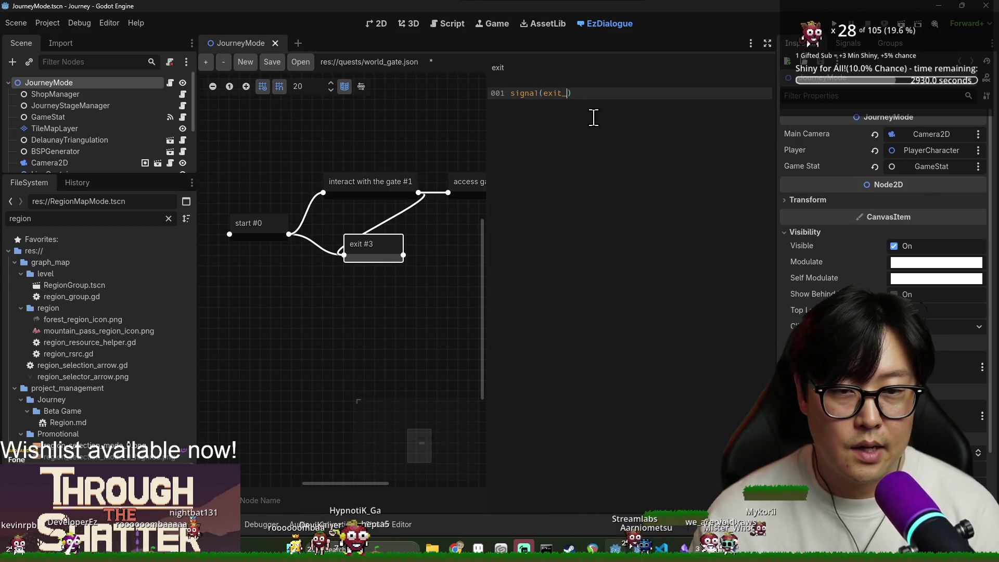
pyautogui.write('log)')
pyautogui.hotkey('ctrl', 's')
# Step: Tidy the exit and gate node positions, then return to journey_mode.gd
pyautogui.moveTo(367, 251); pyautogui.dragTo(369, 261)
pyautogui.moveTo(351, 190); pyautogui.dragTo(352, 179)
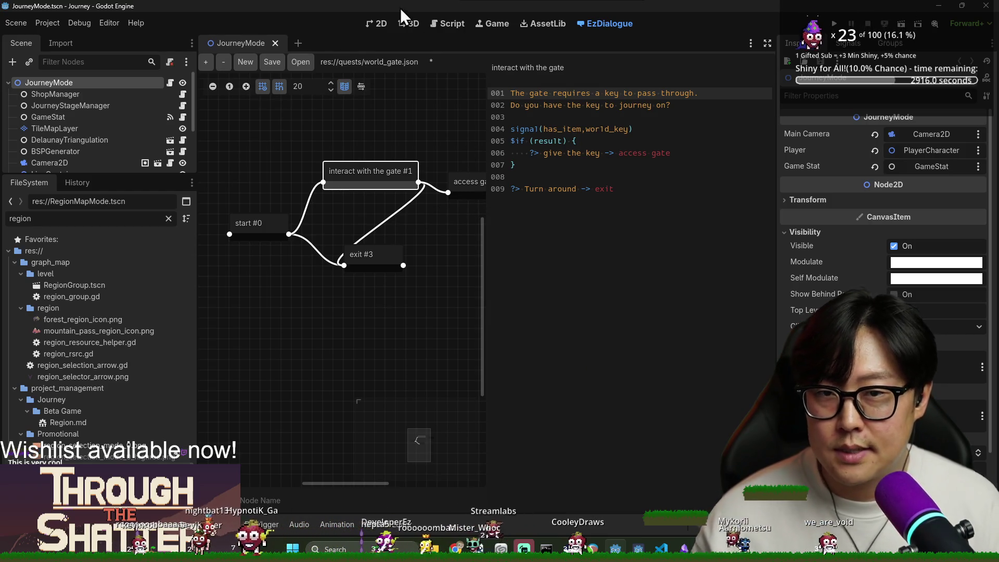
pyautogui.click(375, 22)
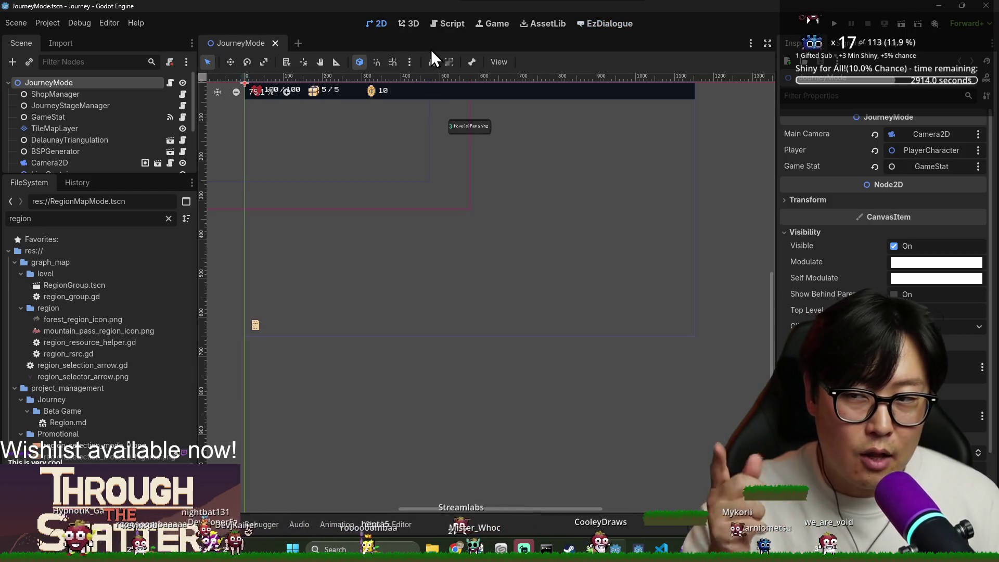
pyautogui.click(456, 23)
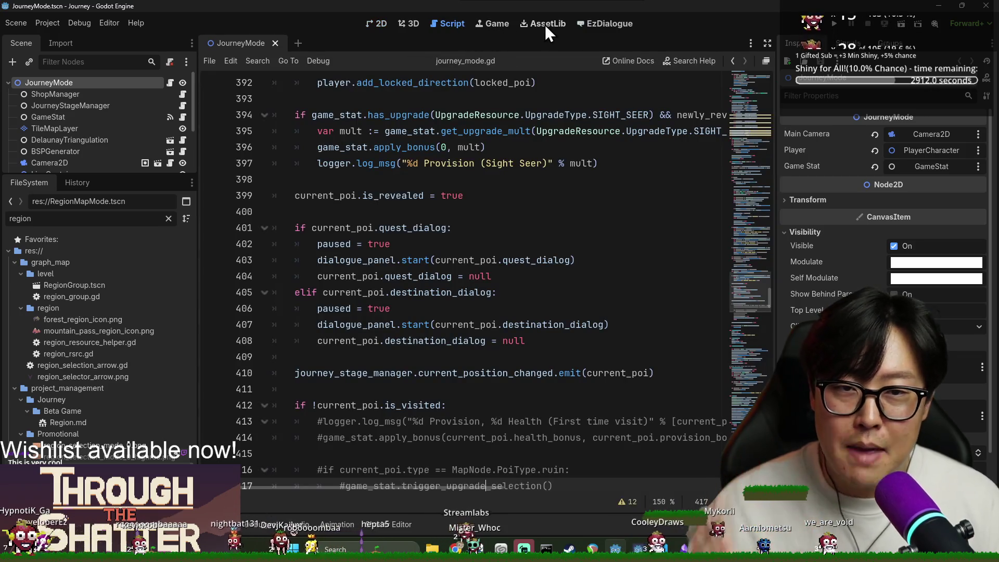
# Step: Enlarge the Scene dock and expand the CanvasLayer branch
pyautogui.moveTo(143, 177); pyautogui.dragTo(136, 319)
pyautogui.scroll(-3, 52, 208)
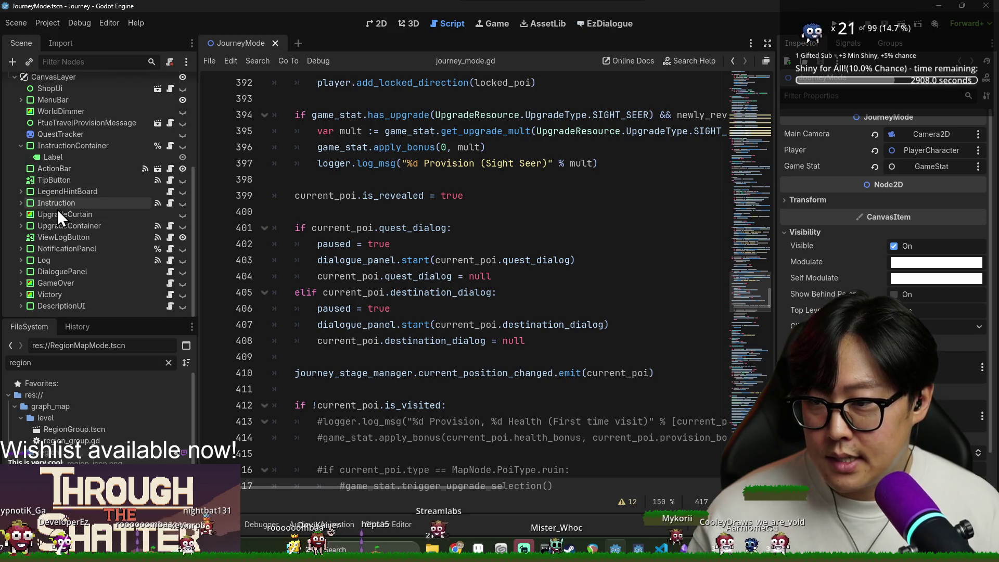
pyautogui.scroll(3, 64, 220)
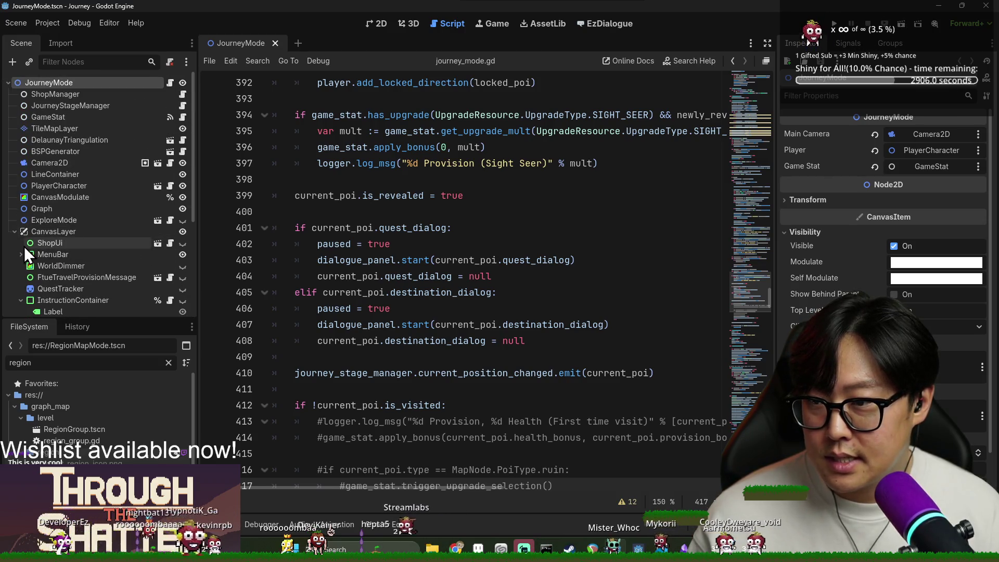
pyautogui.click(14, 232)
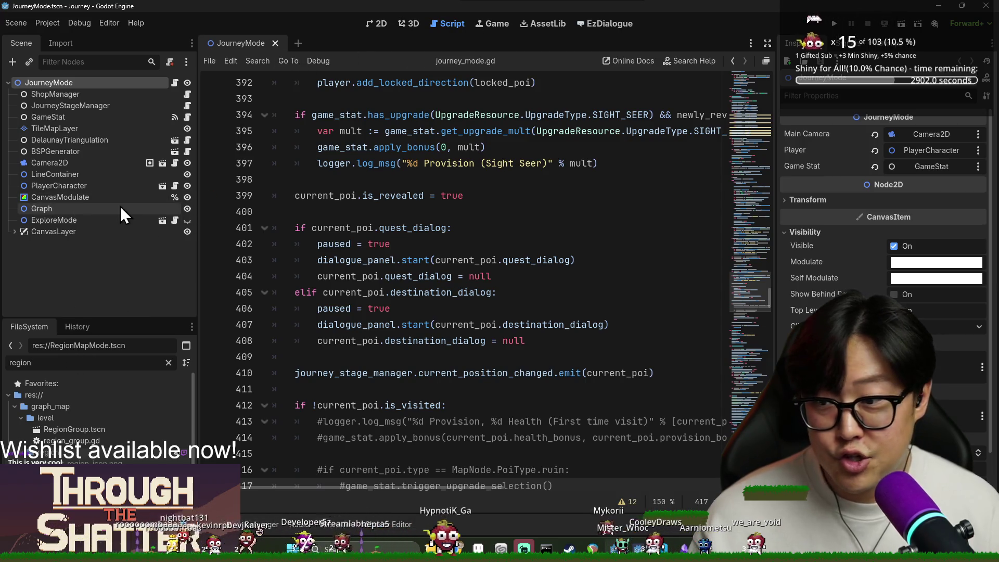
pyautogui.click(82, 119)
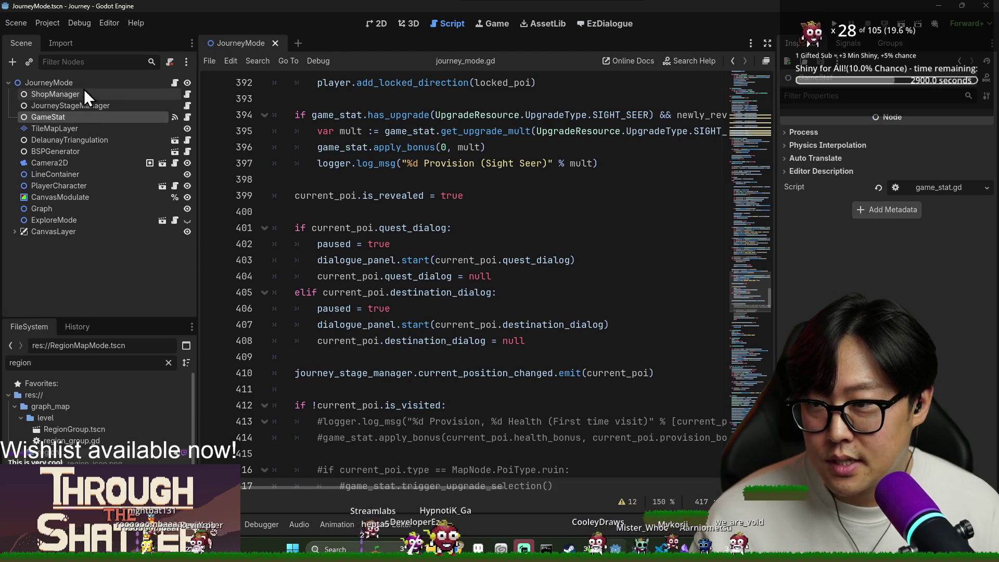
pyautogui.click(14, 232)
pyautogui.scroll(-3, 52, 210)
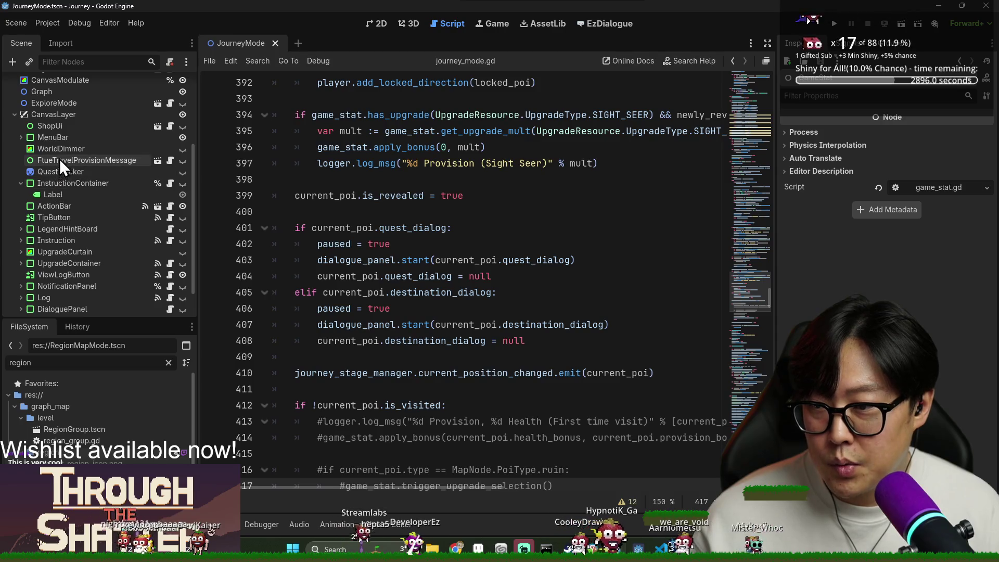
pyautogui.scroll(-2, 60, 163)
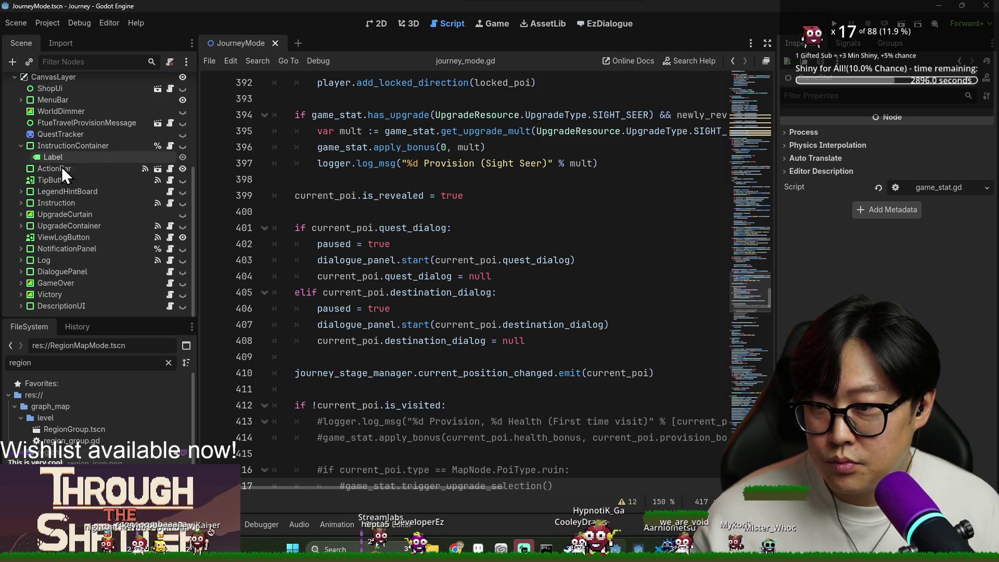
# Step: Expand DialoguePanel, select its EzDialogue child, and open DialogPanel.gd
pyautogui.click(73, 272)
pyautogui.click(21, 271)
pyautogui.scroll(-1, 71, 285)
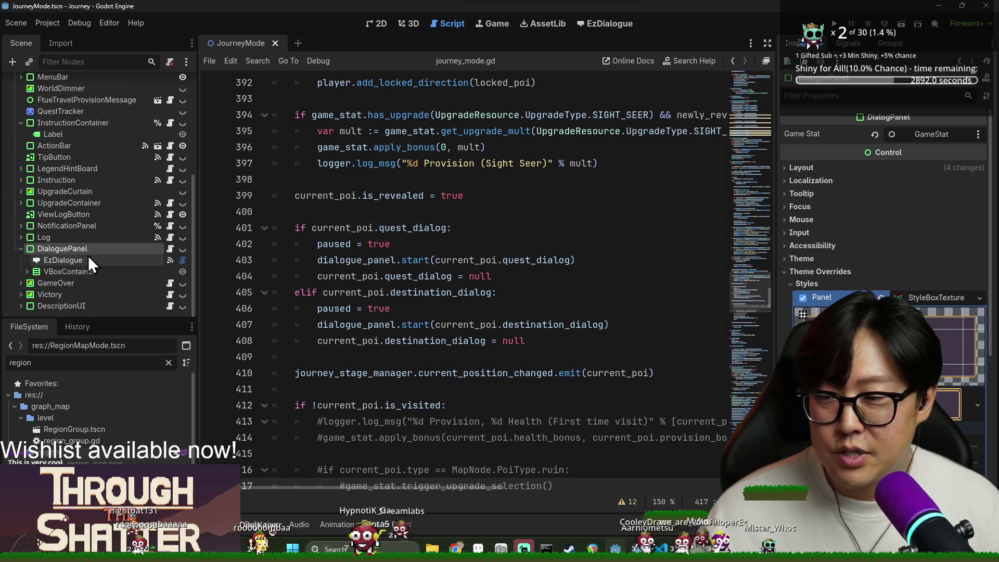
pyautogui.moveTo(197, 255); pyautogui.dragTo(217, 255)
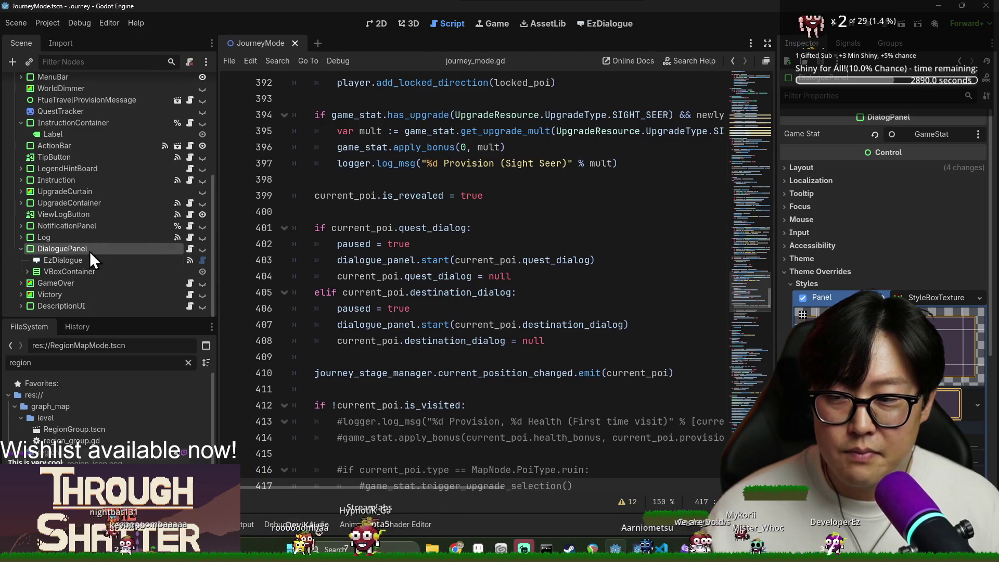
pyautogui.click(97, 260)
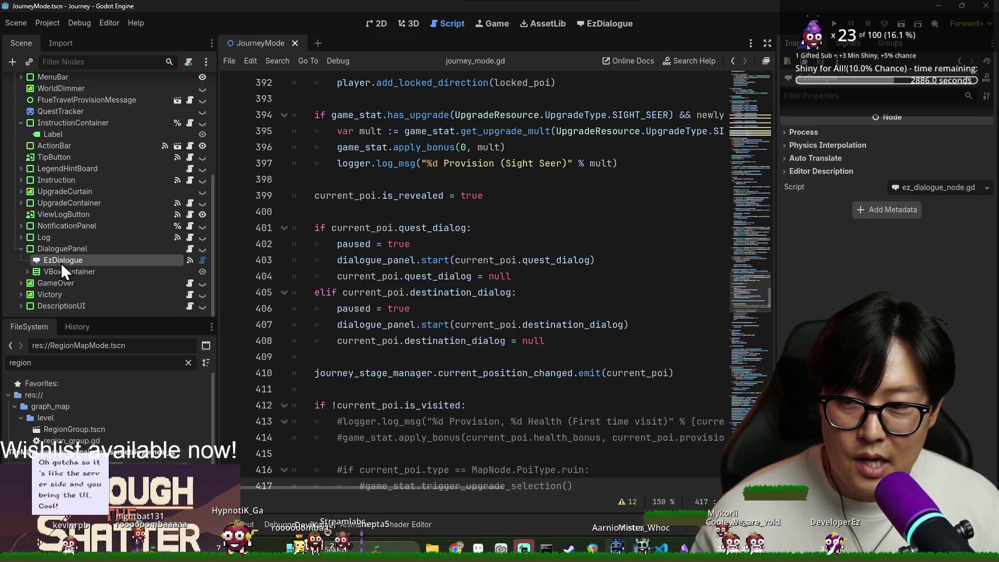
pyautogui.click(192, 250)
pyautogui.scroll(4, 397, 230)
pyautogui.scroll(-5, 265, 258)
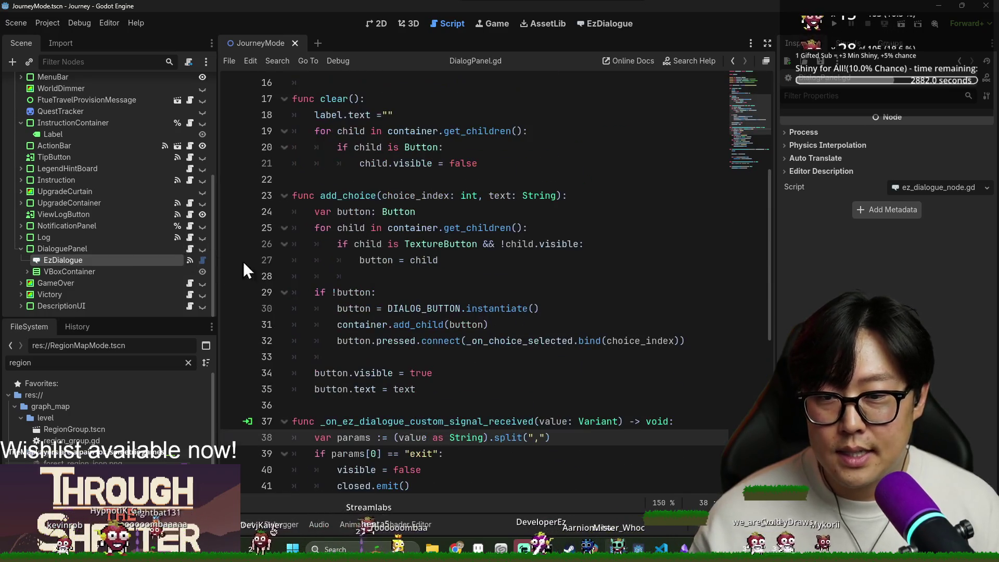
# Step: Check the EzDialogue node's signal connections and the signal line in world_gate.json
pyautogui.click(847, 43)
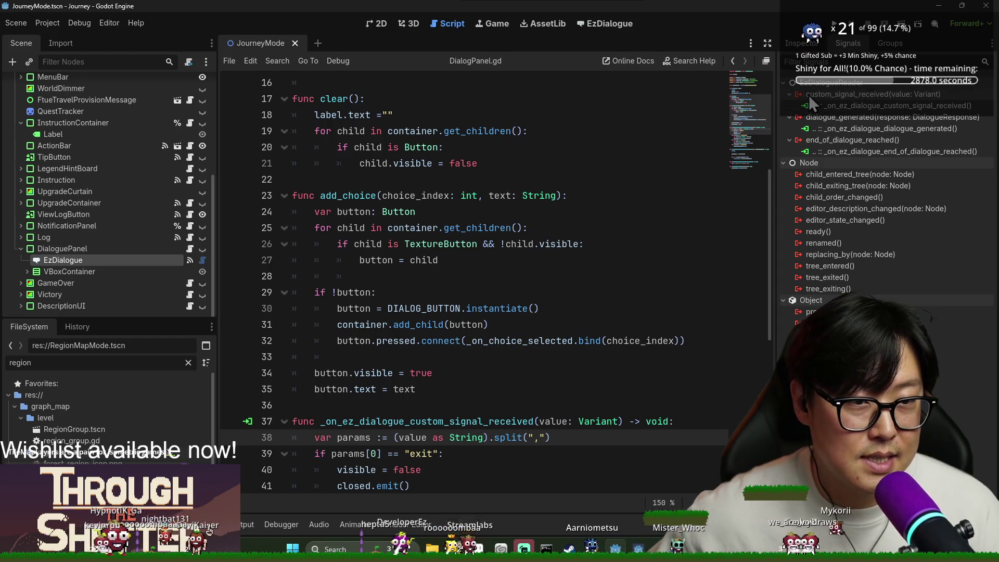
pyautogui.click(602, 27)
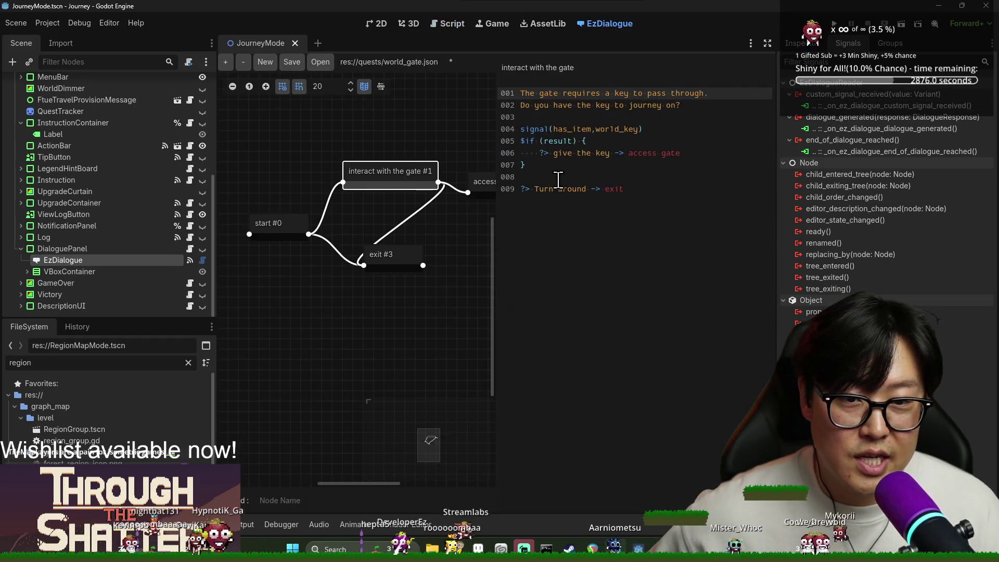
pyautogui.moveTo(522, 130); pyautogui.dragTo(645, 130)
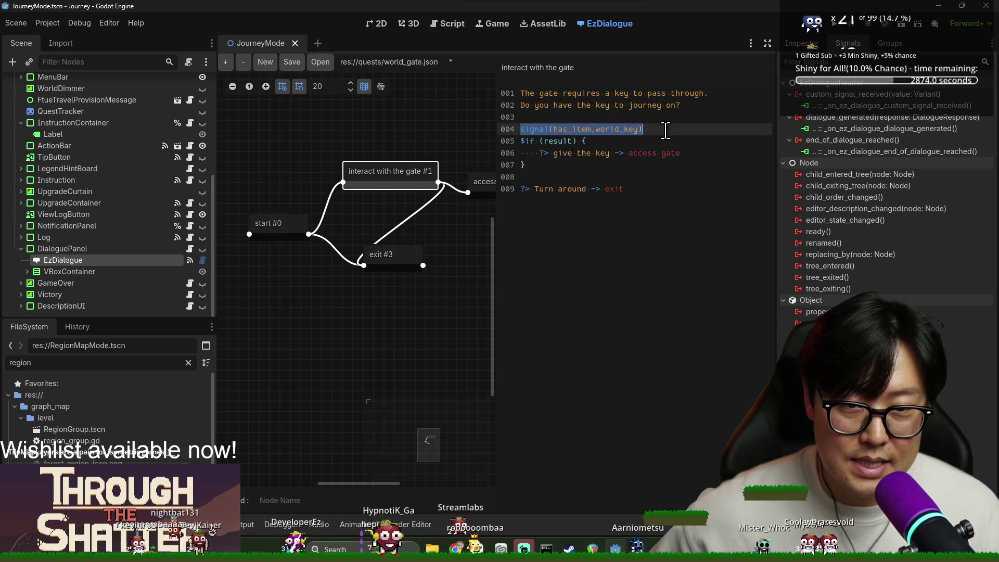
pyautogui.click(376, 24)
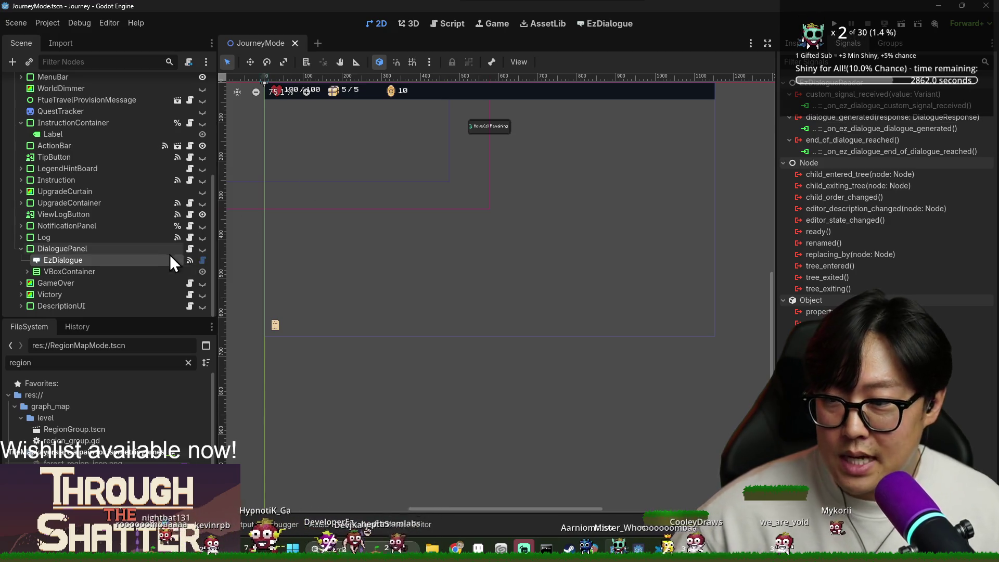
# Step: Inspect DialogPanel.gd's custom signal handler and dialogue_generated handler
pyautogui.click(202, 260)
pyautogui.scroll(-5, 435, 286)
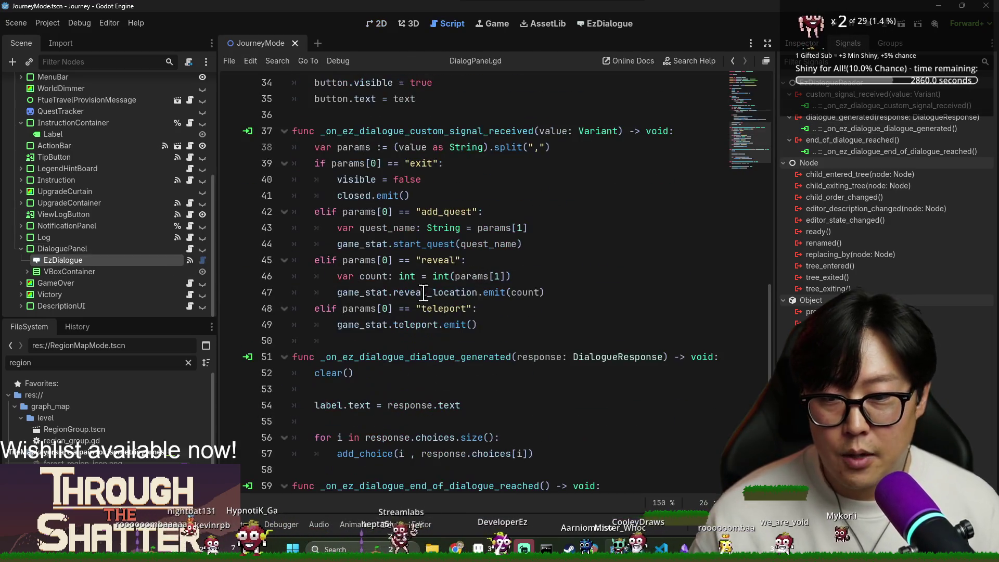
pyautogui.click(359, 131)
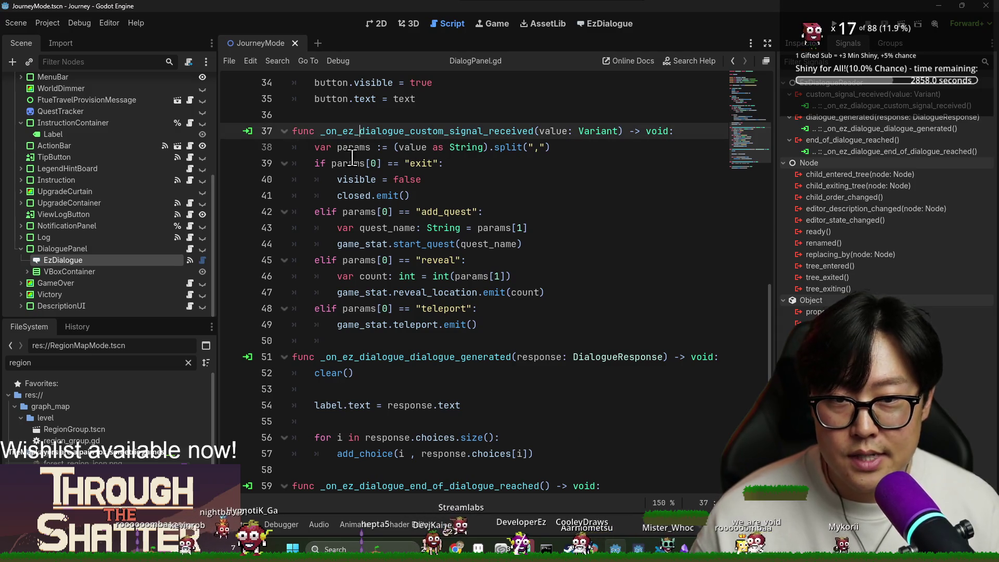
pyautogui.moveTo(345, 135); pyautogui.dragTo(501, 134)
pyautogui.scroll(-2, 416, 208)
pyautogui.click(378, 275)
pyautogui.doubleClick(323, 278)
pyautogui.click(513, 281)
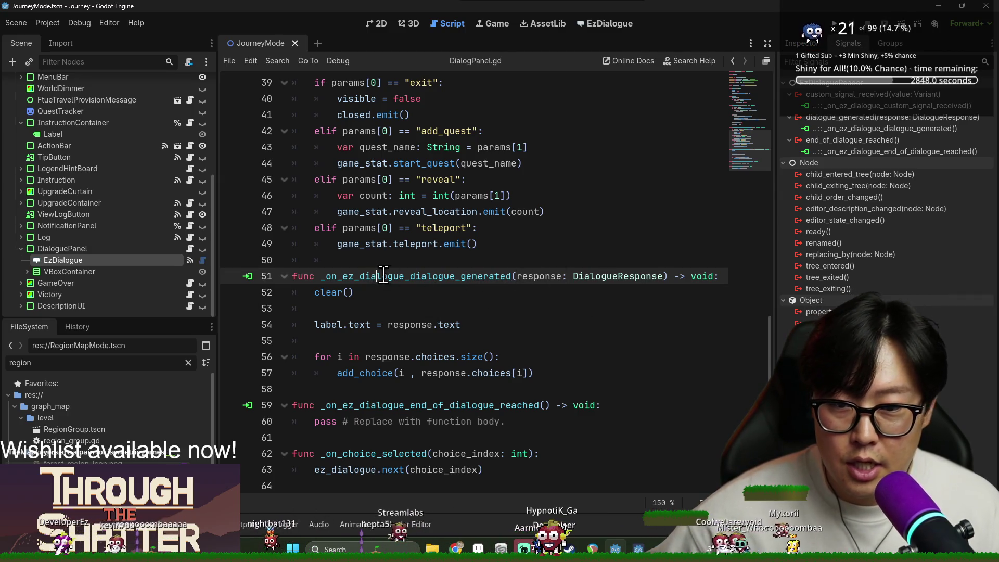
# Step: Look up DialogueResponse and the response-to-label line, then return to world_gate.json
pyautogui.click(628, 277)
pyautogui.keyDown('ctrl'); pyautogui.click(607, 277); pyautogui.keyUp('ctrl')
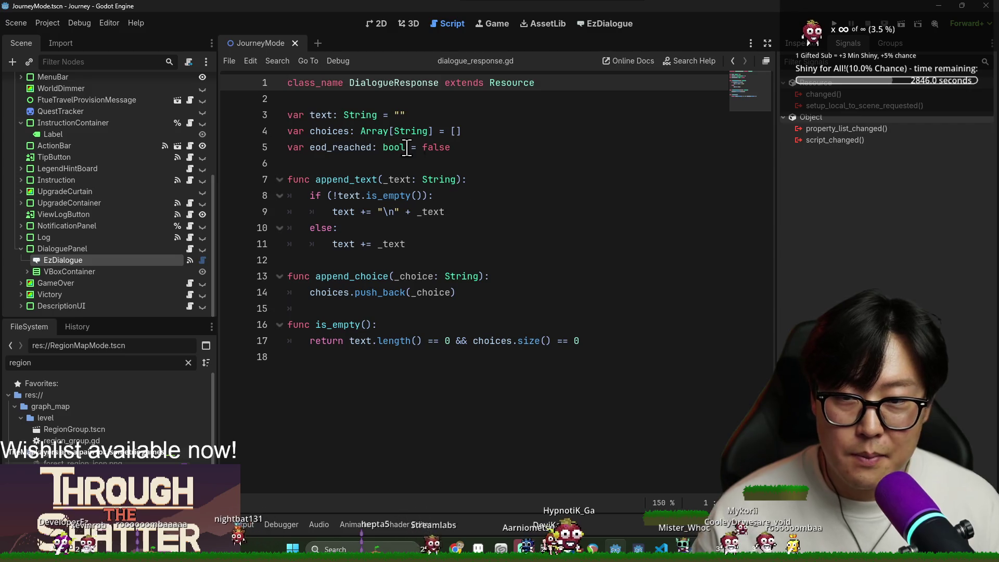
pyautogui.hotkey('alt', 'Left')
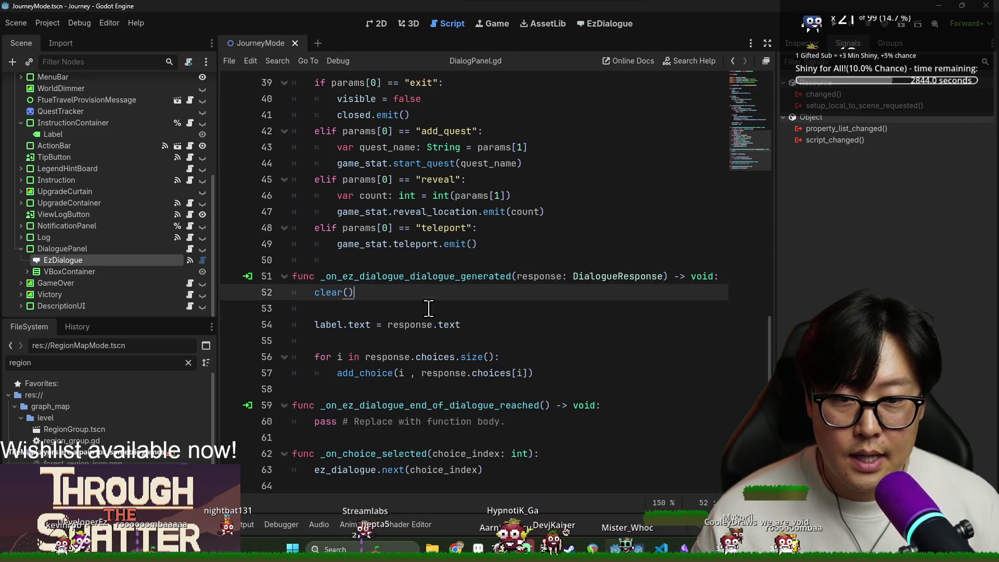
pyautogui.doubleClick(521, 277)
pyautogui.click(388, 324)
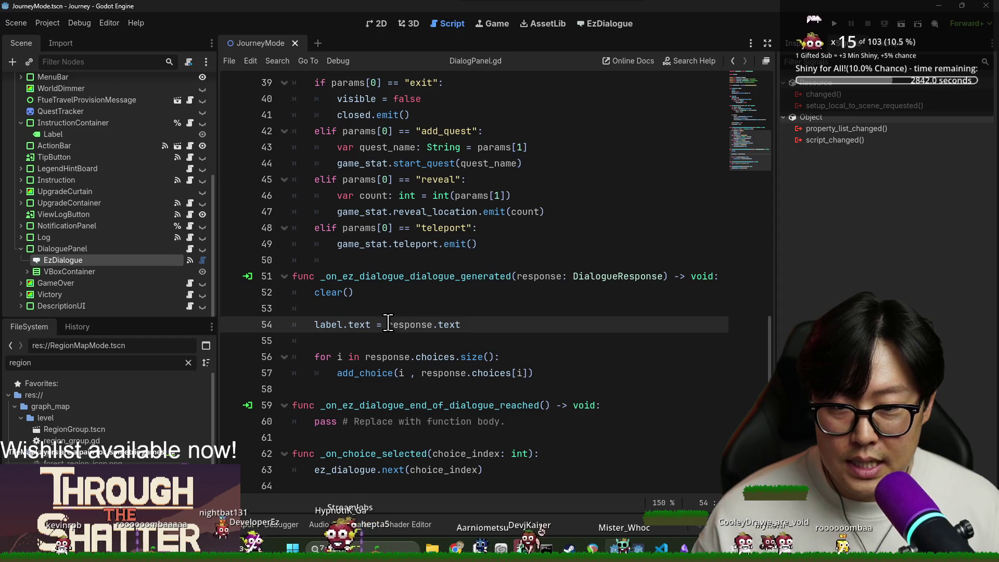
pyautogui.click(319, 324)
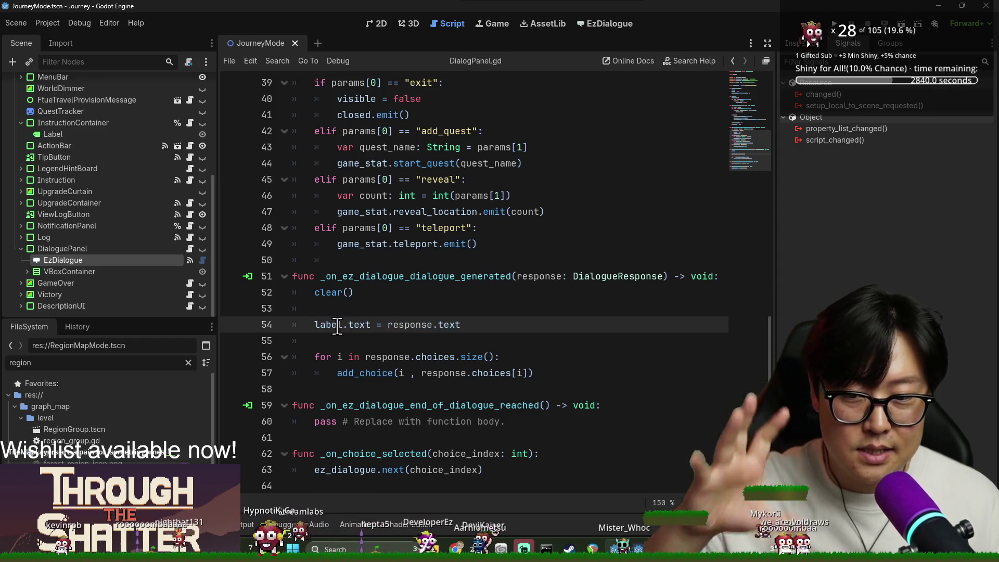
pyautogui.click(429, 324)
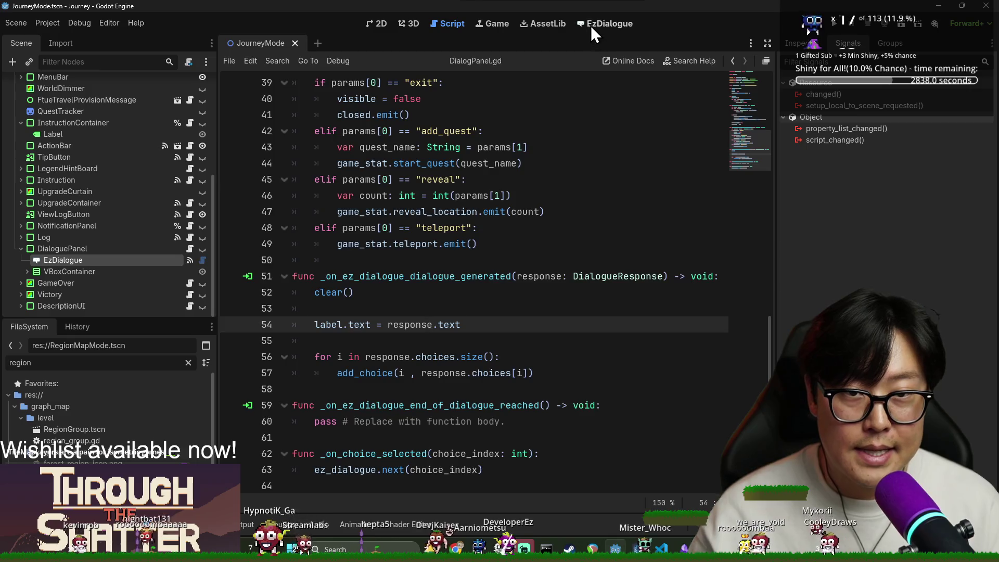
pyautogui.click(594, 26)
pyautogui.click(538, 95)
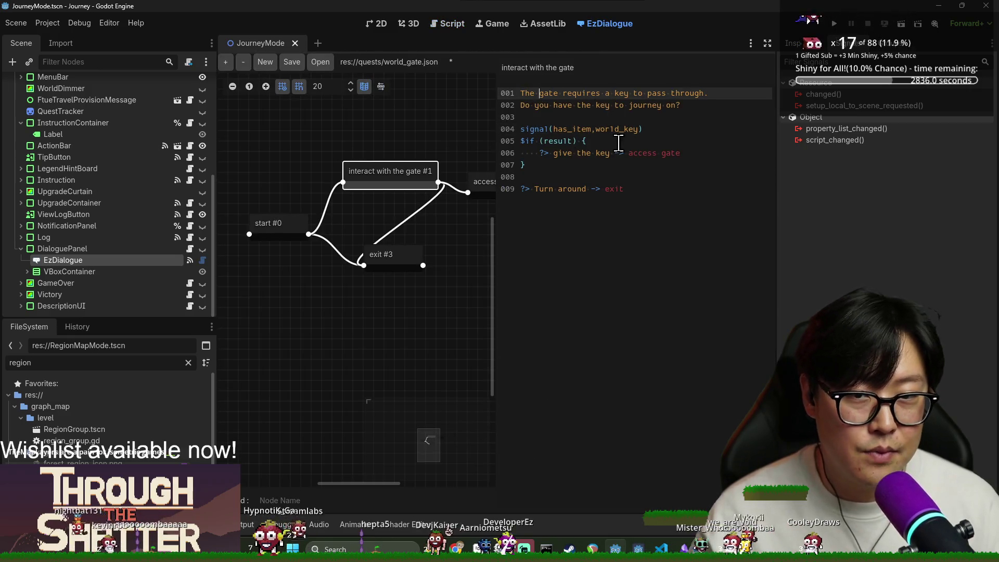
# Step: Type and remove test text before 'gate', save the scene, and go back to DialogPanel.gd
pyautogui.write('$do_somethign')
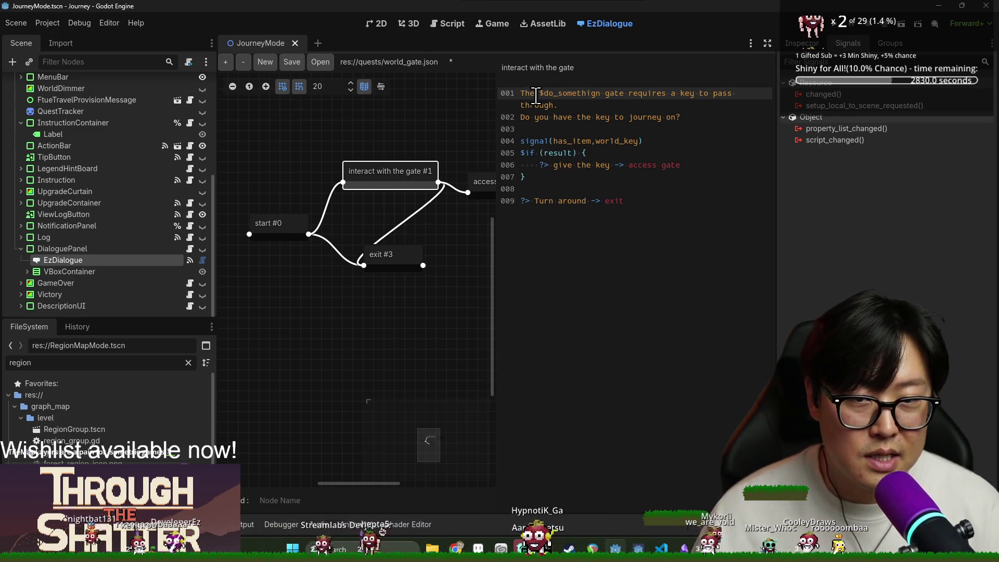
pyautogui.hotkey('ctrl', 'BackSpace')
pyautogui.hotkey('ctrl', 'BackSpace')
pyautogui.hotkey('ctrl', 's')
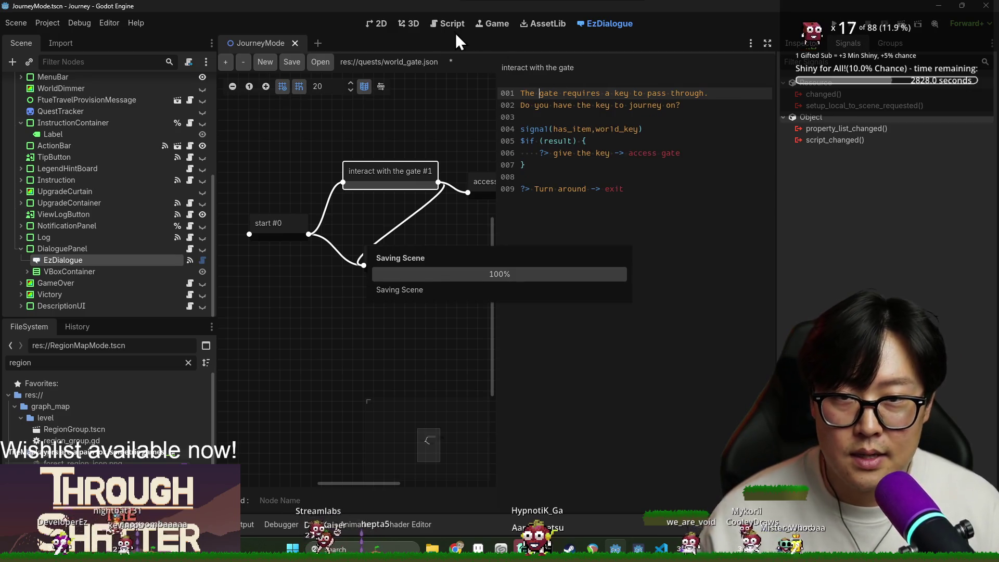
pyautogui.click(451, 24)
pyautogui.doubleClick(419, 324)
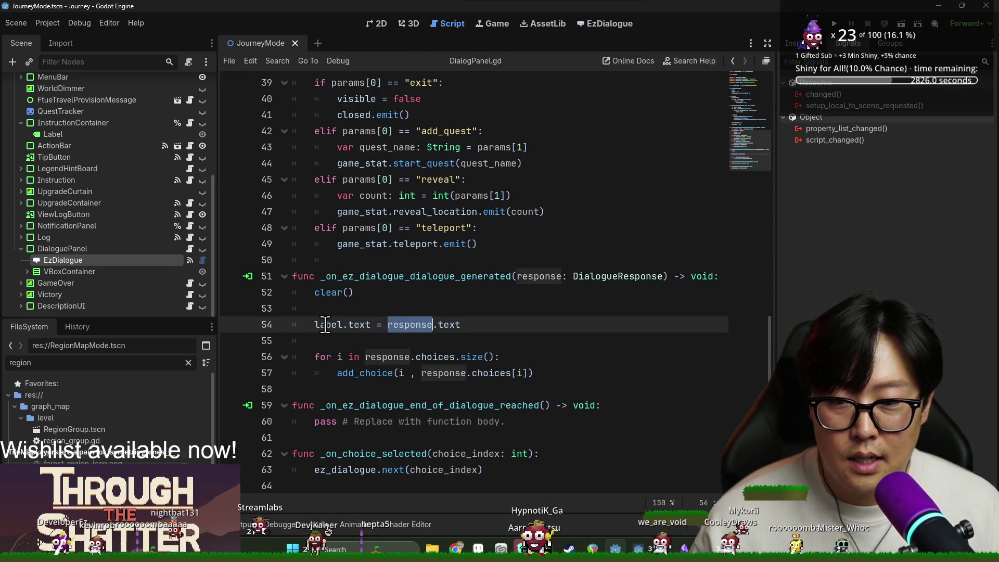
# Step: Trace how response, label.text and the add_choice loop with choice_index work in DialogPanel.gd
pyautogui.doubleClick(325, 324)
pyautogui.click(327, 325)
pyautogui.moveTo(326, 325)
pyautogui.mouseDown()
pyautogui.moveTo(371, 325)
pyautogui.moveTo(471, 359)
pyautogui.moveTo(380, 357)
pyautogui.moveTo(494, 359)
pyautogui.moveTo(480, 374)
pyautogui.moveTo(490, 361)
pyautogui.mouseUp()
pyautogui.click(381, 357)
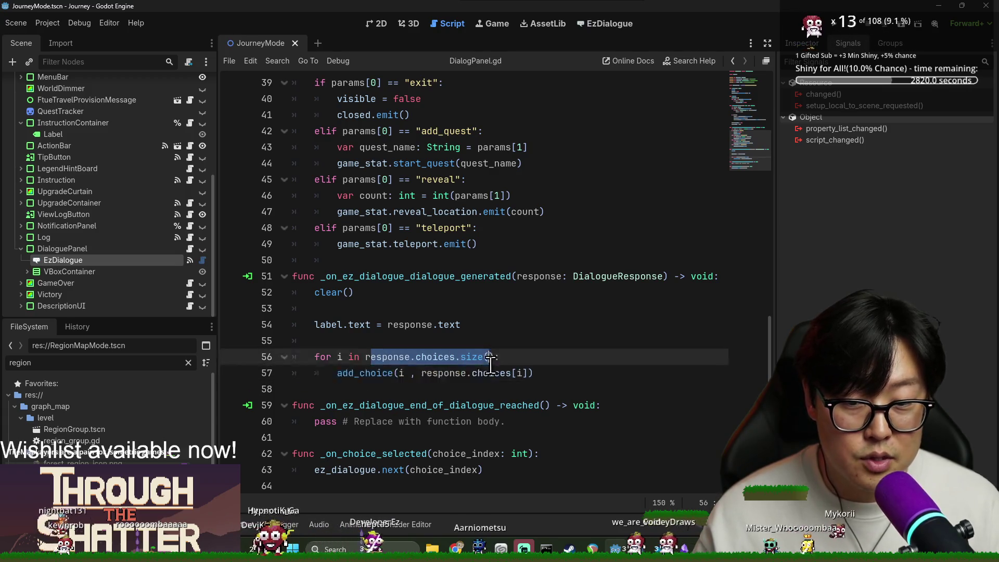
pyautogui.click(490, 370)
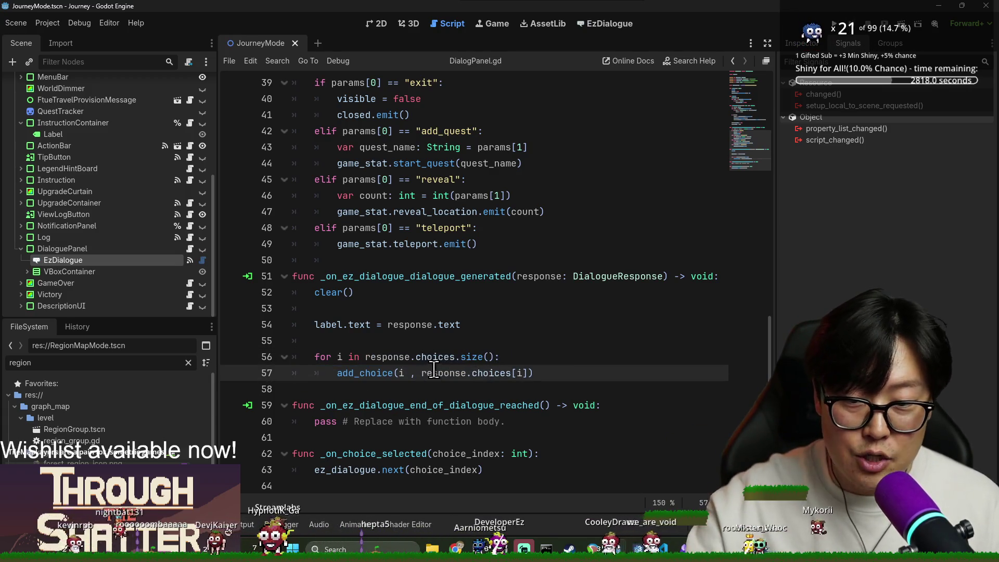
pyautogui.doubleClick(388, 357)
pyautogui.scroll(12, 364, 312)
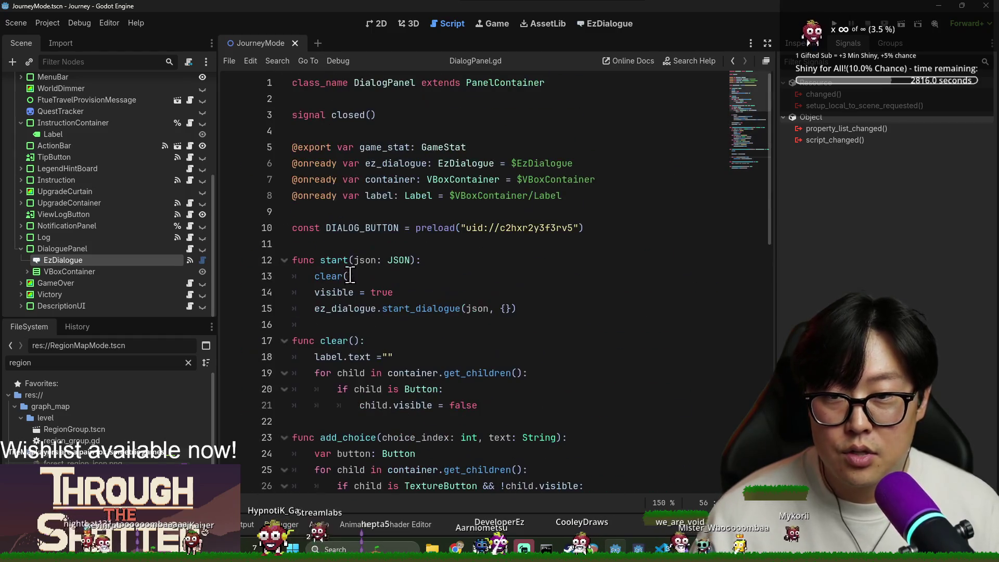
pyautogui.doubleClick(389, 163)
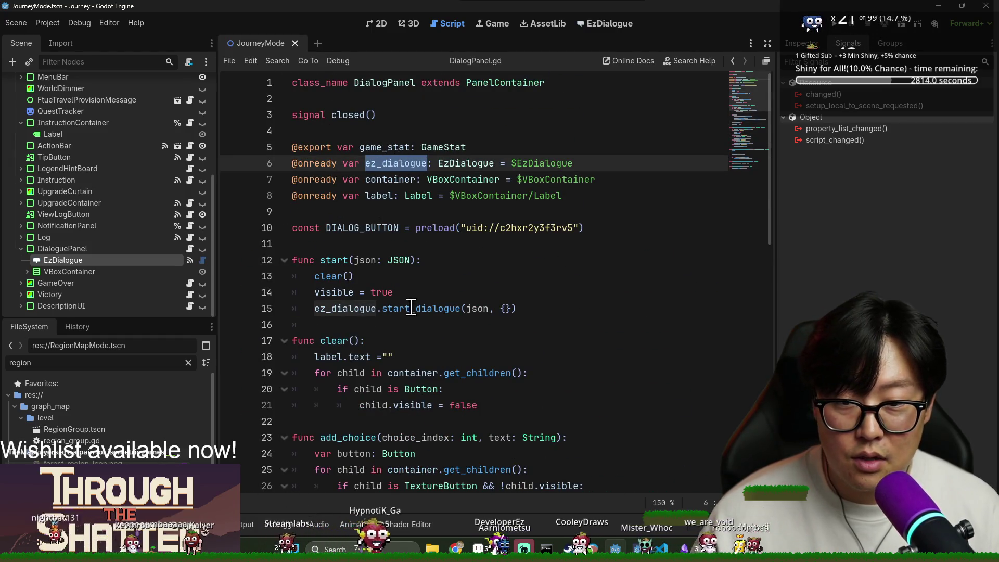
pyautogui.scroll(-13, 411, 293)
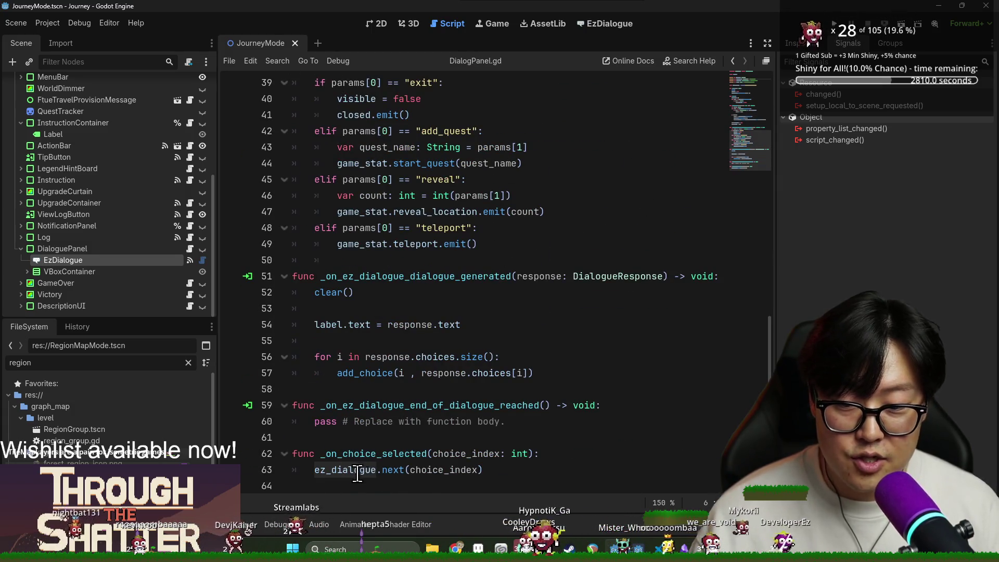
pyautogui.doubleClick(428, 470)
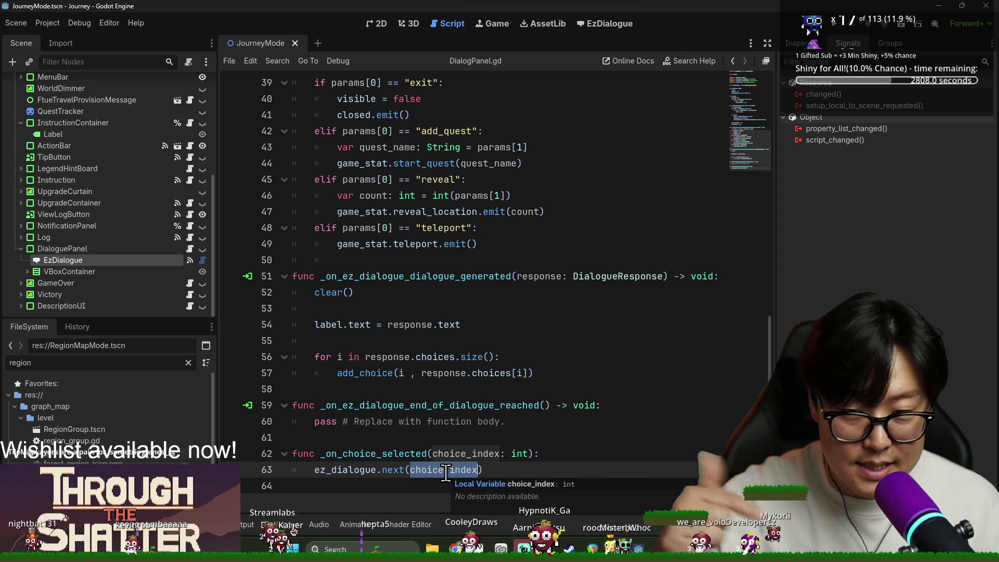
pyautogui.click(348, 359)
pyautogui.moveTo(387, 357)
pyautogui.mouseDown()
pyautogui.moveTo(501, 373)
pyautogui.moveTo(481, 374)
pyautogui.mouseUp()
# Step: Examine the custom signal handler's branches and value parameter, then reopen world_gate.json
pyautogui.scroll(3, 478, 425)
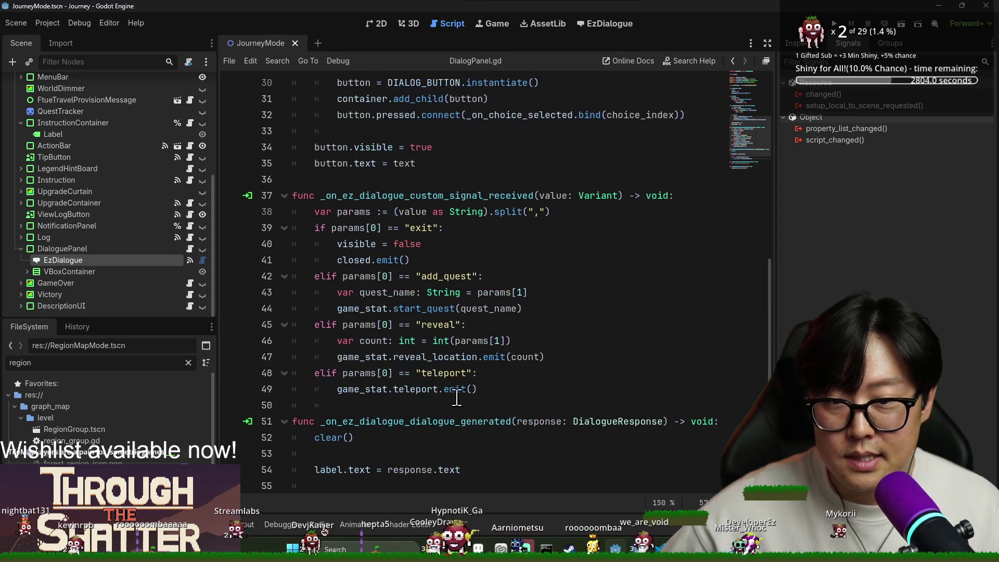
pyautogui.moveTo(335, 189)
pyautogui.mouseDown()
pyautogui.moveTo(499, 225)
pyautogui.moveTo(517, 384)
pyautogui.moveTo(457, 363)
pyautogui.moveTo(364, 243)
pyautogui.moveTo(378, 260)
pyautogui.mouseUp()
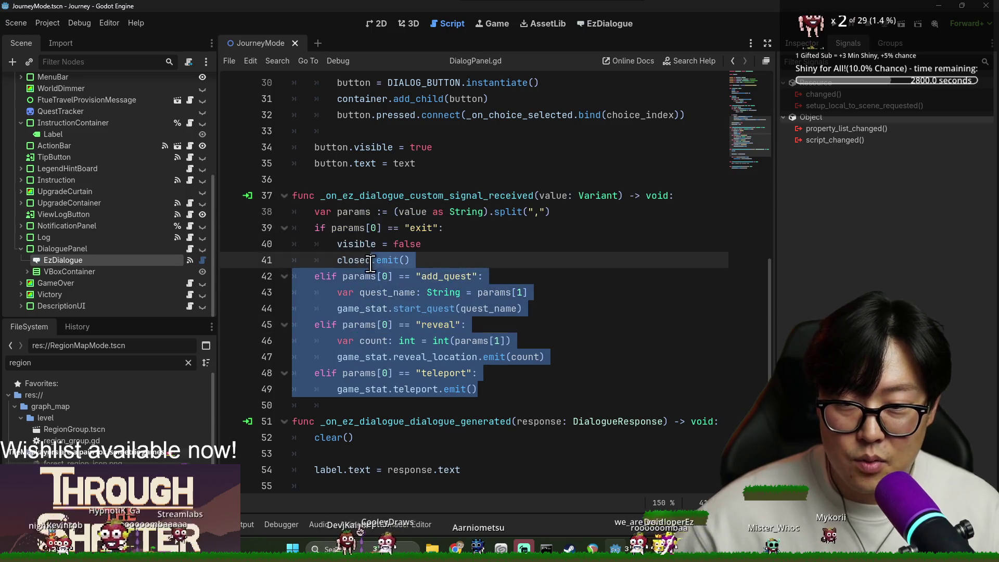
pyautogui.click(405, 309)
pyautogui.doubleClick(561, 194)
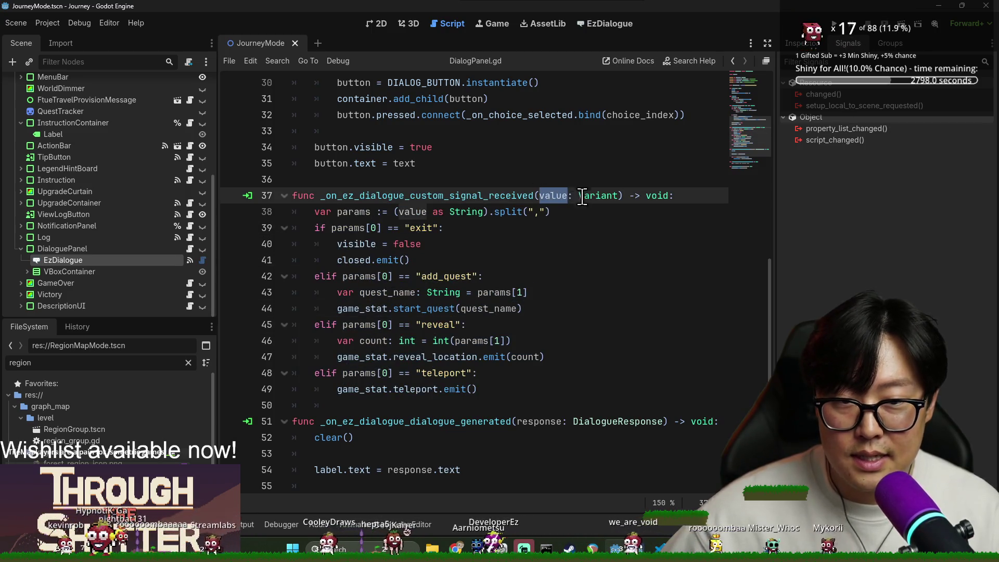
pyautogui.click(605, 23)
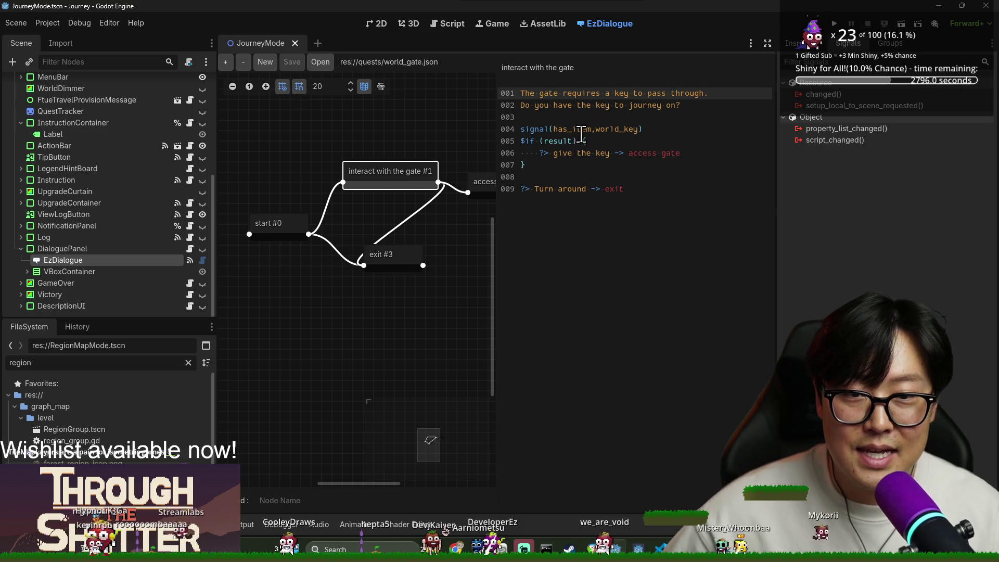
# Step: Compare the world_gate.json $if condition with the signal handling in DialogPanel.gd
pyautogui.moveTo(554, 129); pyautogui.dragTo(636, 129)
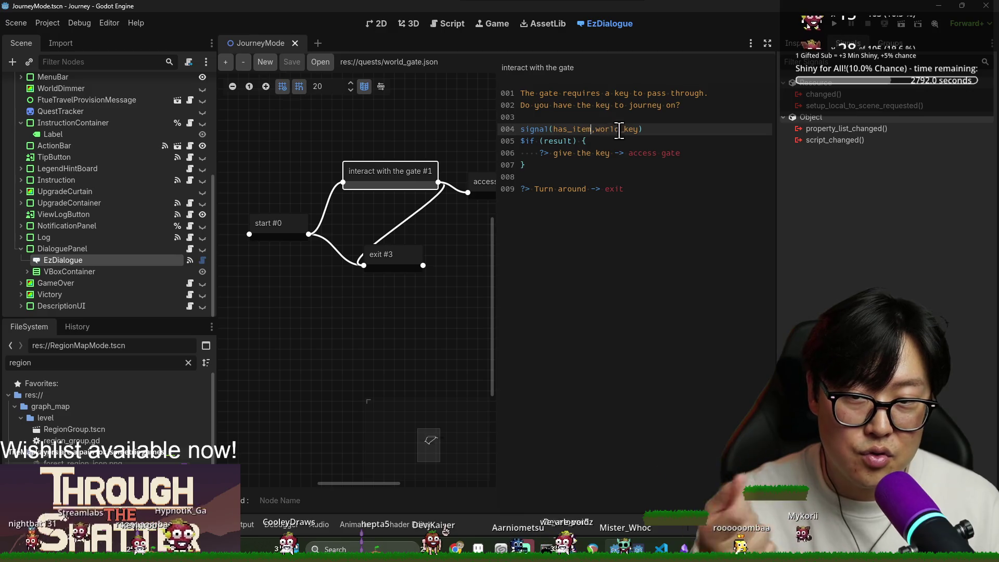
pyautogui.click(448, 24)
pyautogui.click(438, 293)
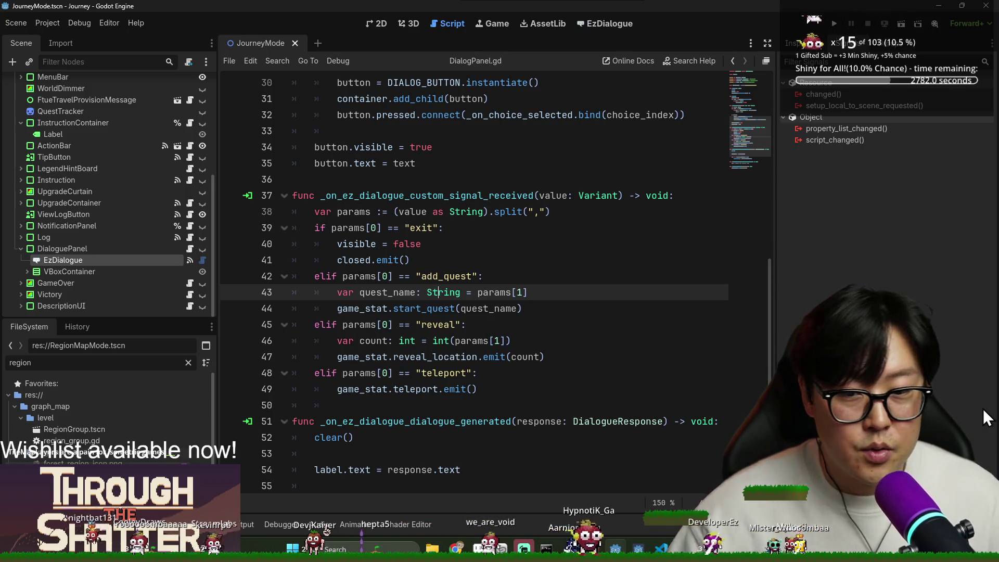
pyautogui.scroll(10, 624, 302)
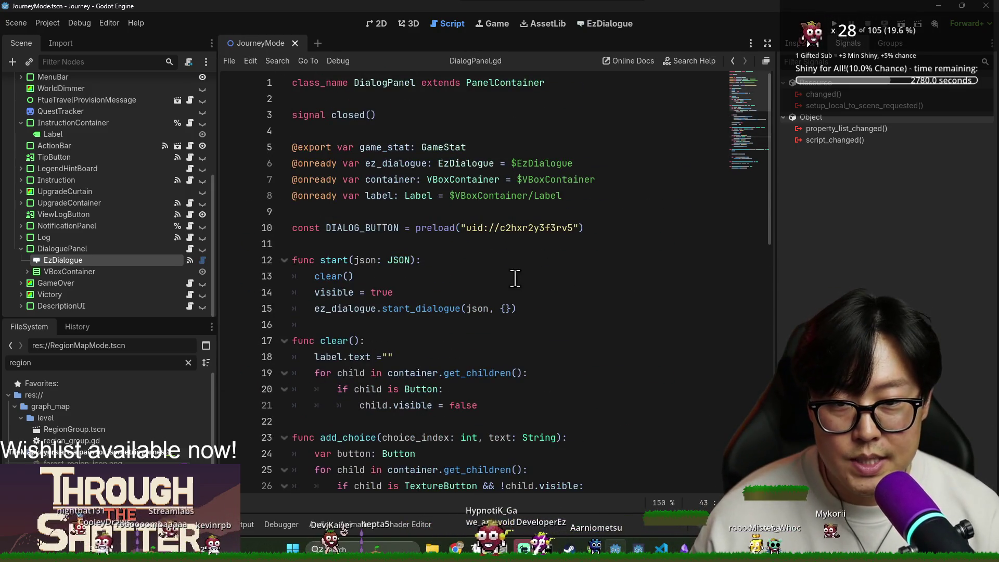
pyautogui.click(604, 24)
pyautogui.moveTo(549, 140); pyautogui.dragTo(563, 143)
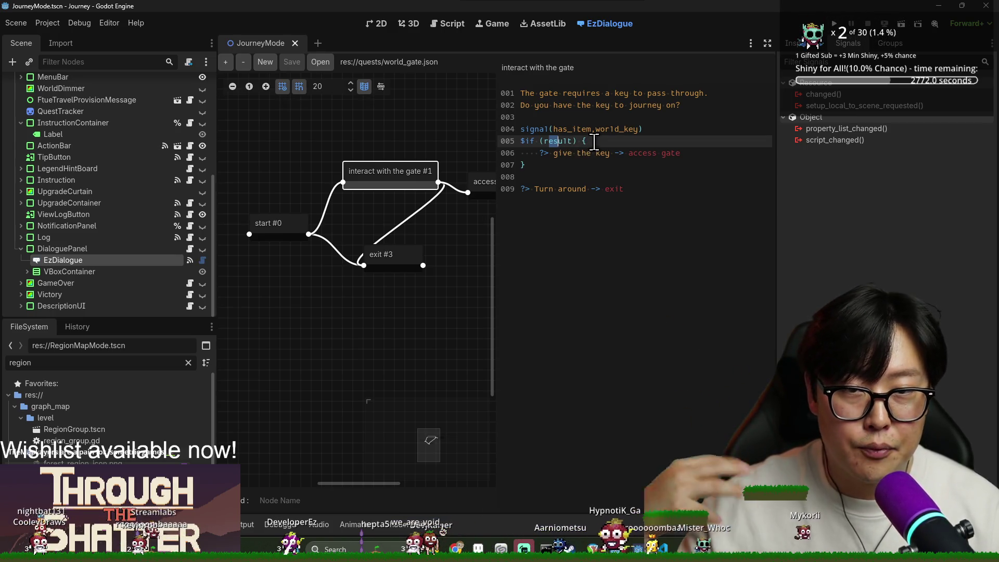
pyautogui.click(451, 25)
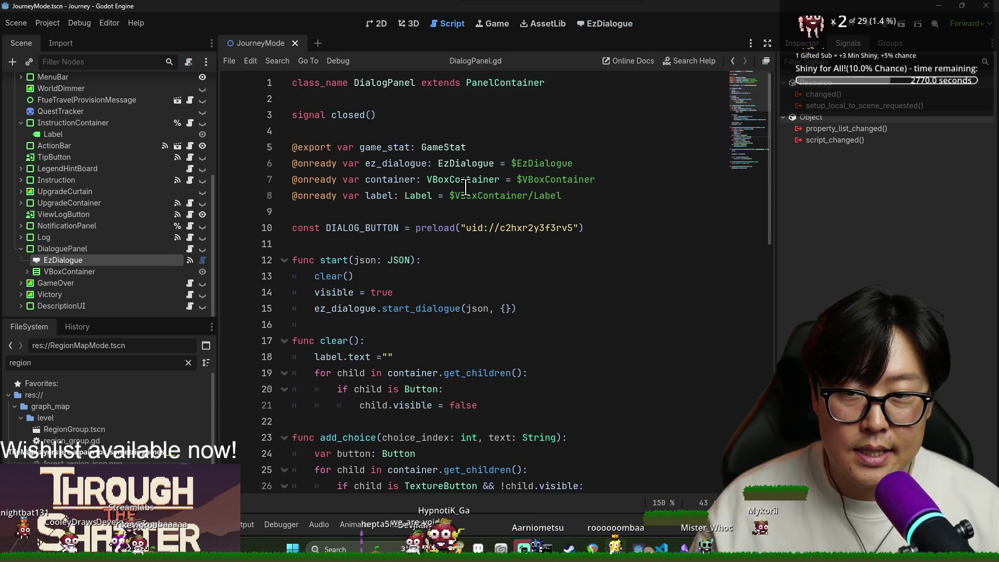
pyautogui.scroll(-3, 459, 214)
pyautogui.scroll(2, 459, 213)
# Step: Declare a dialog_state variable above func start and pass it to start_dialogue instead of {}
pyautogui.moveTo(401, 278); pyautogui.dragTo(381, 265)
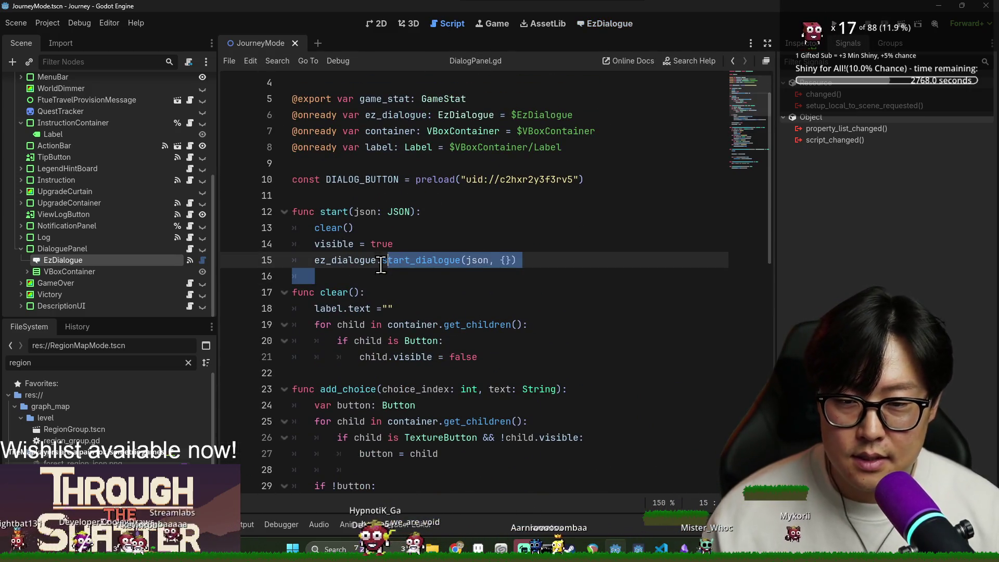
pyautogui.moveTo(501, 260); pyautogui.dragTo(511, 261)
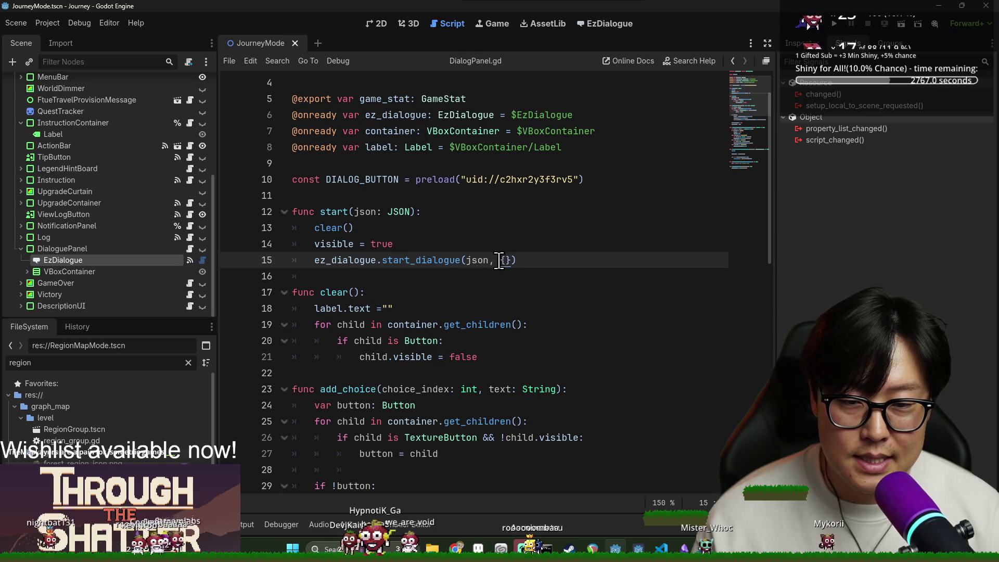
pyautogui.click(427, 207)
pyautogui.press('Up')
pyautogui.write('var')
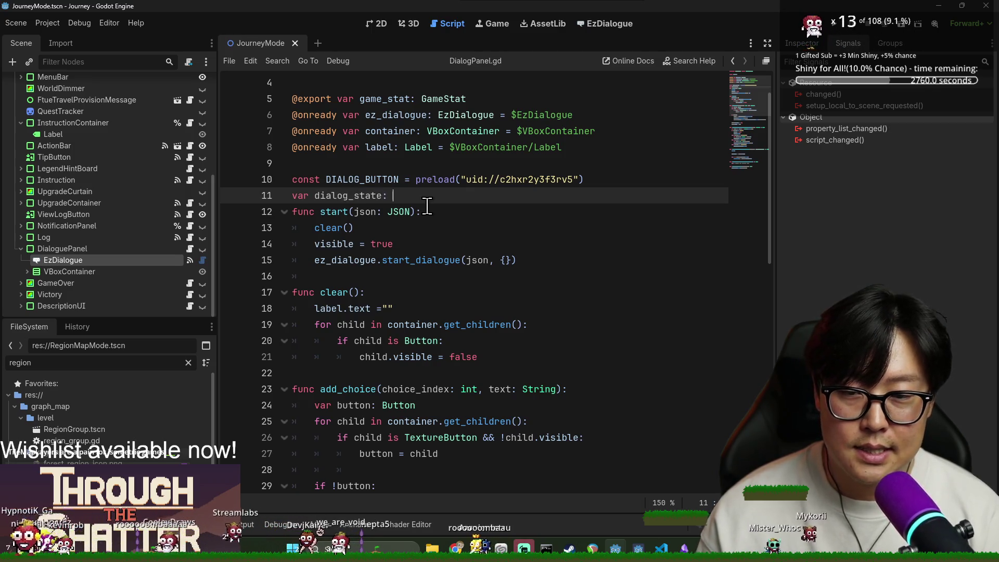
pyautogui.write('ry')
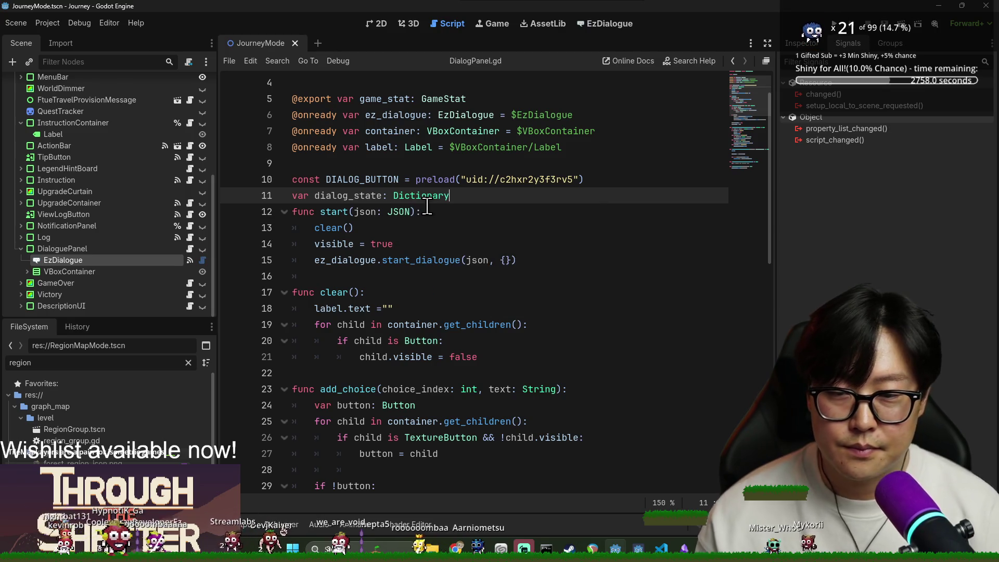
pyautogui.moveTo(494, 260); pyautogui.dragTo(516, 260)
pyautogui.write('dialog_state')
# Step: Remove the dialog_state declaration, restore the empty {} argument in start_dialogue, and save
pyautogui.doubleClick(360, 199)
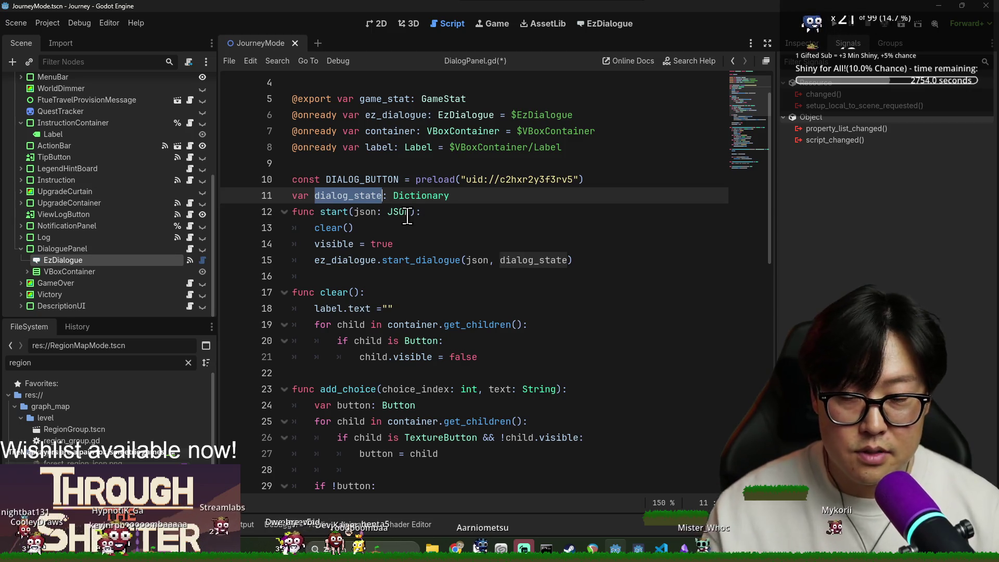
pyautogui.moveTo(407, 216)
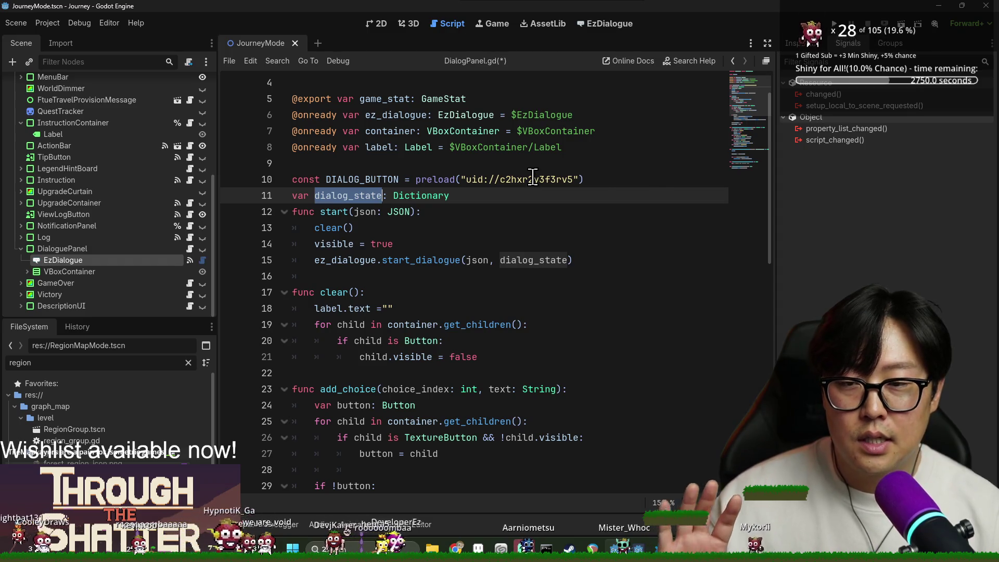
pyautogui.moveTo(533, 176)
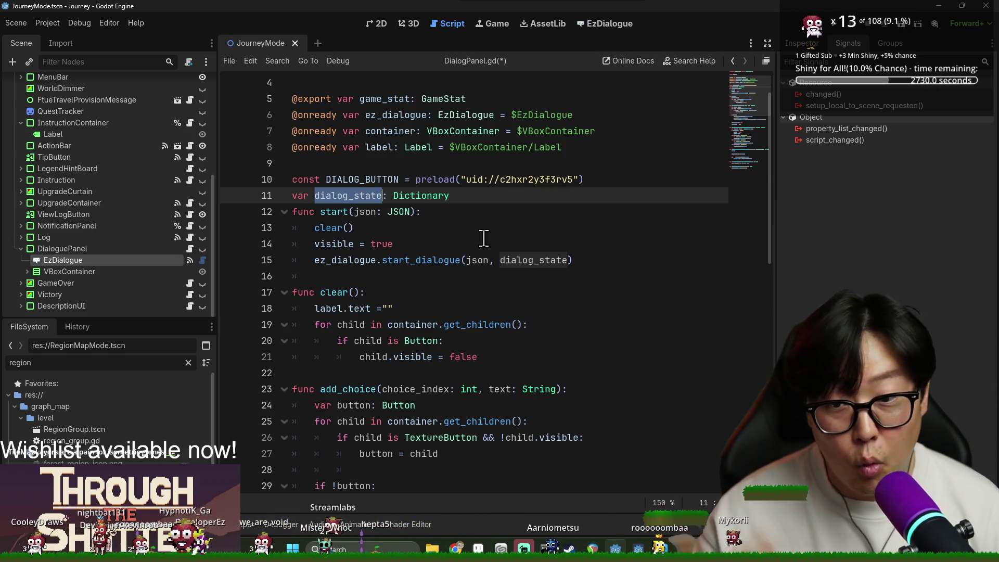
pyautogui.tripleClick(440, 196)
pyautogui.press('BackSpace')
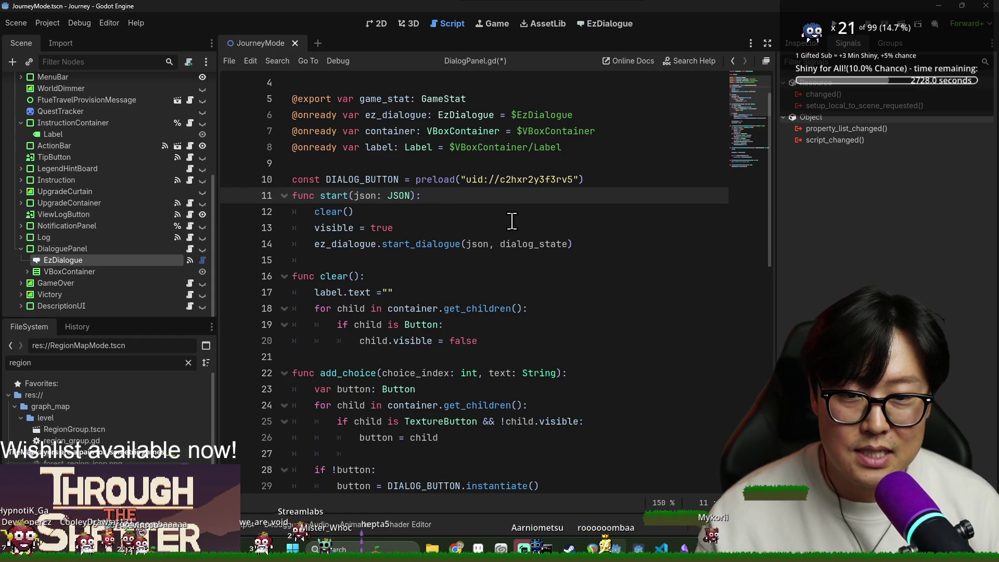
pyautogui.press('Return')
pyautogui.doubleClick(531, 257)
pyautogui.press('BackSpace')
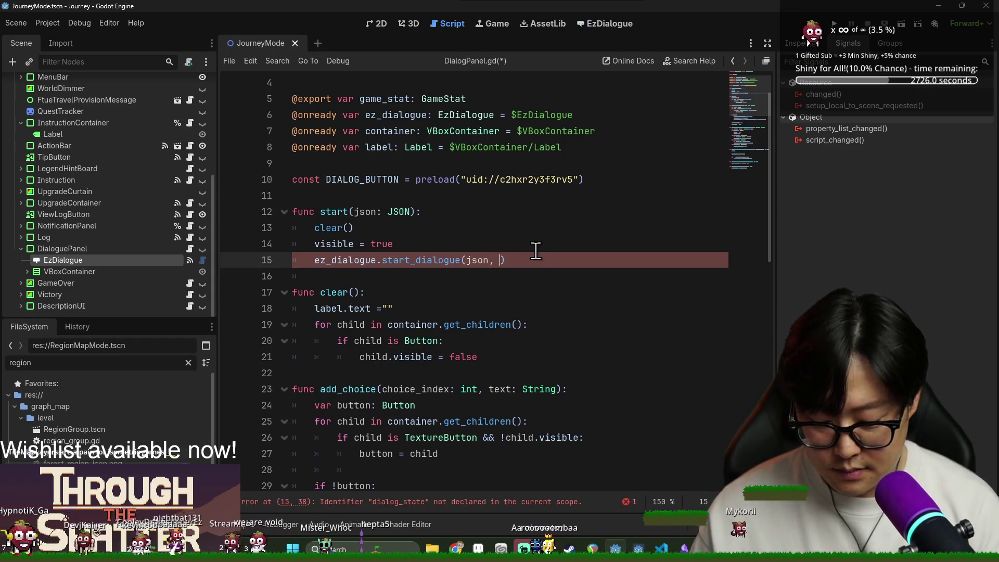
pyautogui.write('{}')
pyautogui.press('Up')
pyautogui.press('Up')
pyautogui.hotkey('ctrl', 's')
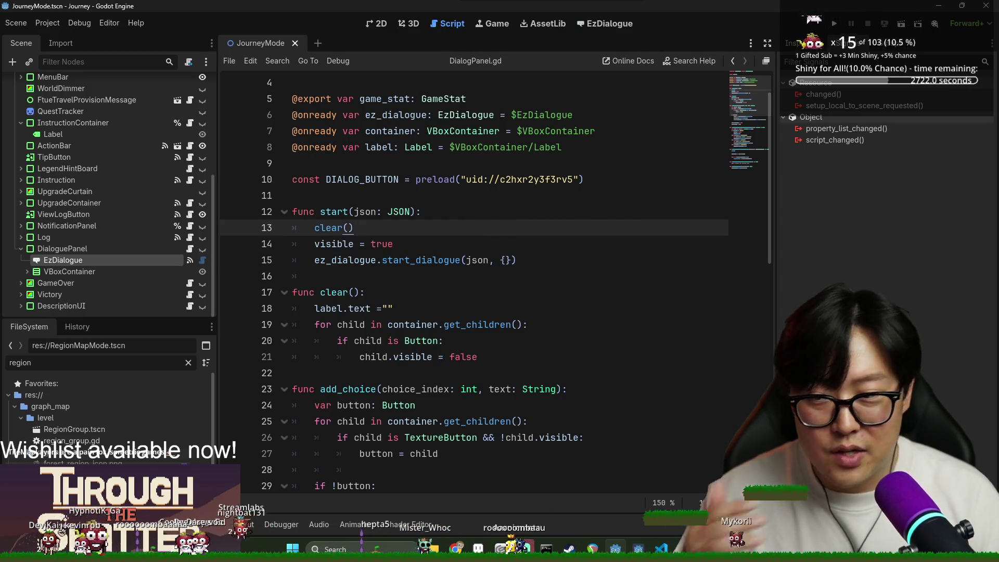
# Step: Clear the old error messages from the Output log and hide it
pyautogui.click(250, 523)
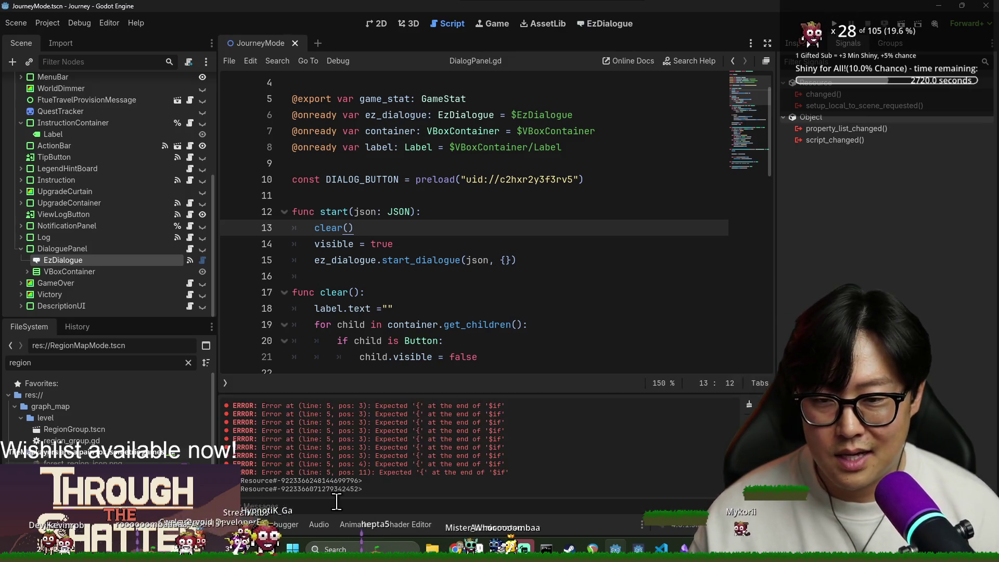
pyautogui.click(749, 405)
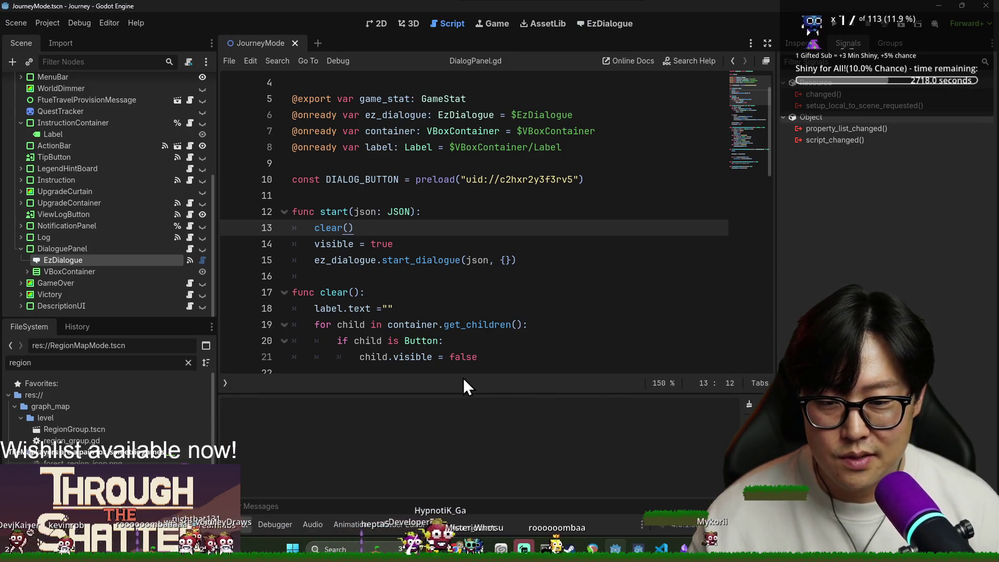
pyautogui.click(250, 523)
# Step: Save DialogPanel.gd and clear the FileSystem filter, enlarging the dock to list all files
pyautogui.click(342, 340)
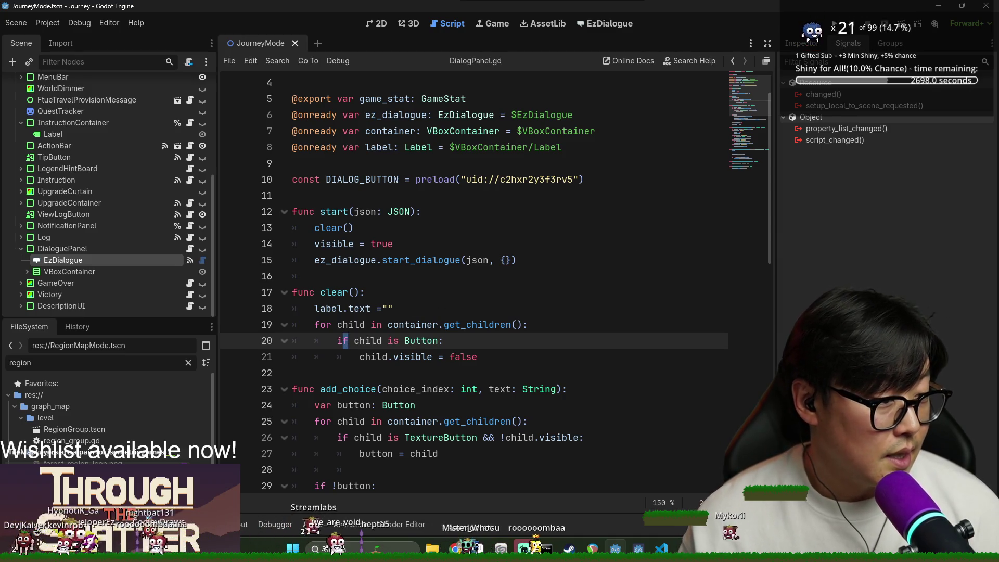
pyautogui.click(612, 324)
pyautogui.hotkey('ctrl', 's')
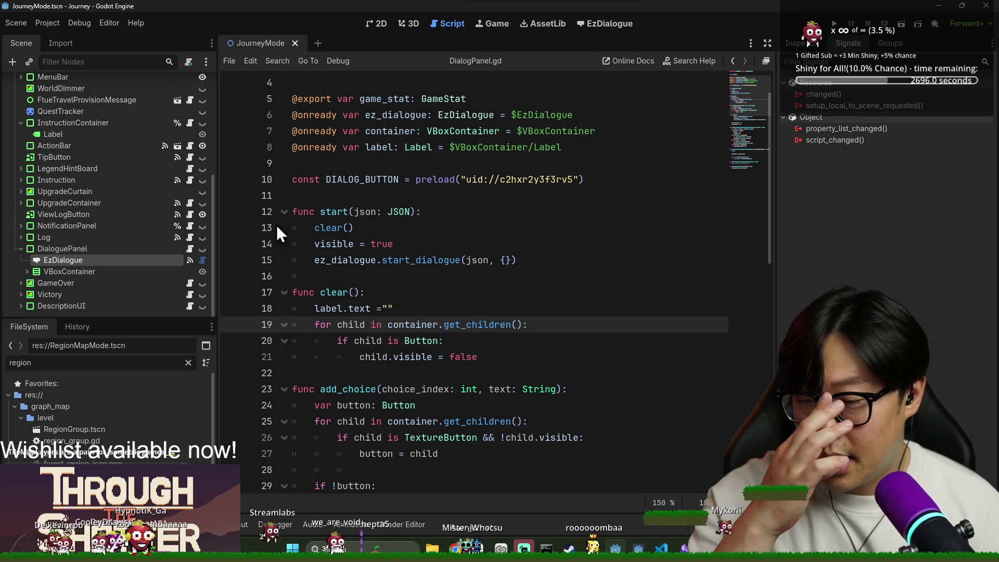
pyautogui.click(189, 362)
pyautogui.moveTo(174, 318); pyautogui.dragTo(172, 176)
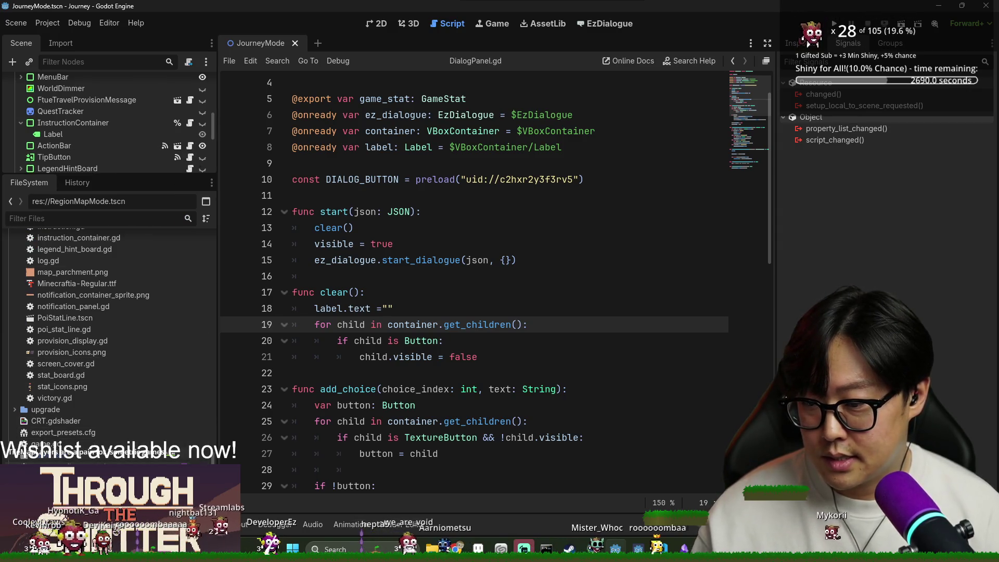
# Step: Expand graph_map > Nodes in FileSystem, open MapNode.tscn, and view it in the 2D editor
pyautogui.scroll(10, 76, 403)
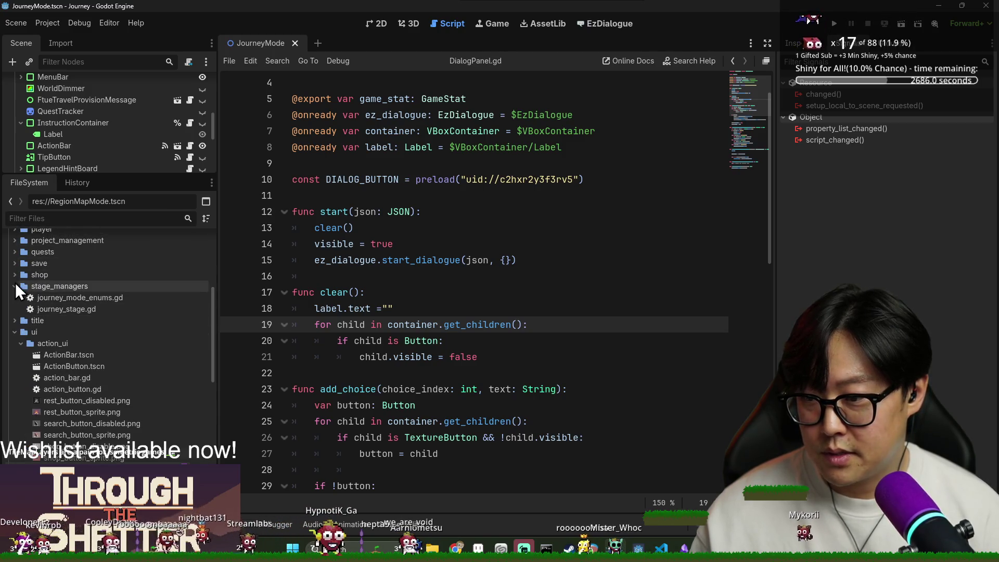
pyautogui.click(15, 286)
pyautogui.scroll(5, 31, 301)
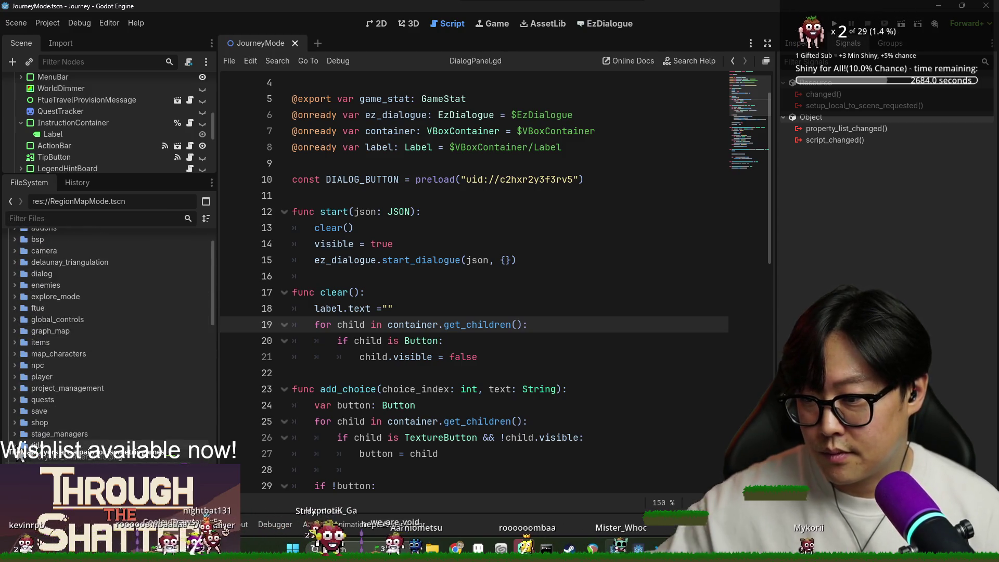
pyautogui.scroll(3, 64, 382)
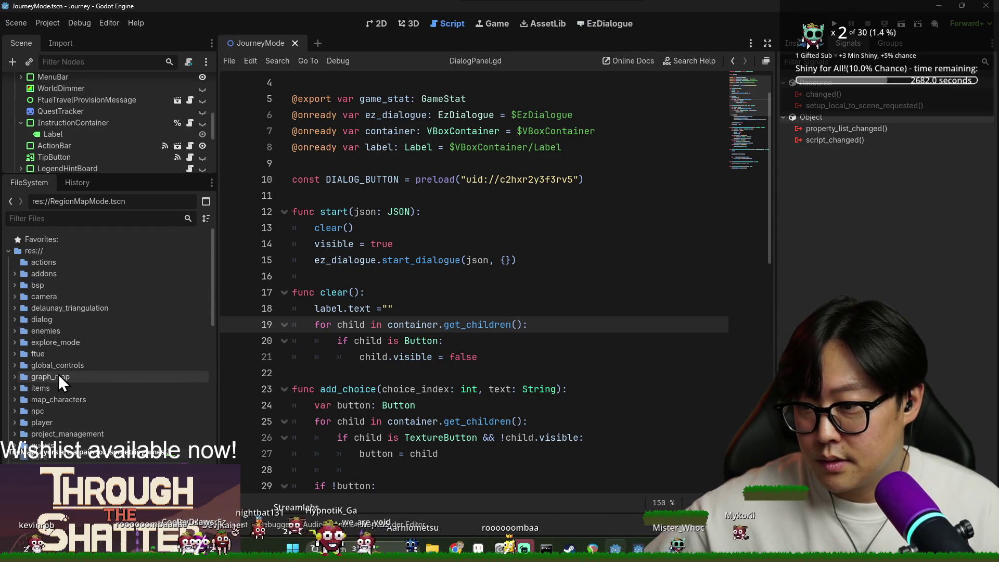
pyautogui.doubleClick(58, 374)
pyautogui.scroll(-3, 54, 363)
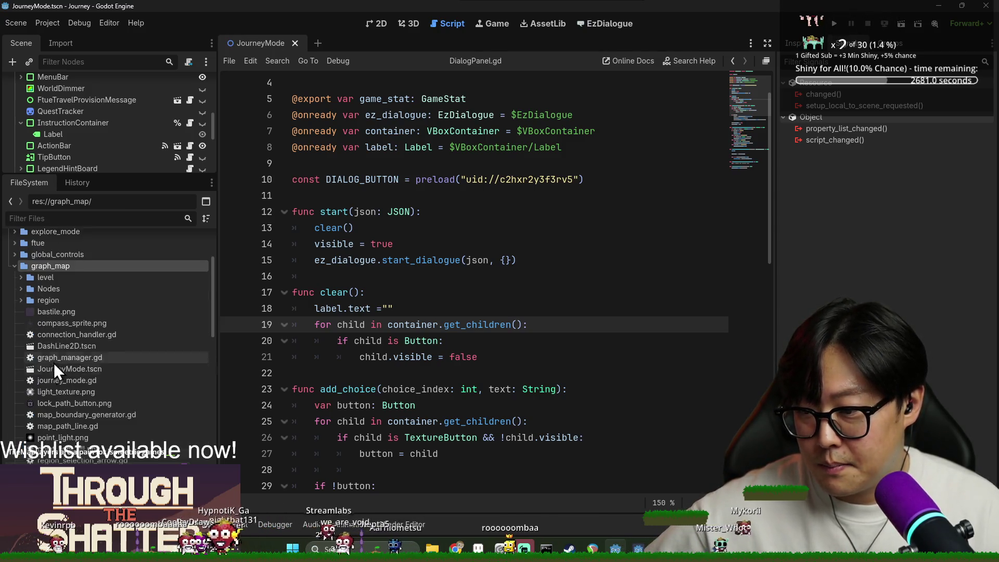
pyautogui.doubleClick(45, 289)
pyautogui.scroll(-3, 59, 294)
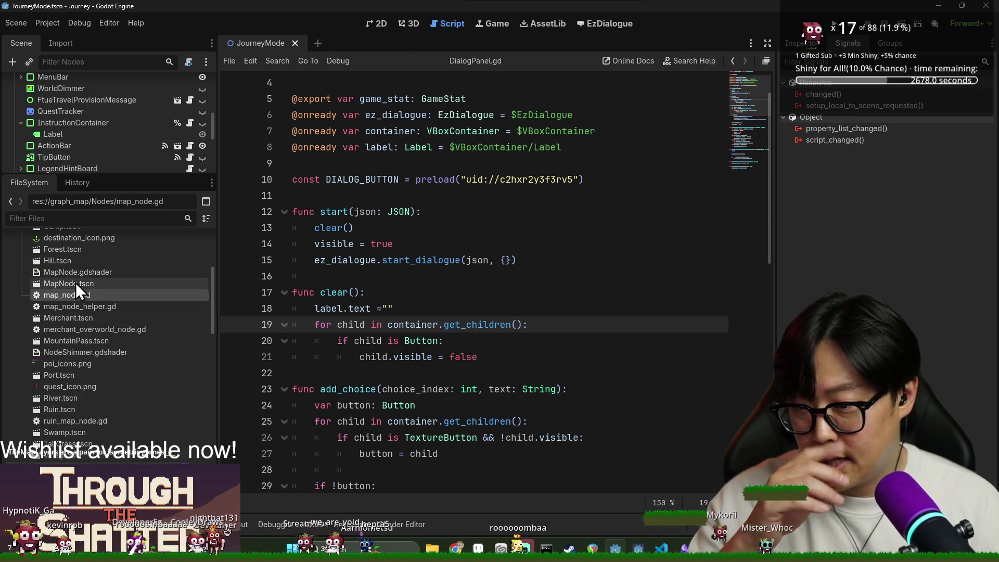
pyautogui.doubleClick(76, 283)
pyautogui.click(376, 24)
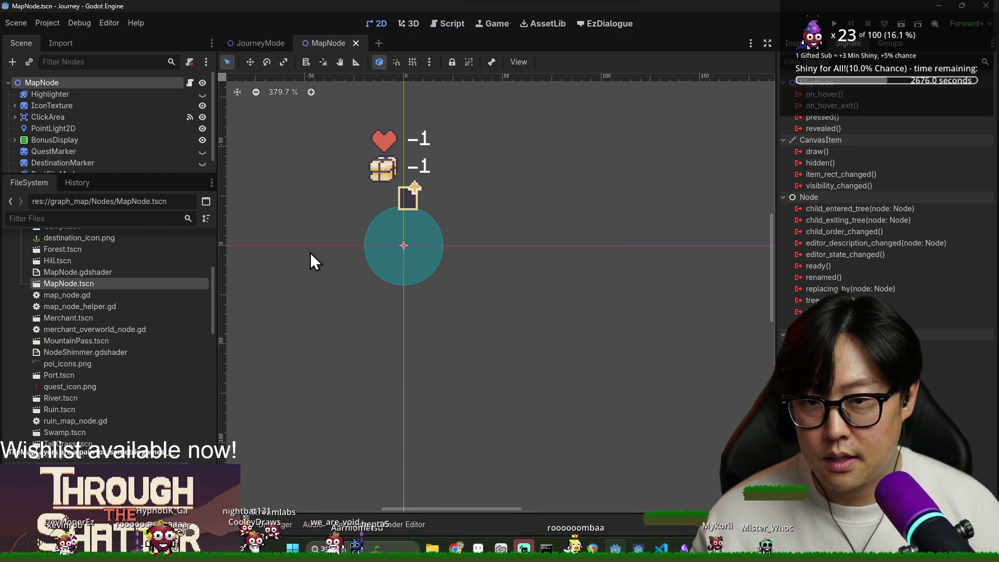
# Step: Open the River scene for reference, then return to the MapNode scene
pyautogui.rightClick(77, 283)
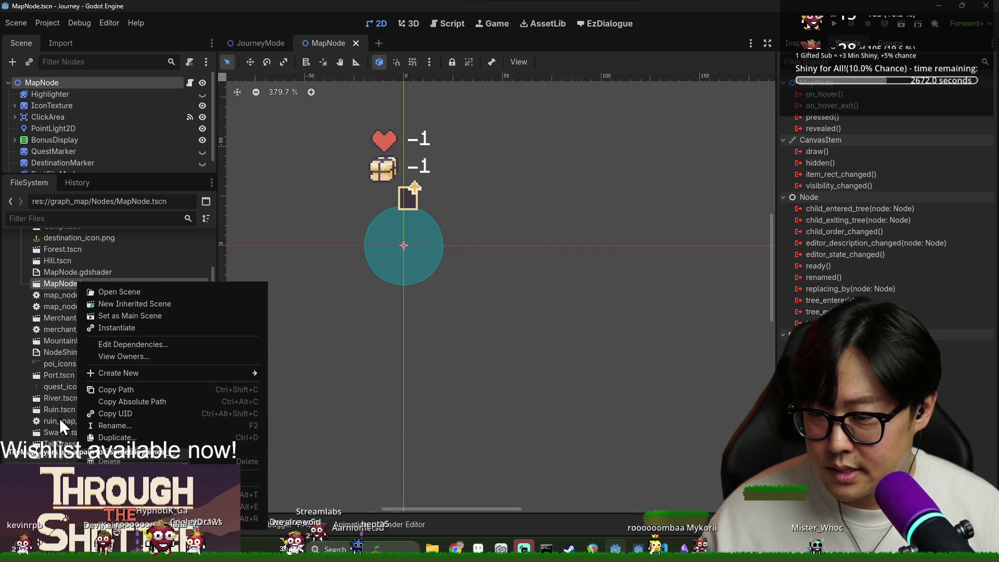
pyautogui.click(59, 403)
pyautogui.doubleClick(59, 400)
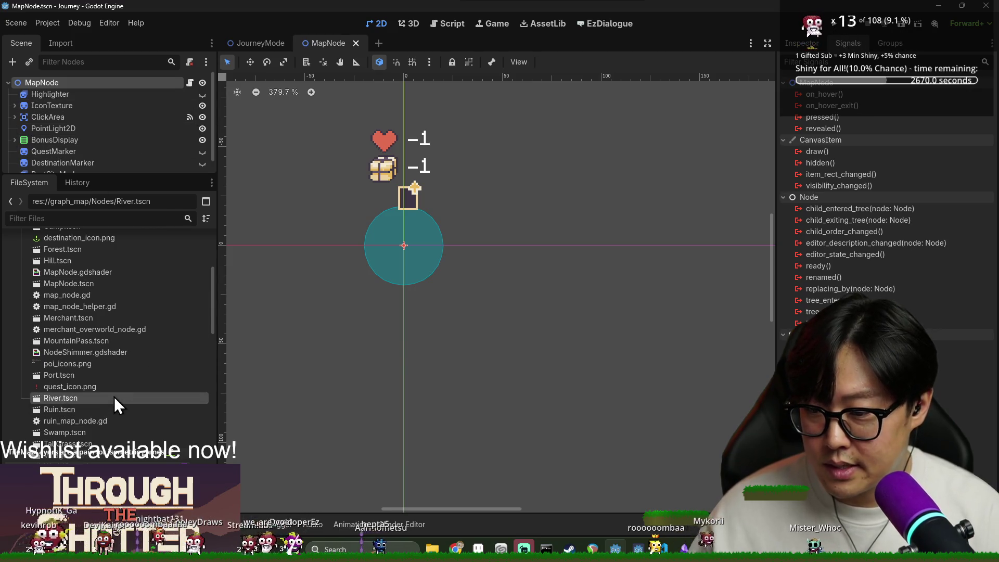
pyautogui.hotkey('ctrl', 'shift', 'Tab')
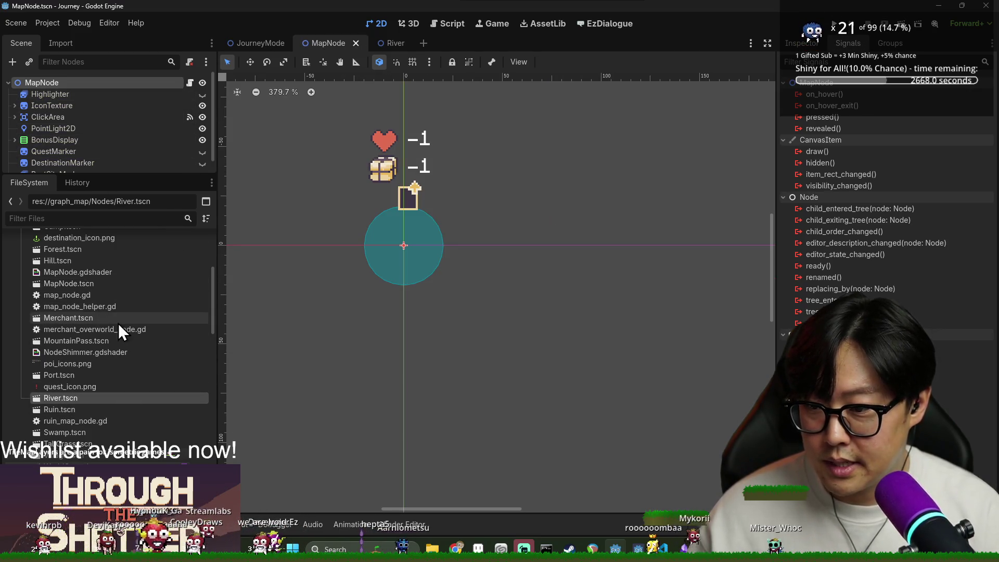
# Step: Create a New Inherited Scene from MapNode.tscn and rename its root node to WorldGate
pyautogui.rightClick(70, 285)
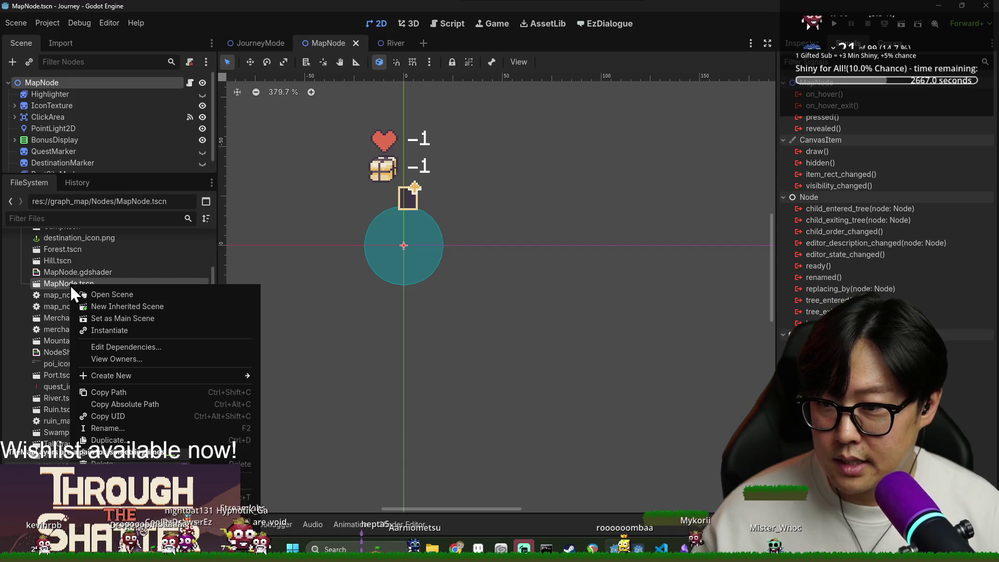
pyautogui.click(117, 307)
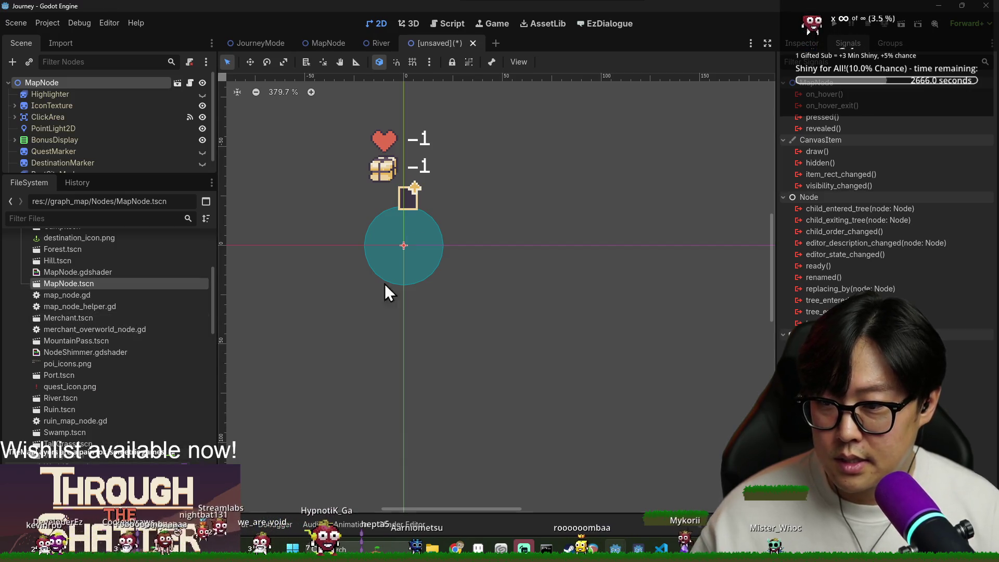
pyautogui.doubleClick(117, 82)
pyautogui.write('WorldGate')
pyautogui.press('Return')
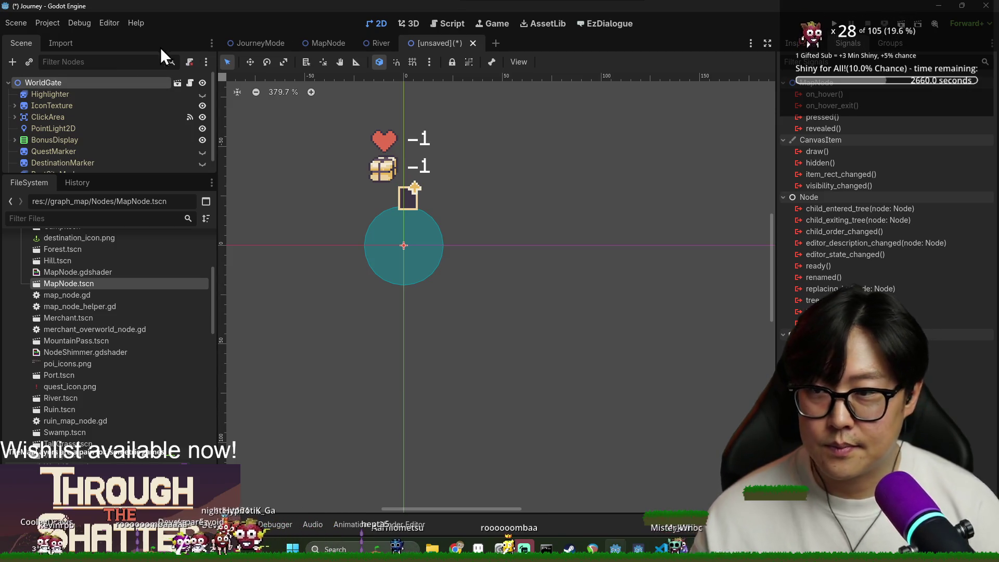
pyautogui.click(801, 44)
# Step: Set the WorldGate node's Type to World Gate in the Inspector
pyautogui.click(931, 134)
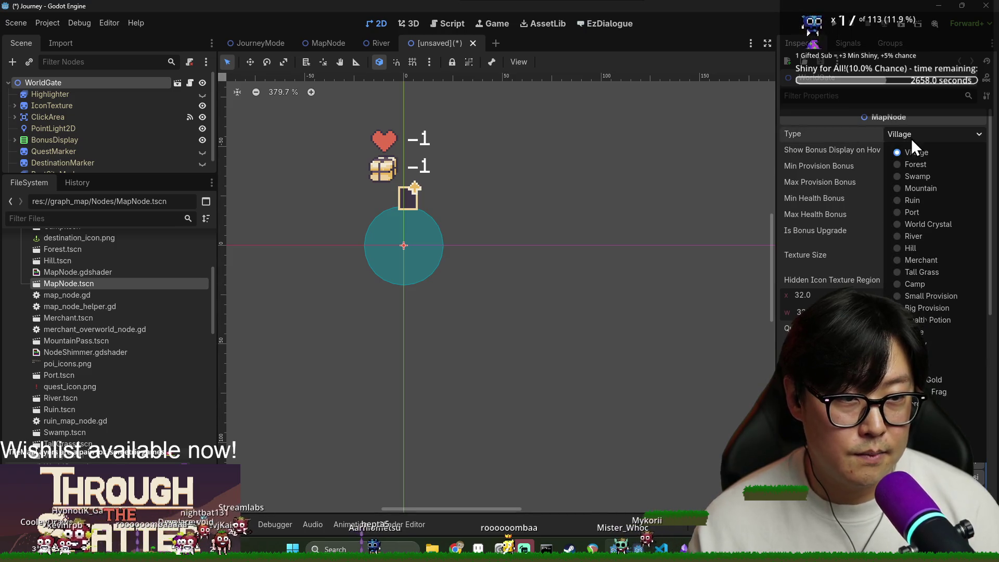
pyautogui.click(916, 411)
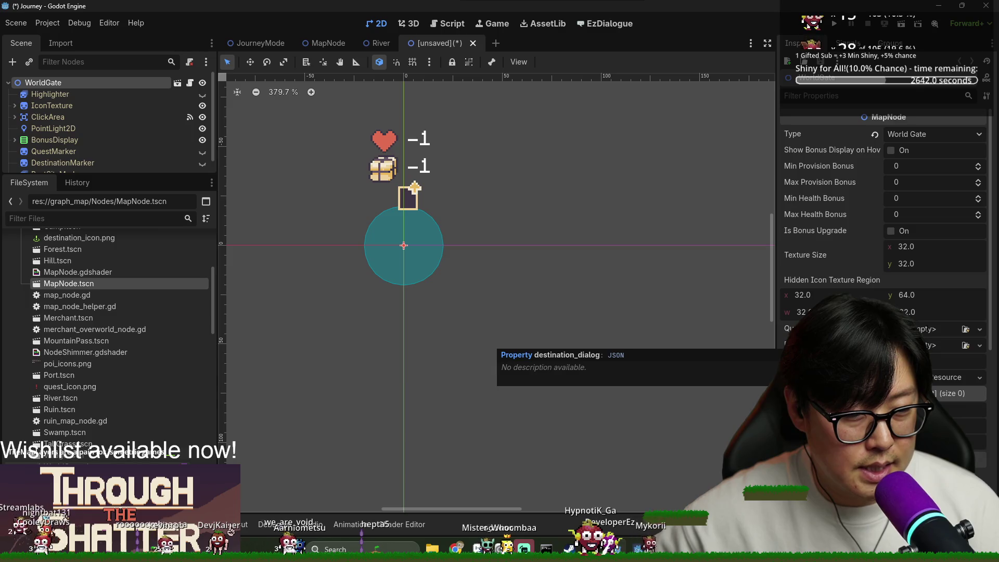
pyautogui.click(965, 331)
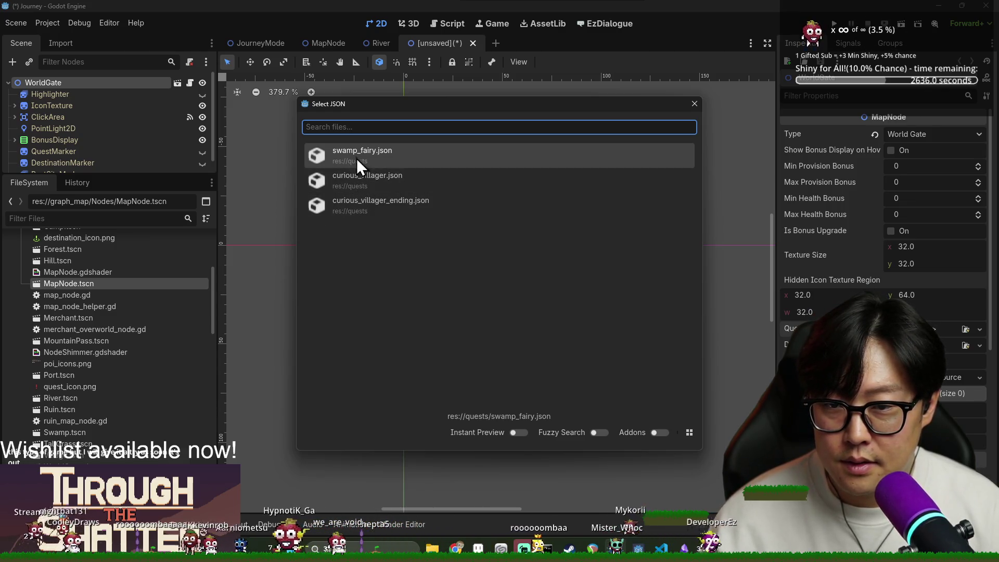
pyautogui.click(694, 103)
pyautogui.scroll(-5, 85, 340)
pyautogui.hotkey('ctrl', 's')
pyautogui.press('Escape')
# Step: Load res://quests/world_gate.json as the node's Quest dialog
pyautogui.click(963, 329)
pyautogui.press('Escape')
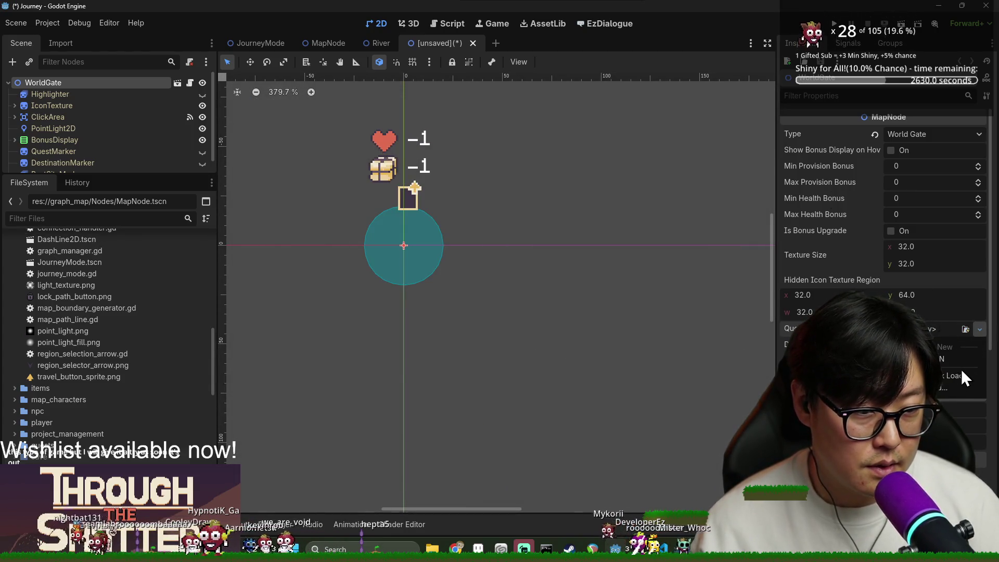
pyautogui.click(957, 376)
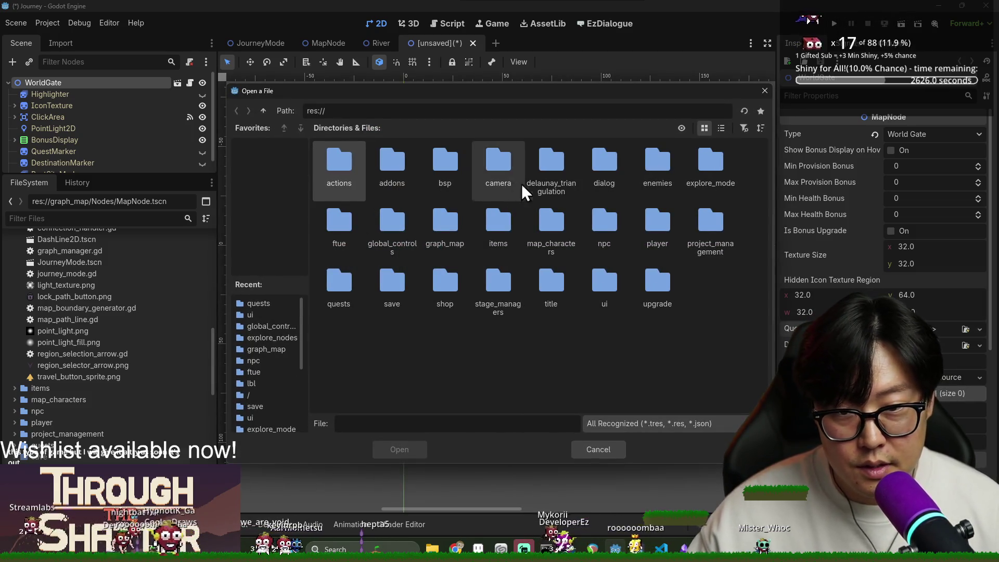
pyautogui.doubleClick(335, 281)
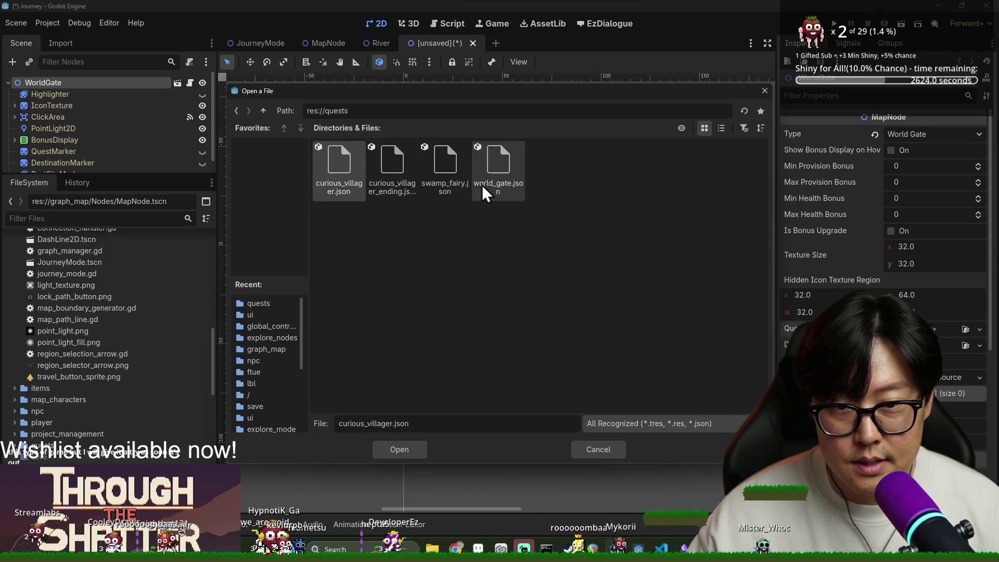
pyautogui.doubleClick(494, 180)
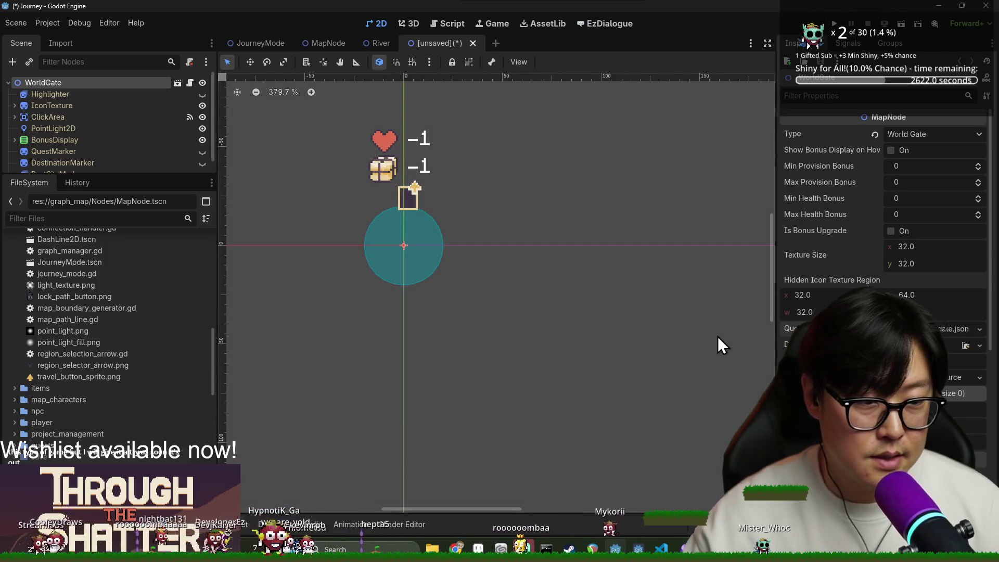
pyautogui.click(447, 246)
pyautogui.hotkey('ctrl', 's')
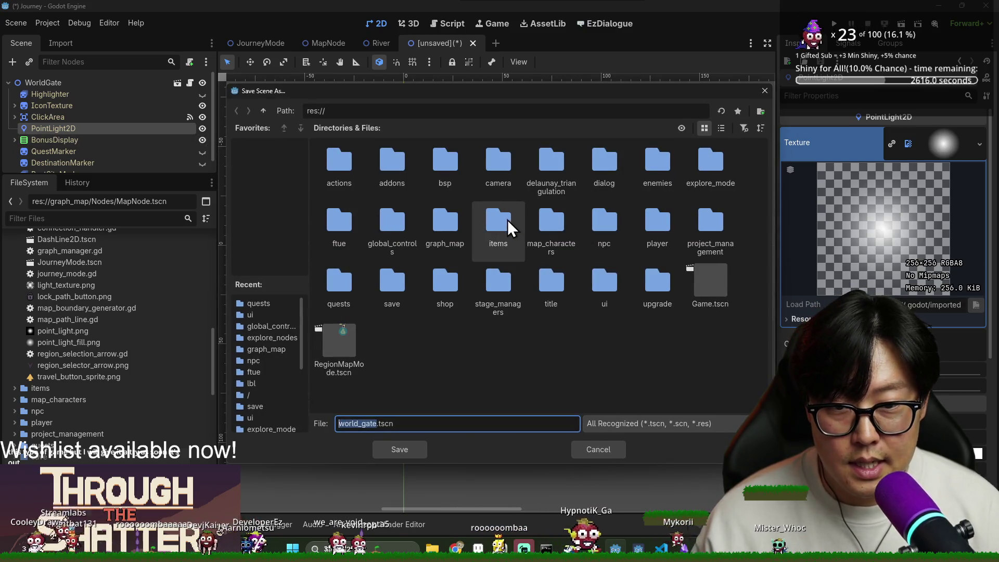
# Step: Save the scene as WorldGate.tscn in res://graph_map/Nodes
pyautogui.doubleClick(438, 222)
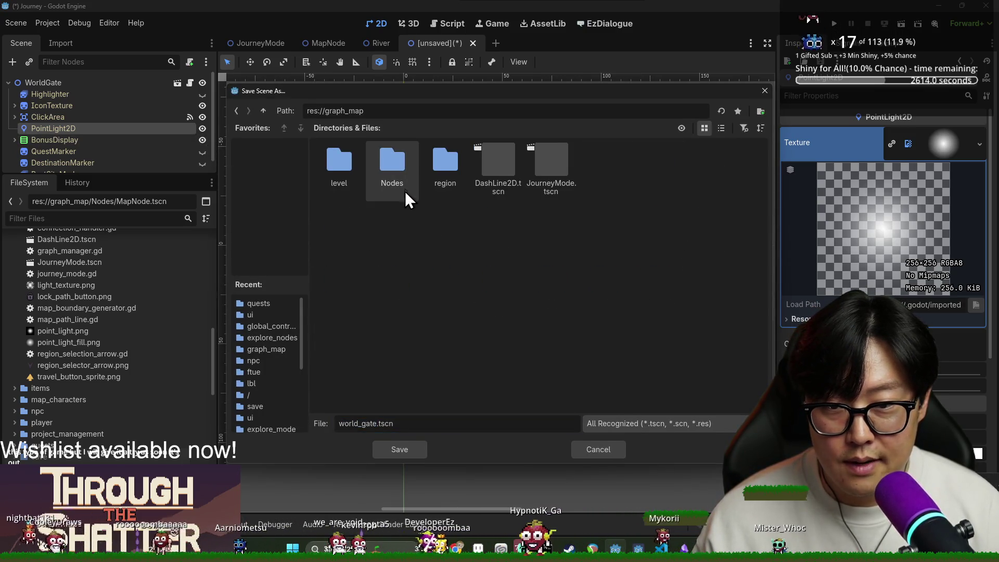
pyautogui.doubleClick(398, 178)
pyautogui.doubleClick(377, 424)
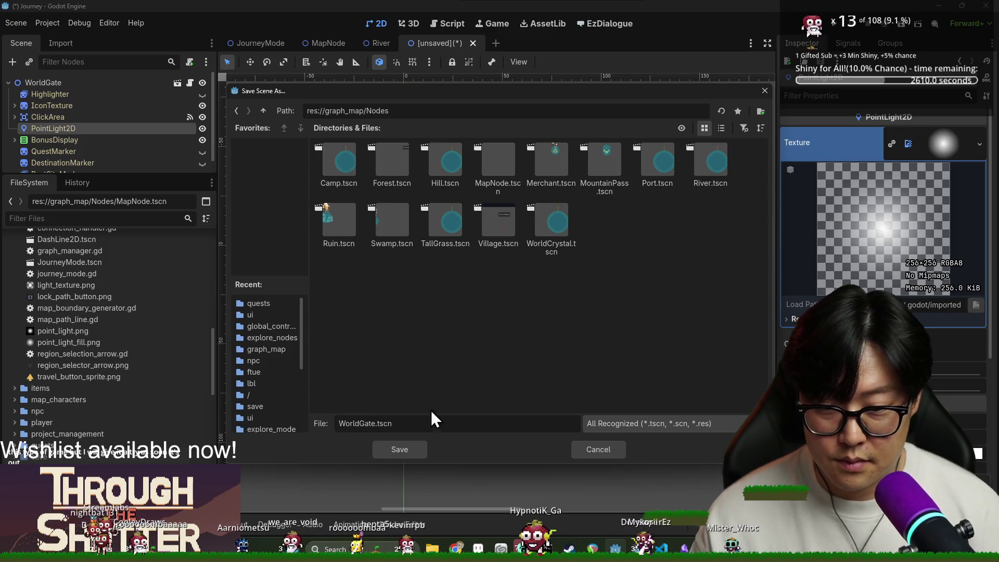
pyautogui.click(414, 449)
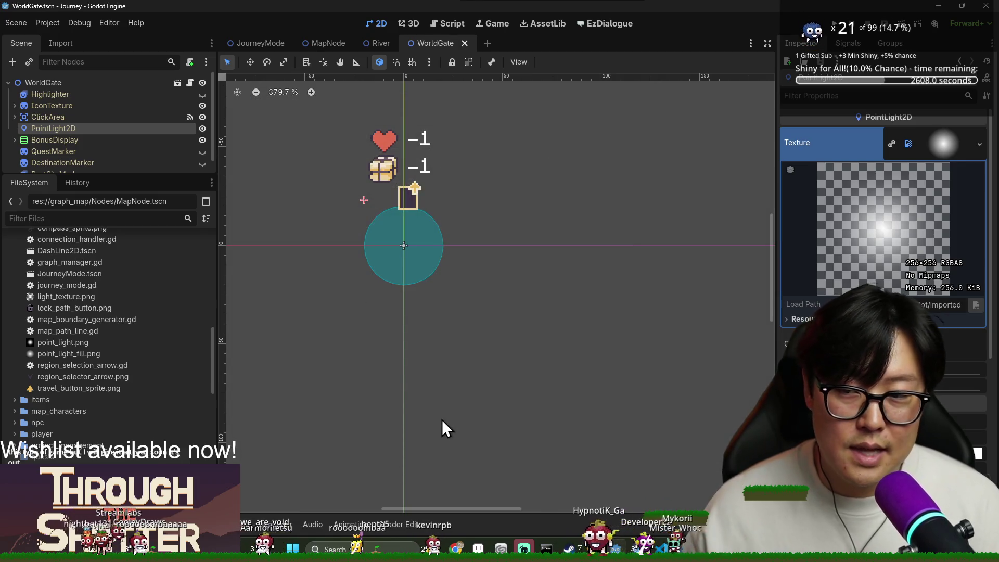